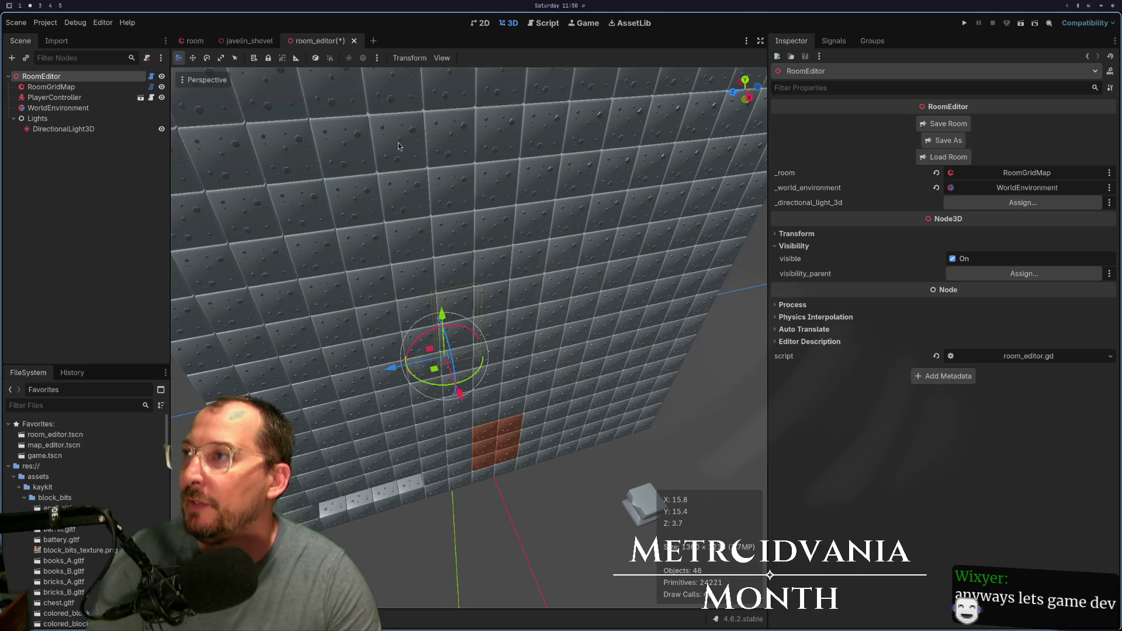
- Delete the print_debug line from room.gd's _set, save the file, and close its buffer
key("d")
key("d")
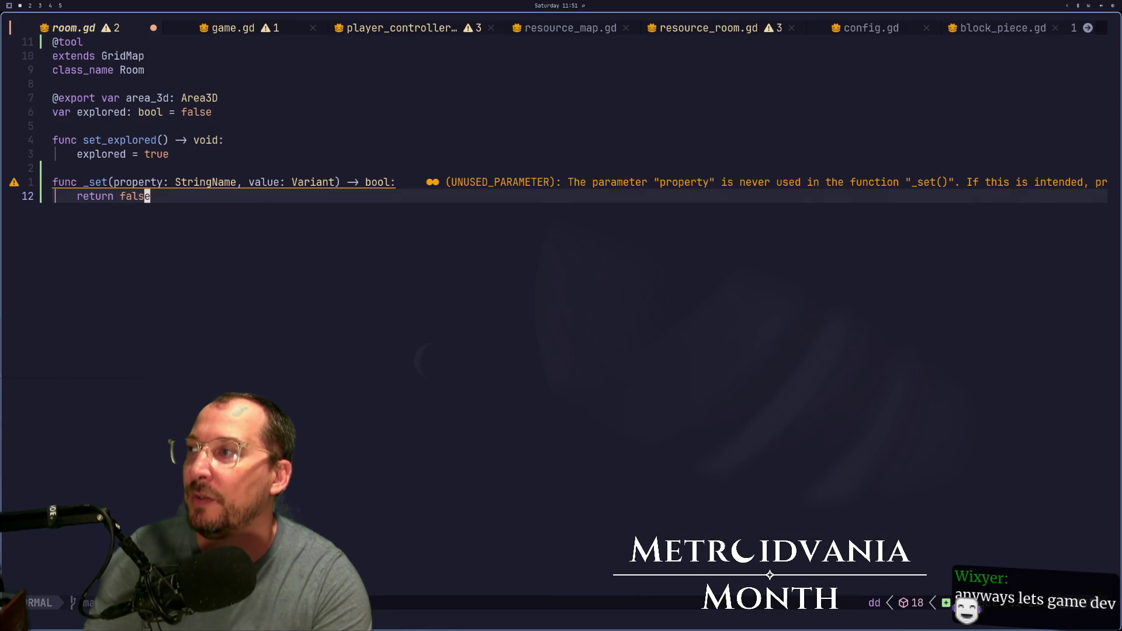
type(":w")
key("Return")
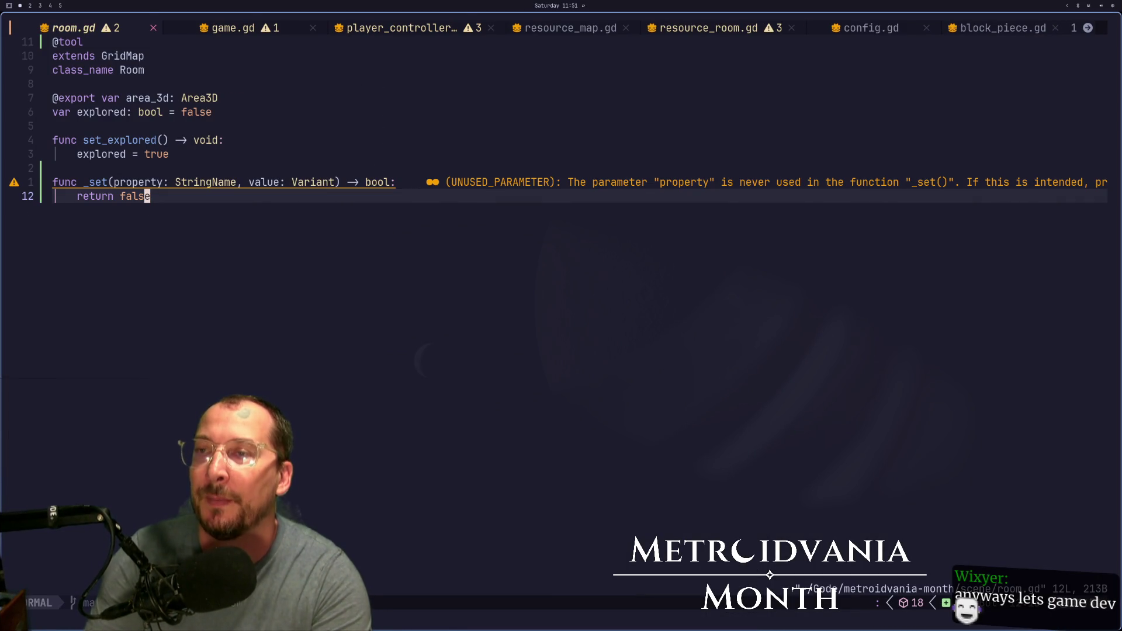
key("space")
key("b")
- Review resource_room.gd, checking the get_used_cells documentation and the resource_map.gd code
key("d")
key("H")
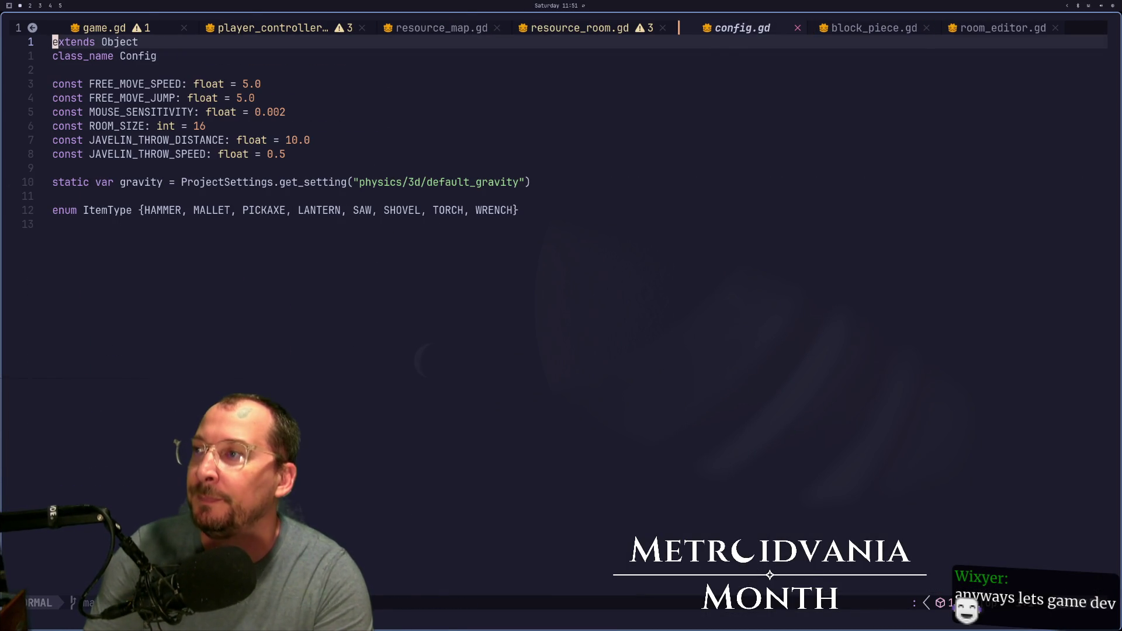
key("H")
key("K")
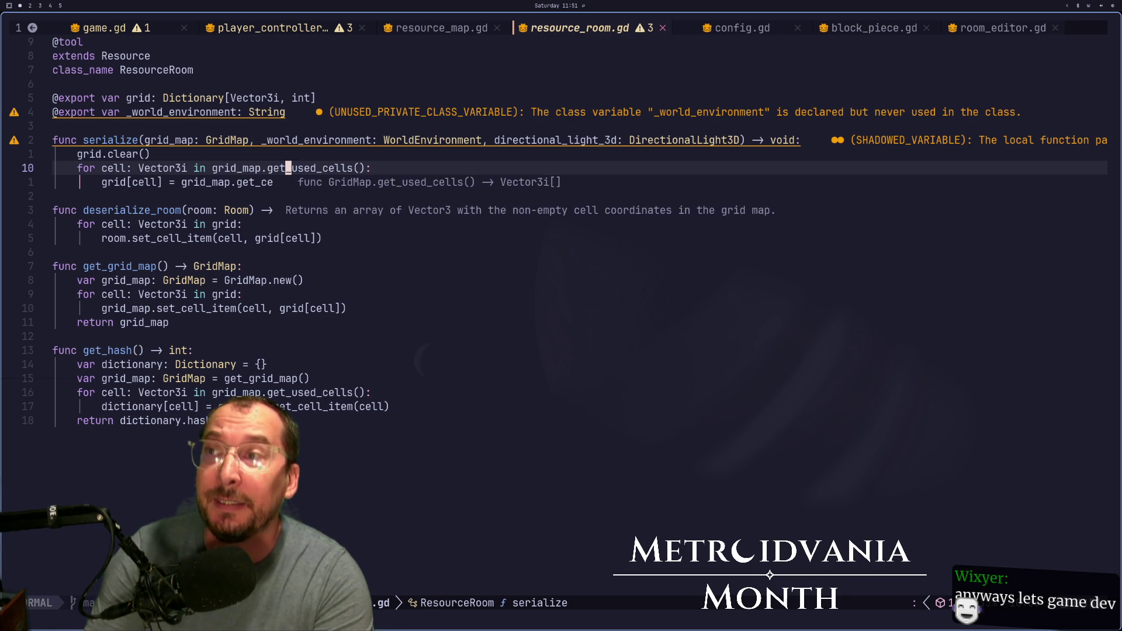
key("k")
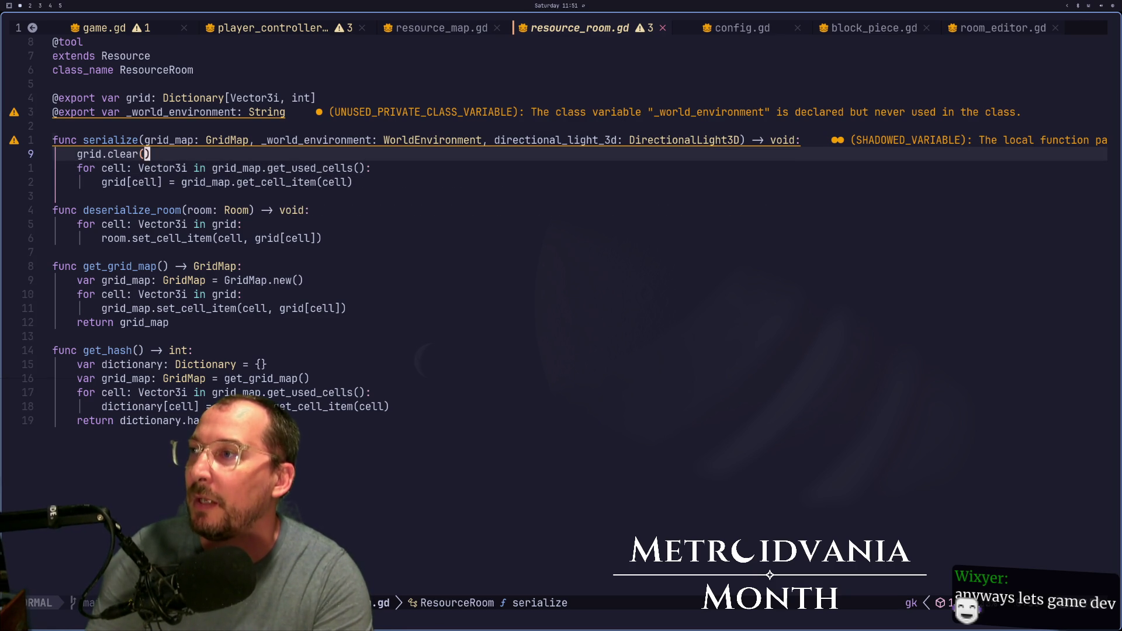
key("j")
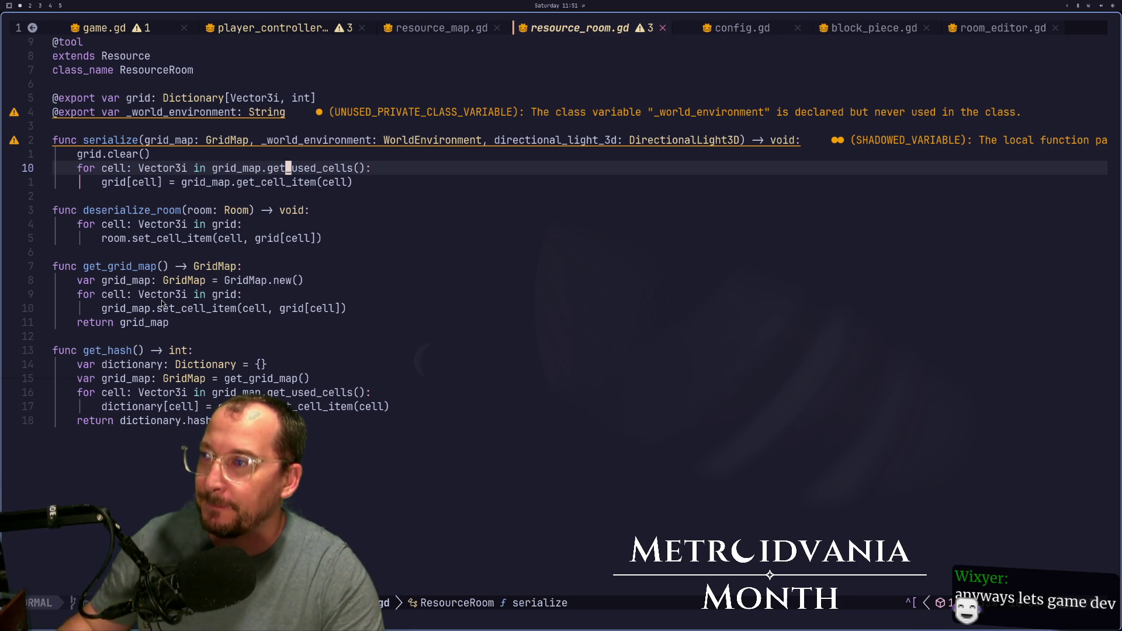
left_click(451, 34)
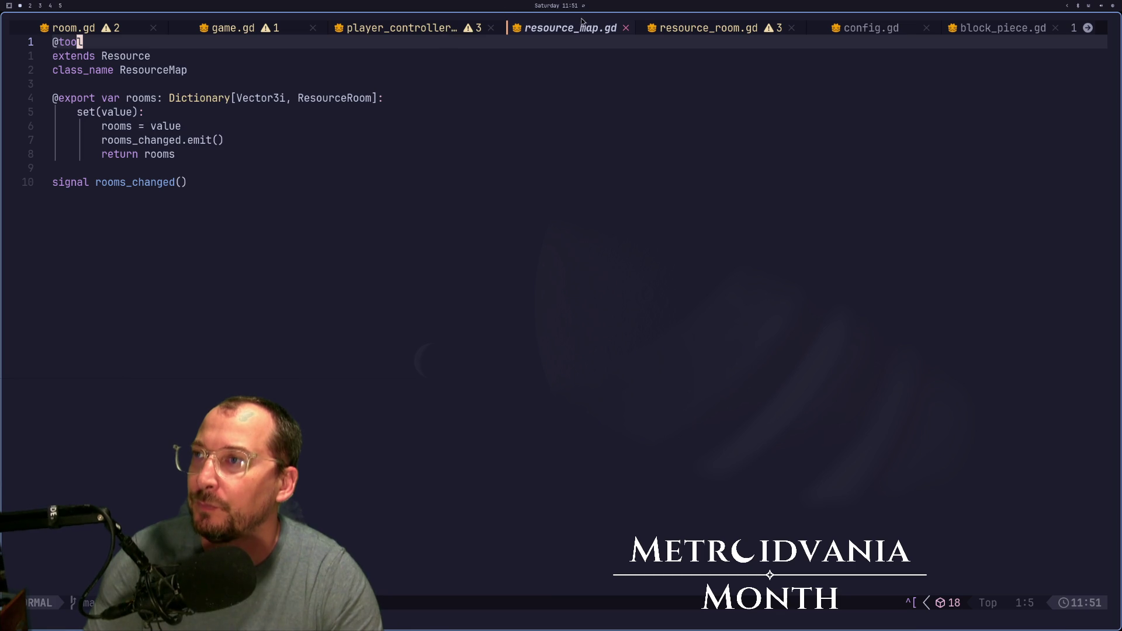
left_click(675, 30)
left_click(442, 169)
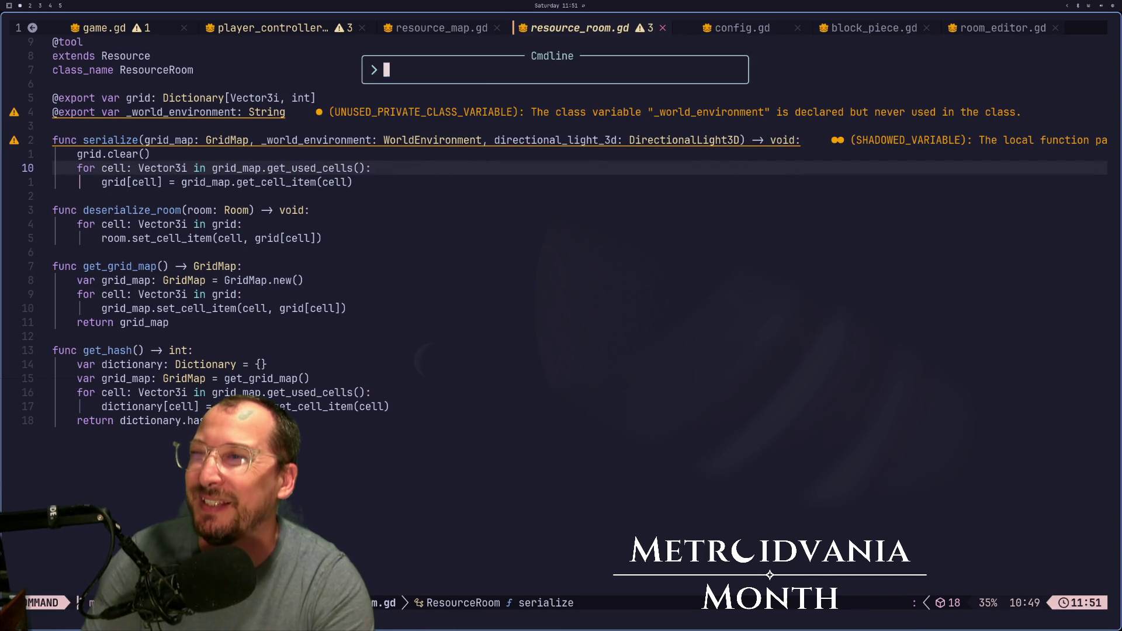
- Save resource_room.gd and launch the game from the Godot editor
type(":w")
key("Return")
key("super+2")
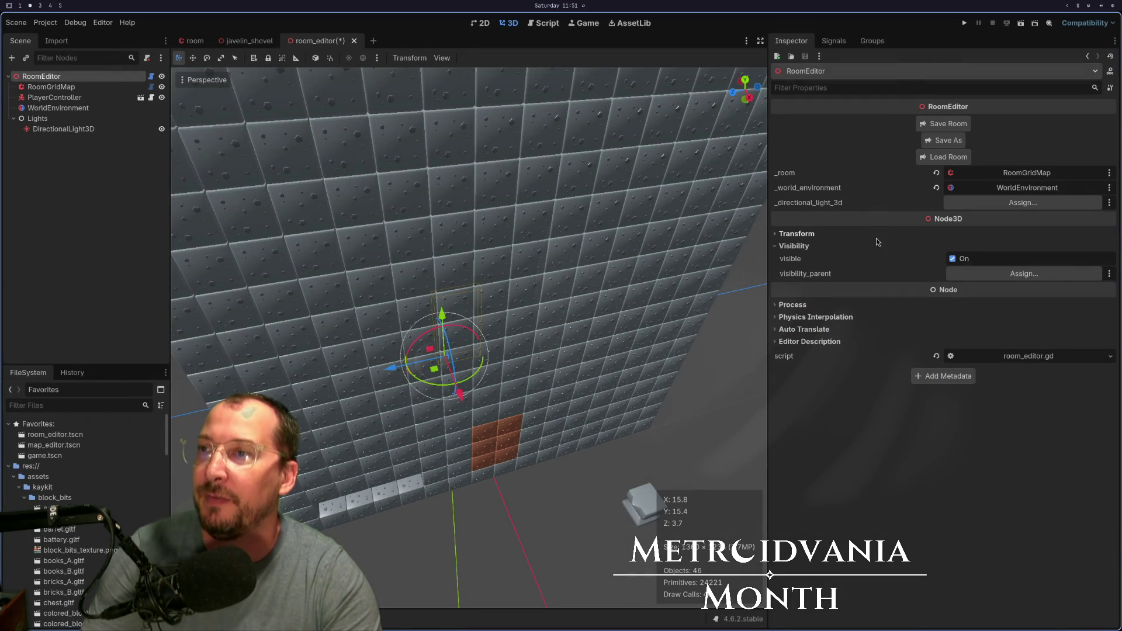
left_click(964, 24)
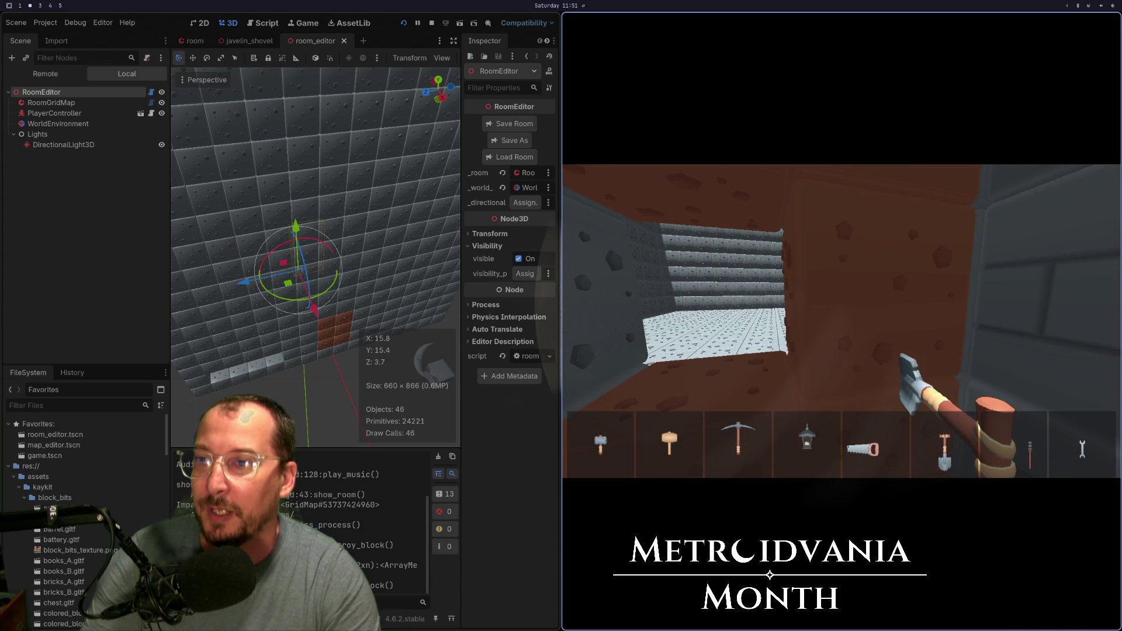
- Walk forward into the stone room up to its back wall, then stop the game with F8
key("w")
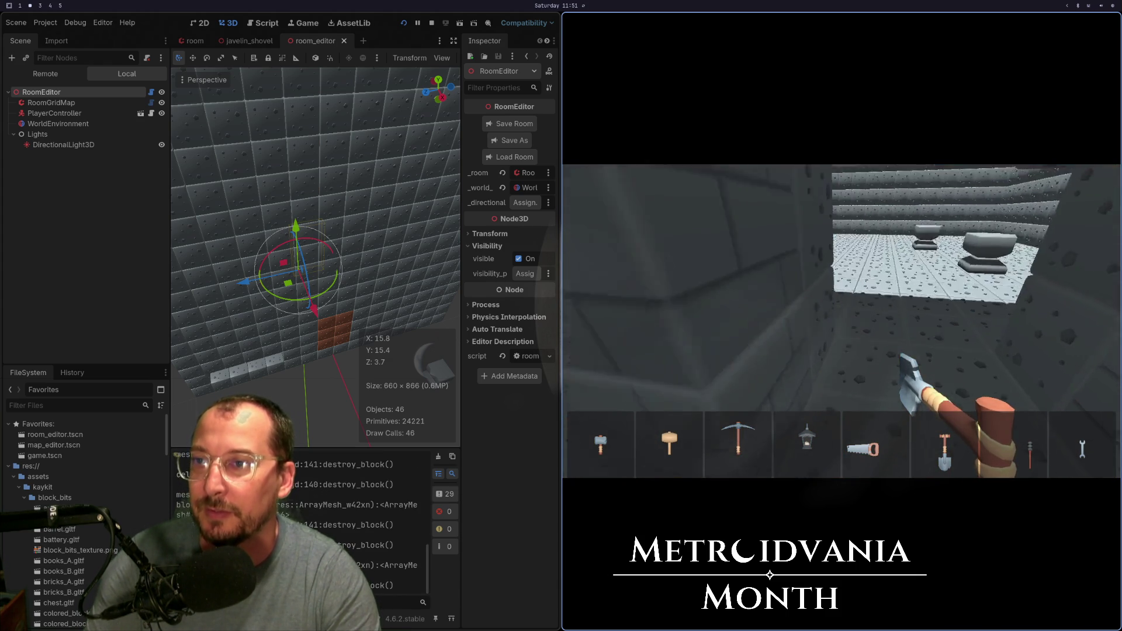
key("w")
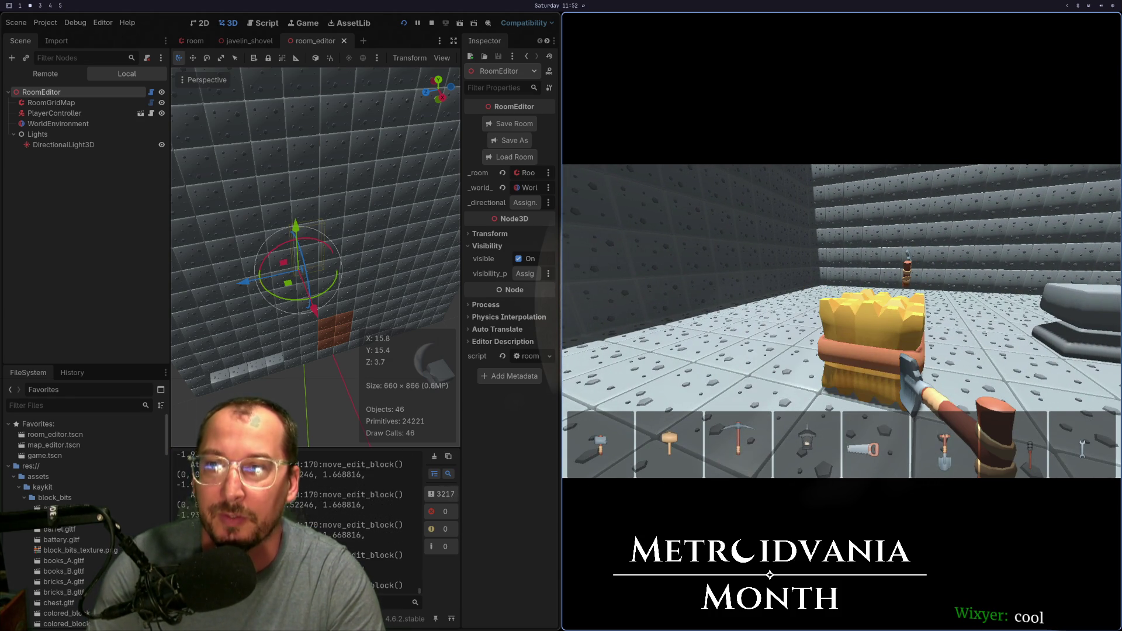
key("F8")
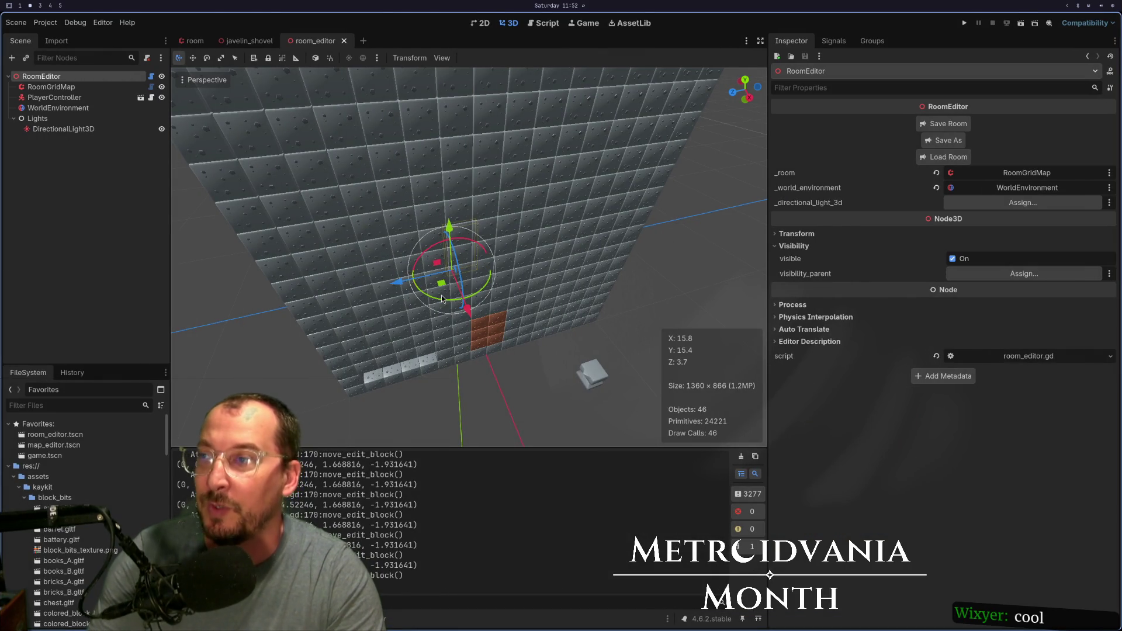
key("super+1")
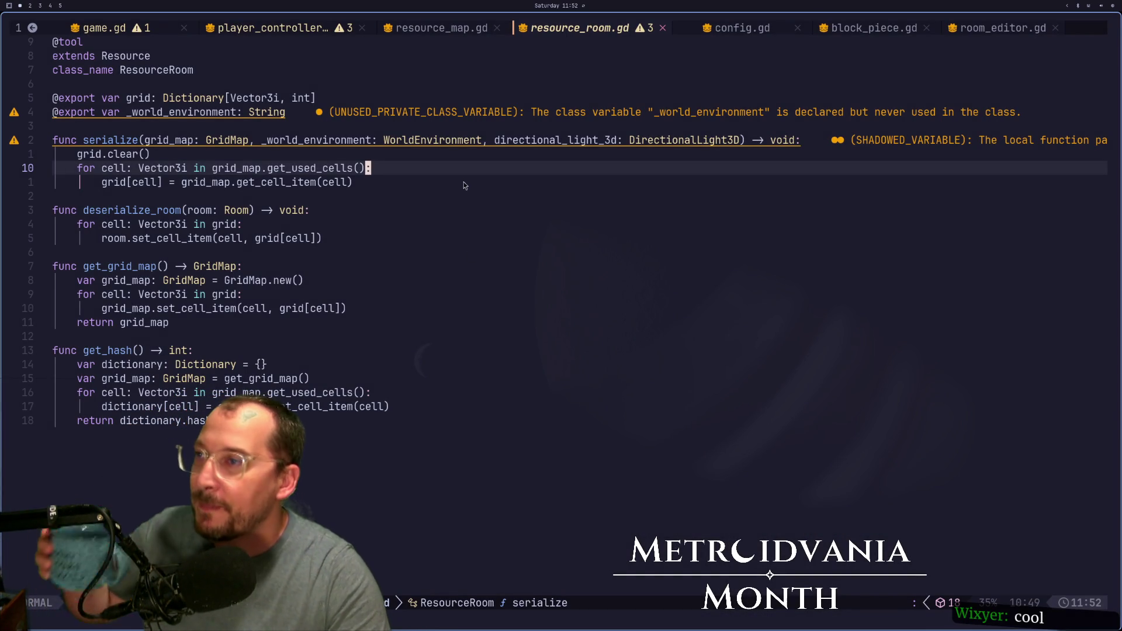
- Glance at room_editor.gd and resource_map.gd, then close the config.gd and block_piece.gd tabs
left_click(1004, 31)
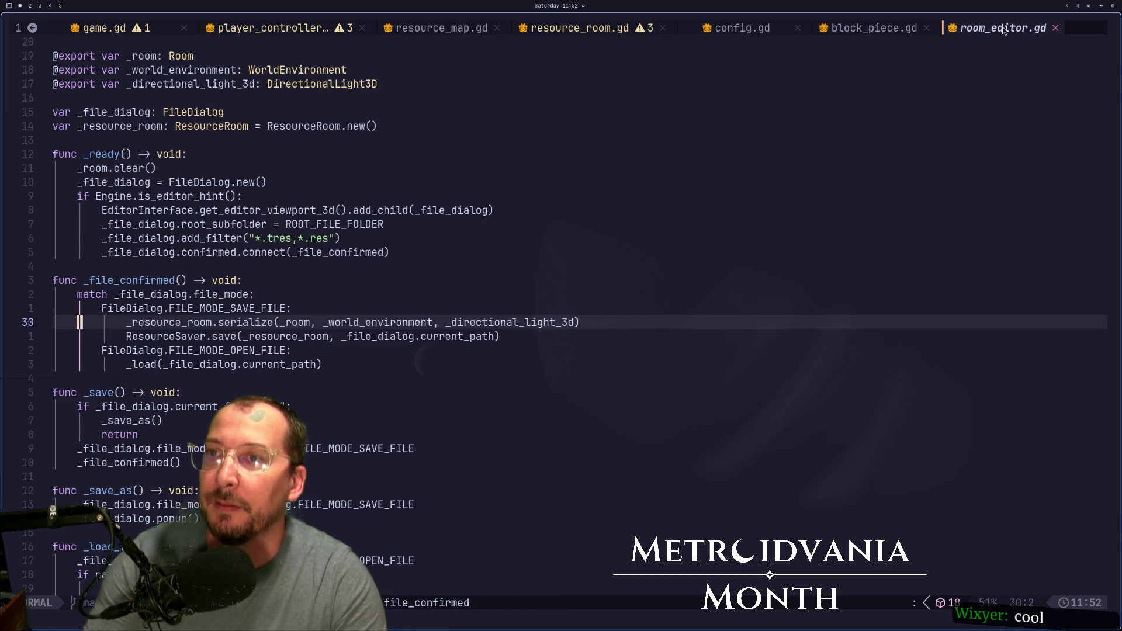
left_click(437, 31)
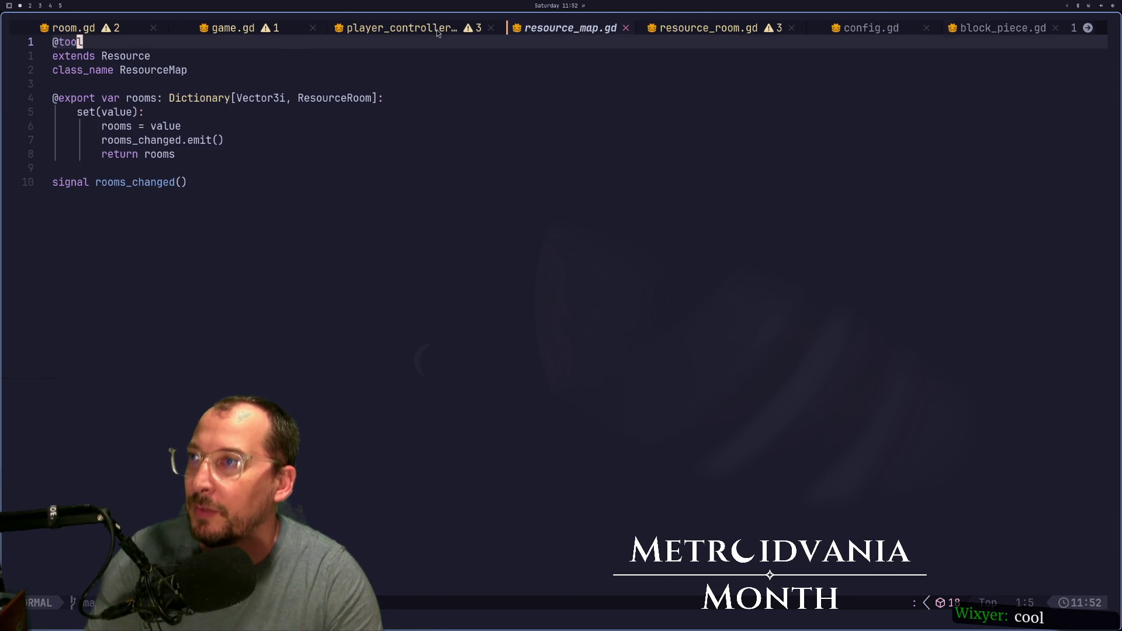
left_click(926, 29)
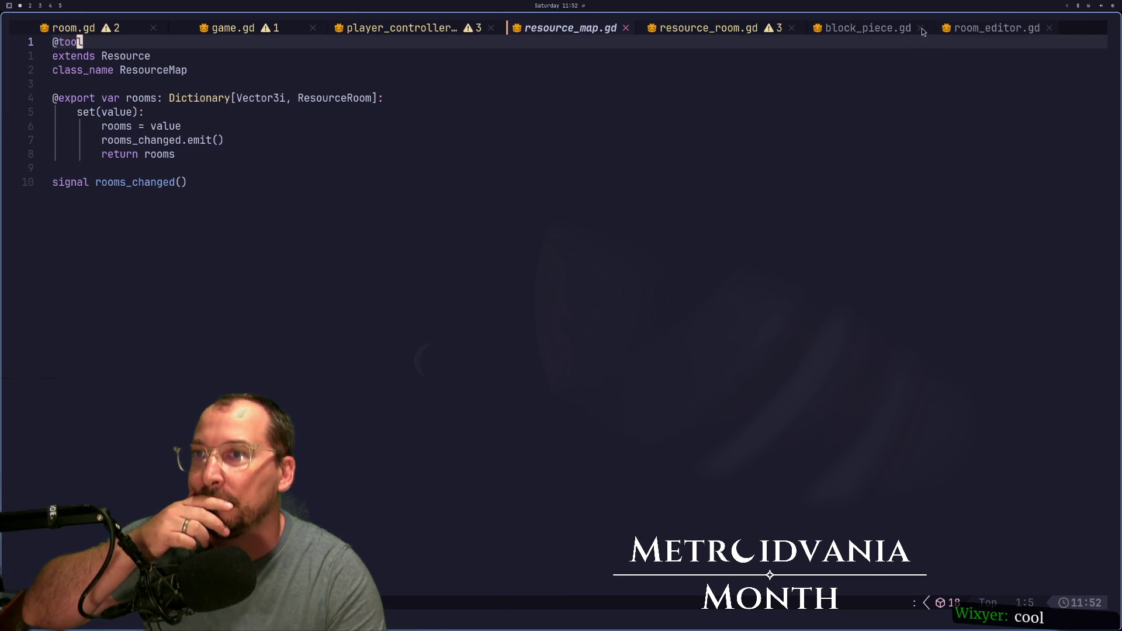
left_click(922, 30)
- Open player_controller.gd and return to the Godot editor
left_click(403, 28)
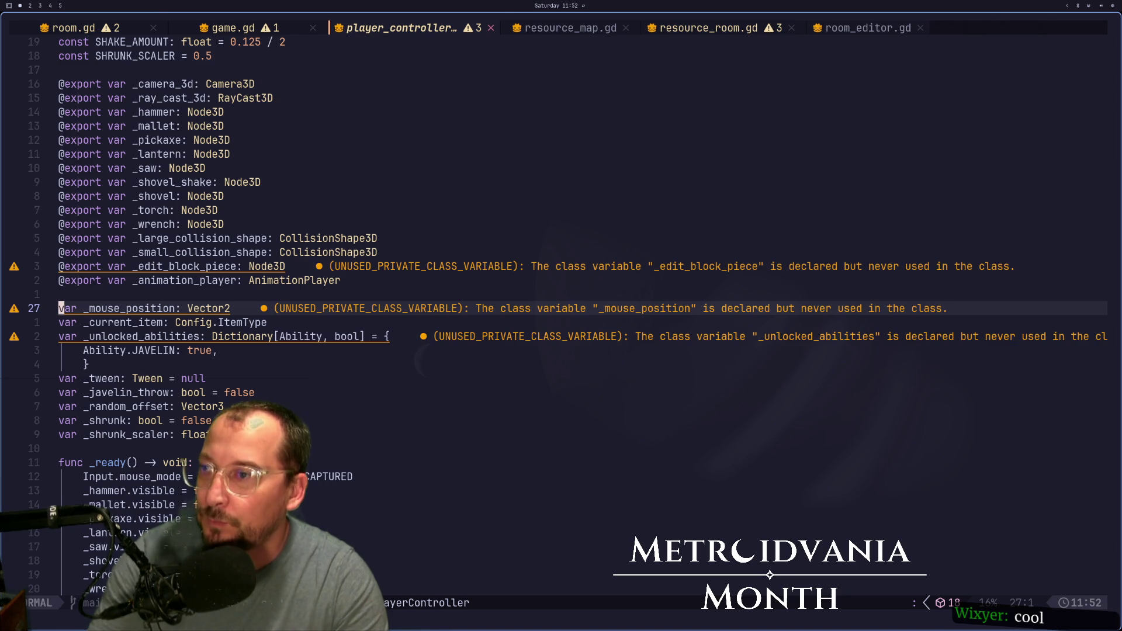
key("super+2")
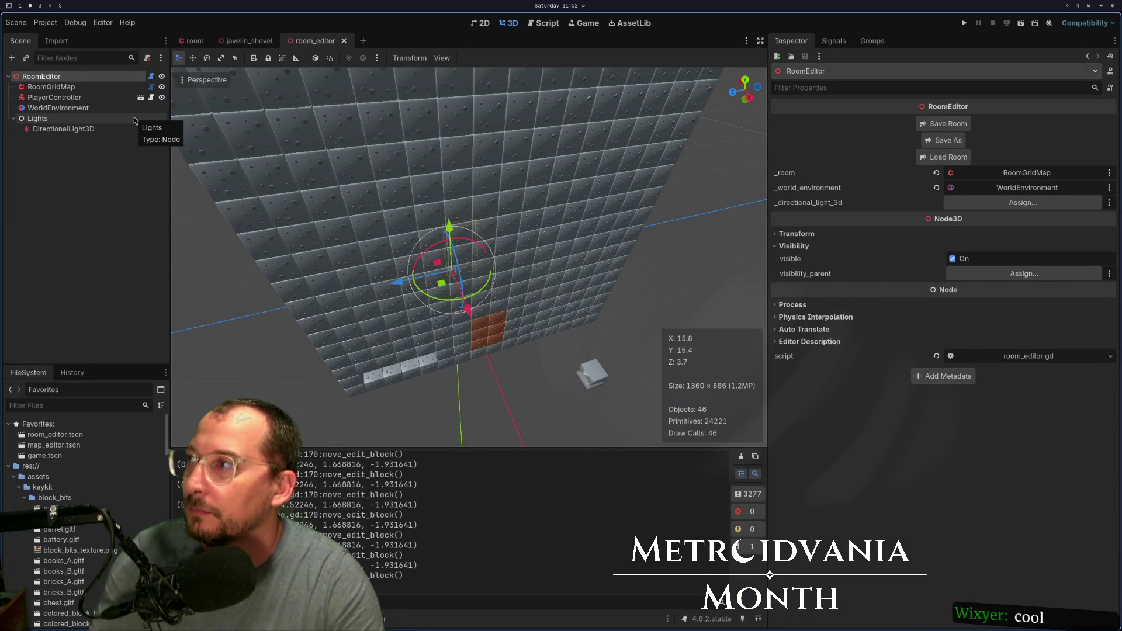
key("super+1")
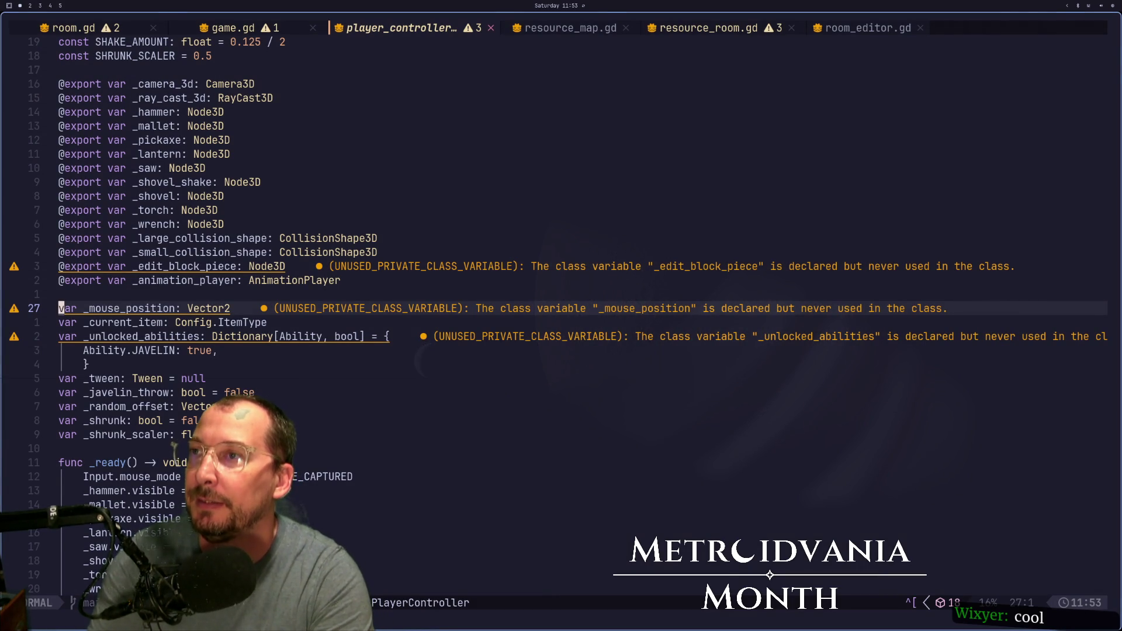
key("super+2")
scroll(505, 311, "down", 5)
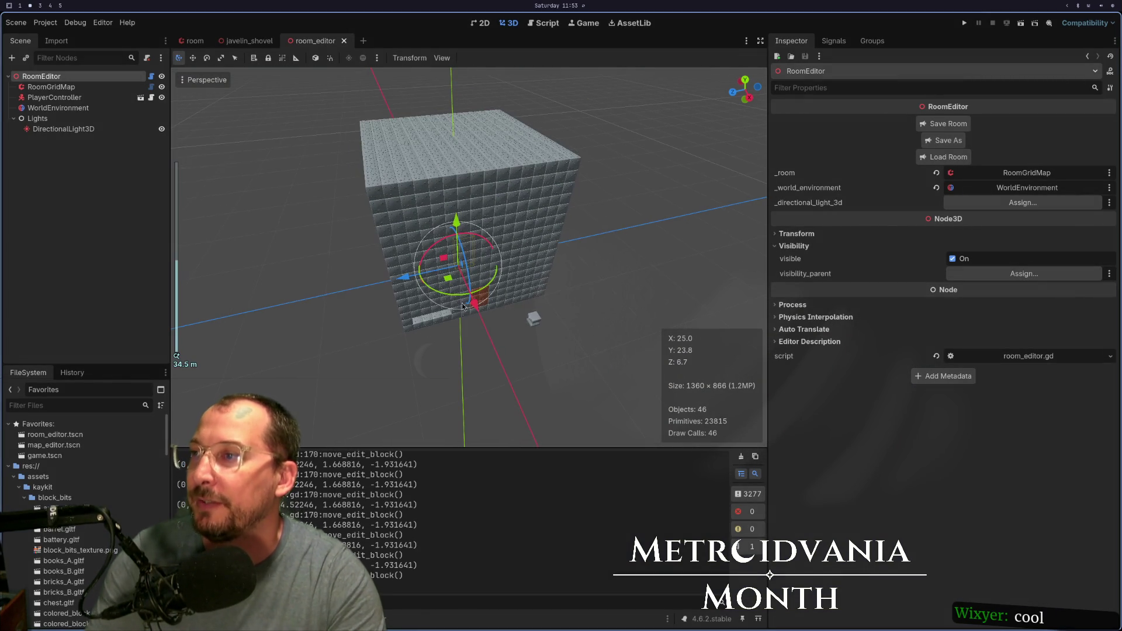
- Load the room, reopen room_editor.tscn from Favorites, and close the javelin_shovel scene
left_click(966, 159)
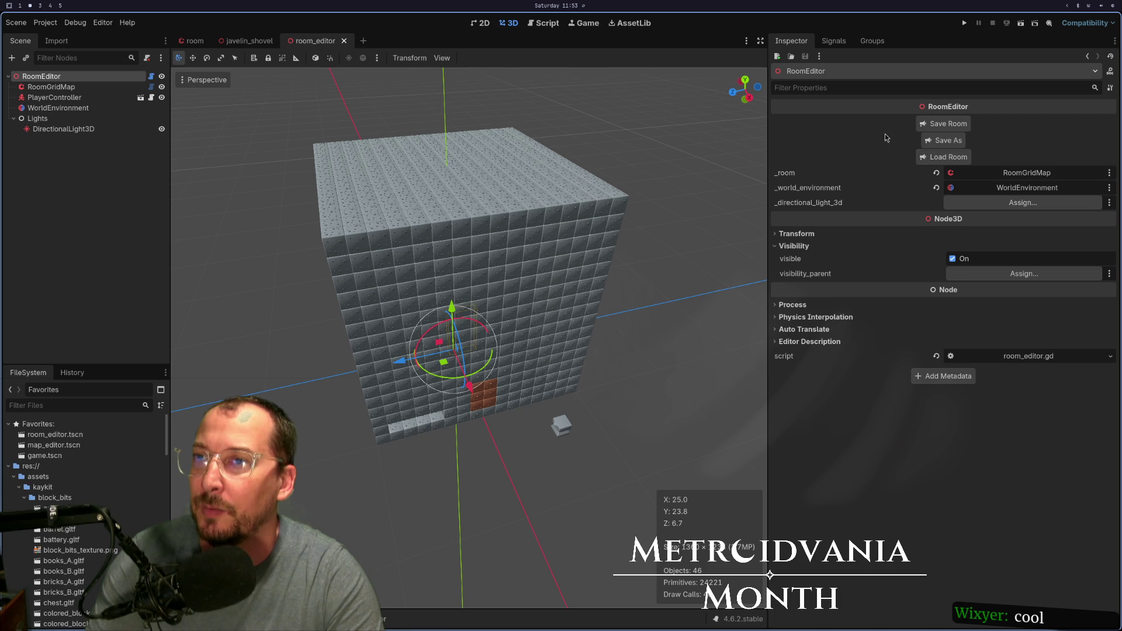
left_click(346, 41)
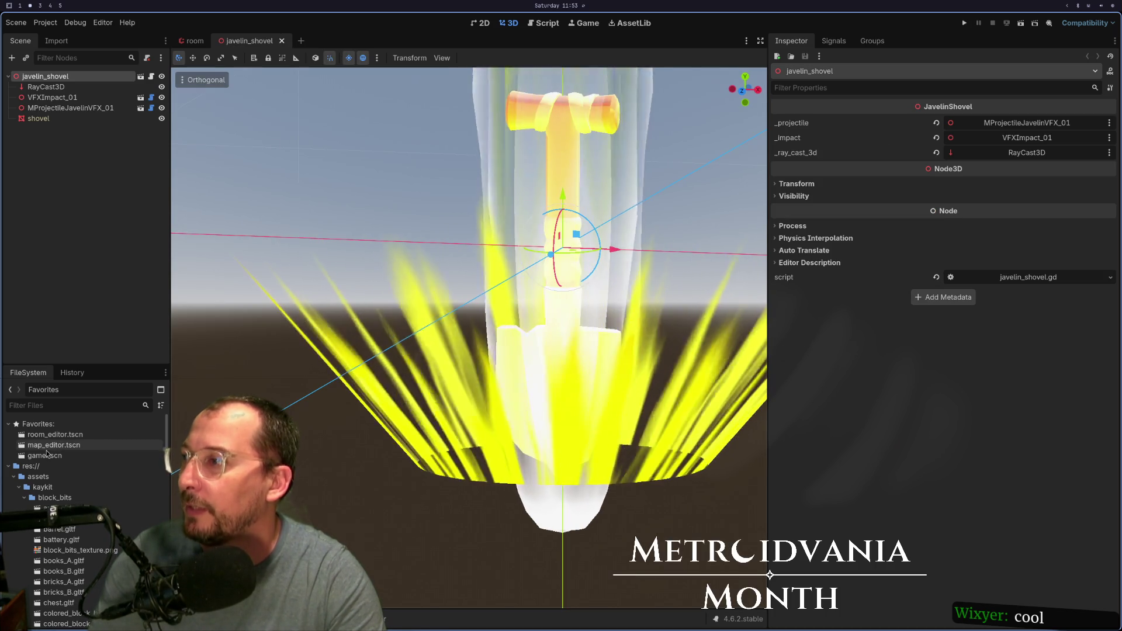
double_click(65, 436)
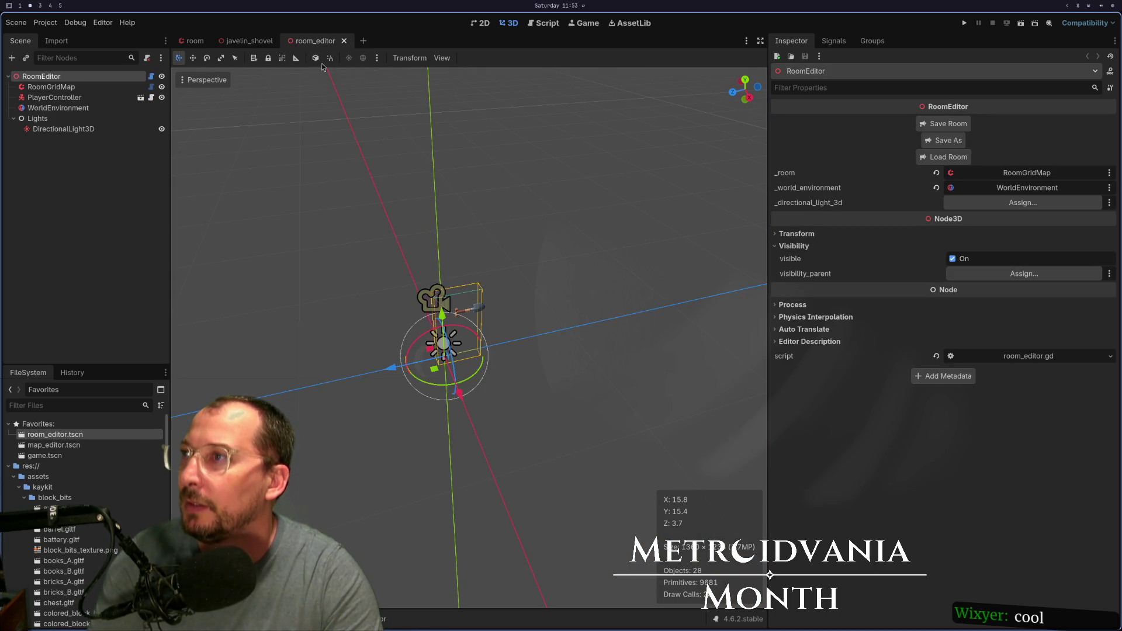
left_click(263, 41)
left_click(282, 41)
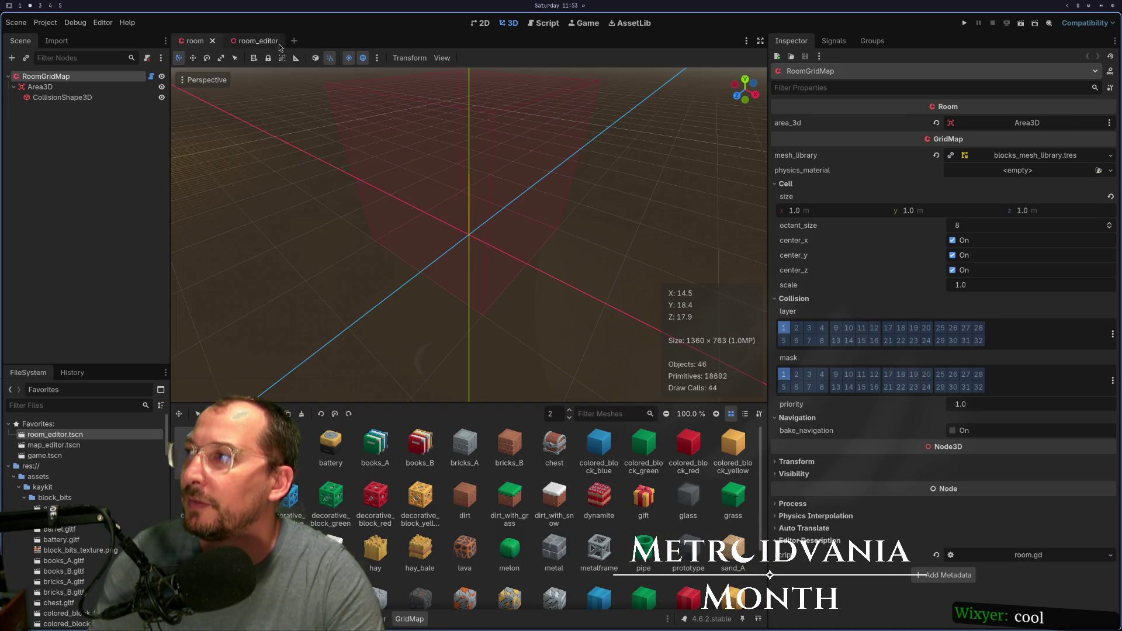
- Bring the empty room grid to a level view and select RoomGridMap to show its block palette
scroll(544, 308, "up", 3)
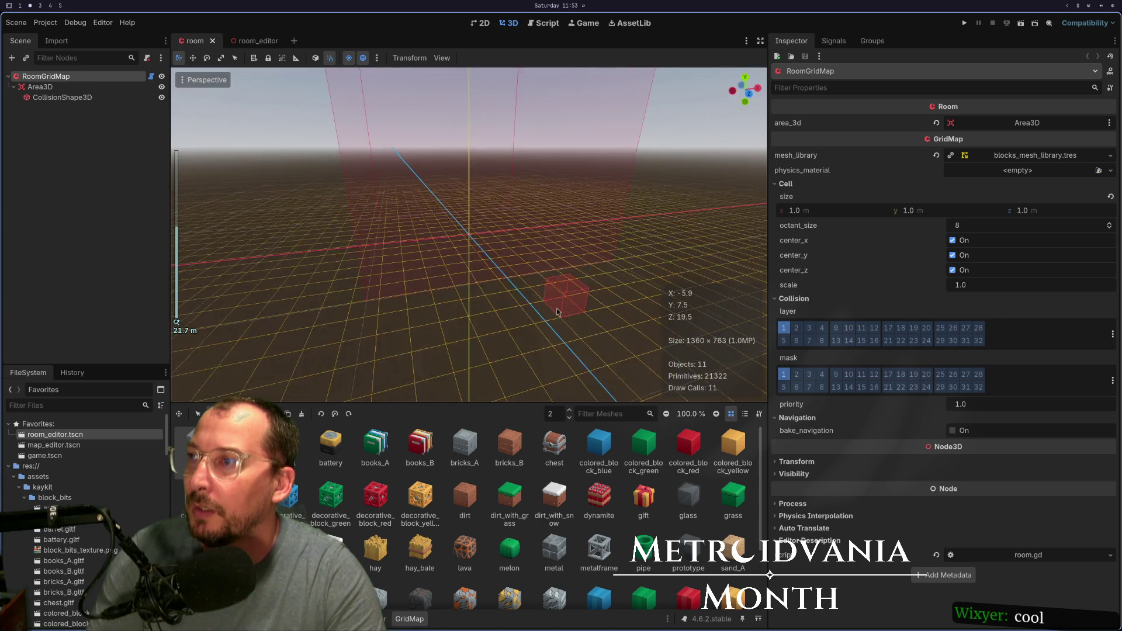
mouse_move(557, 313)
left_mouse_down()
mouse_move(536, 338)
mouse_move(535, 314)
mouse_move(479, 290)
left_mouse_up()
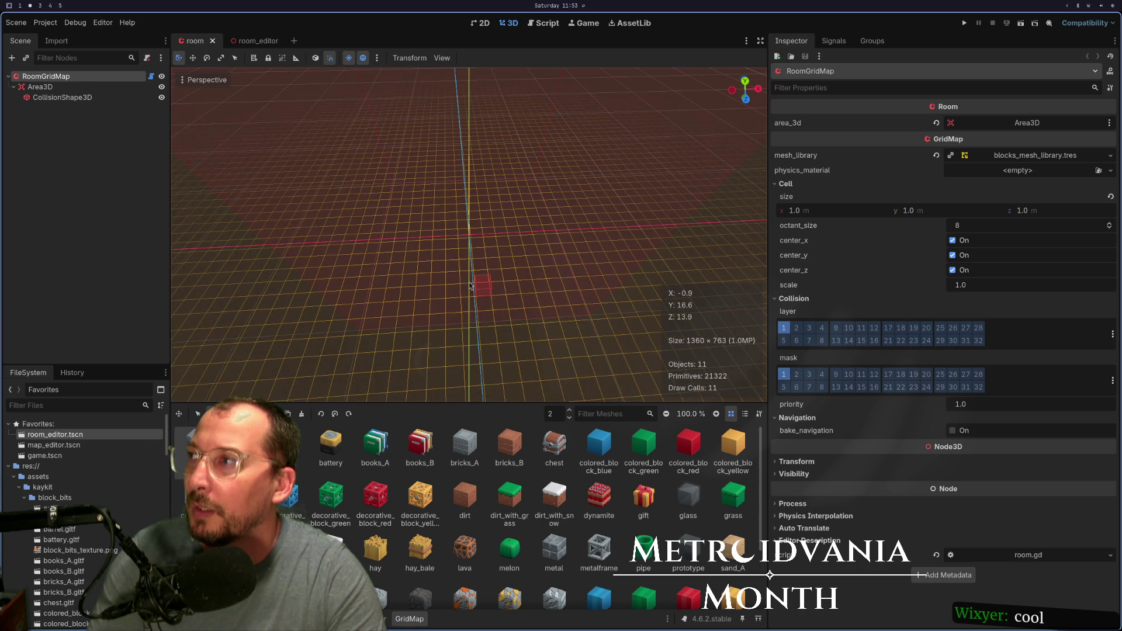
left_click(246, 41)
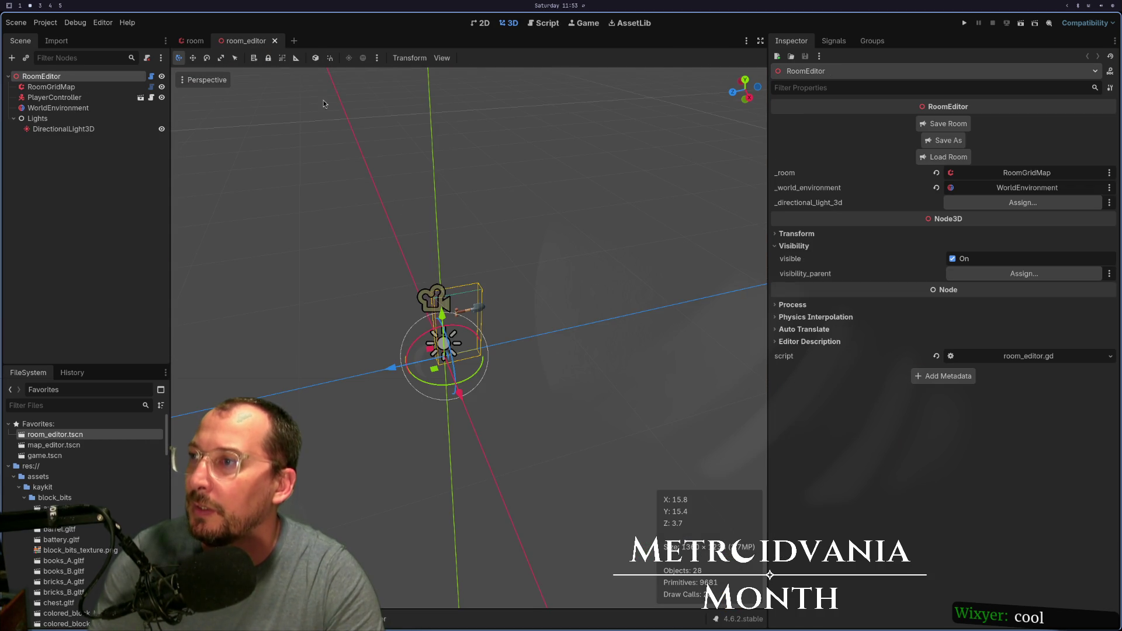
mouse_move(439, 355)
left_mouse_down()
mouse_move(444, 333)
mouse_move(562, 313)
mouse_move(486, 353)
left_mouse_up()
scroll(445, 334, "up", 3)
left_click(52, 87)
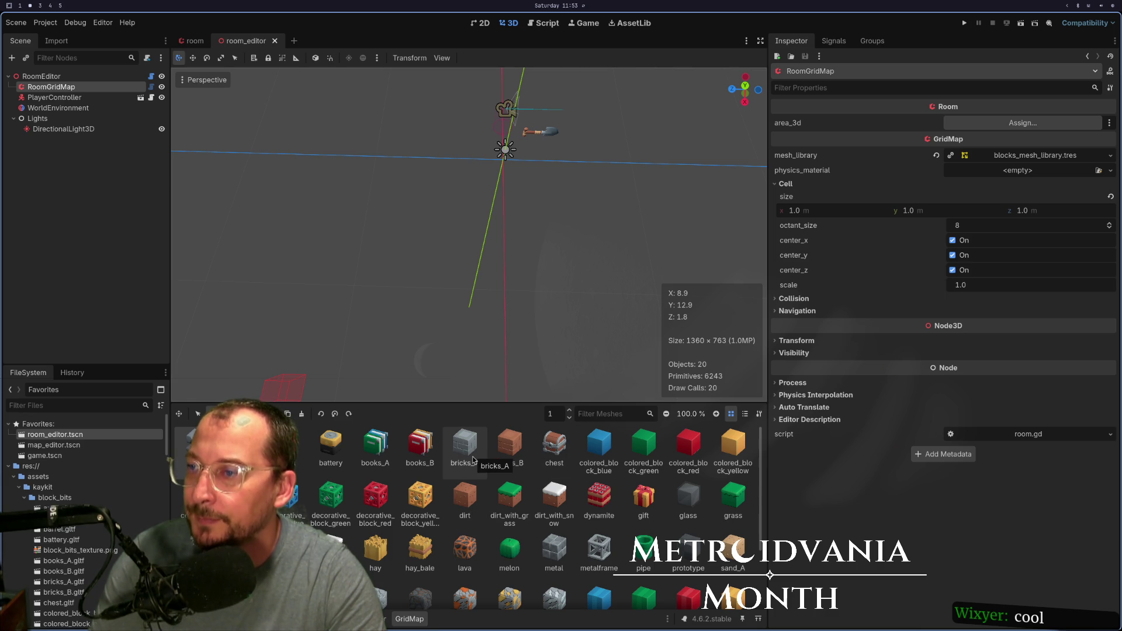
- Choose stone in the GridMap palette and lower the painting floor from 1 to 0
scroll(511, 551, "down", 2)
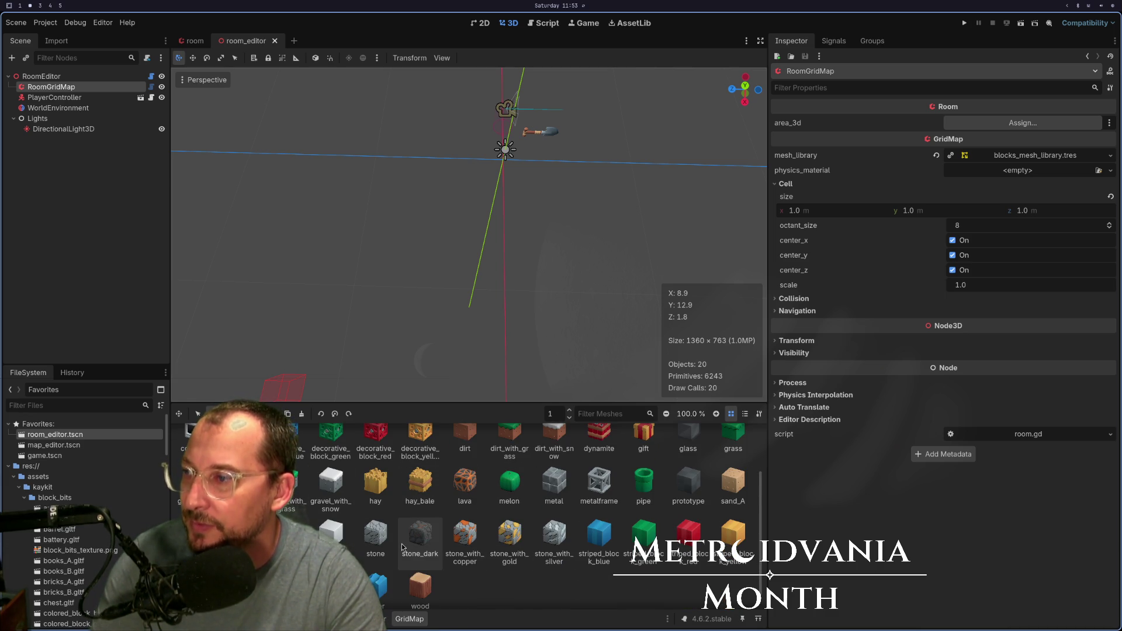
left_click(358, 534)
left_click_drag(520, 180, 531, 146)
scroll(563, 365, "down", 2)
left_click(569, 418)
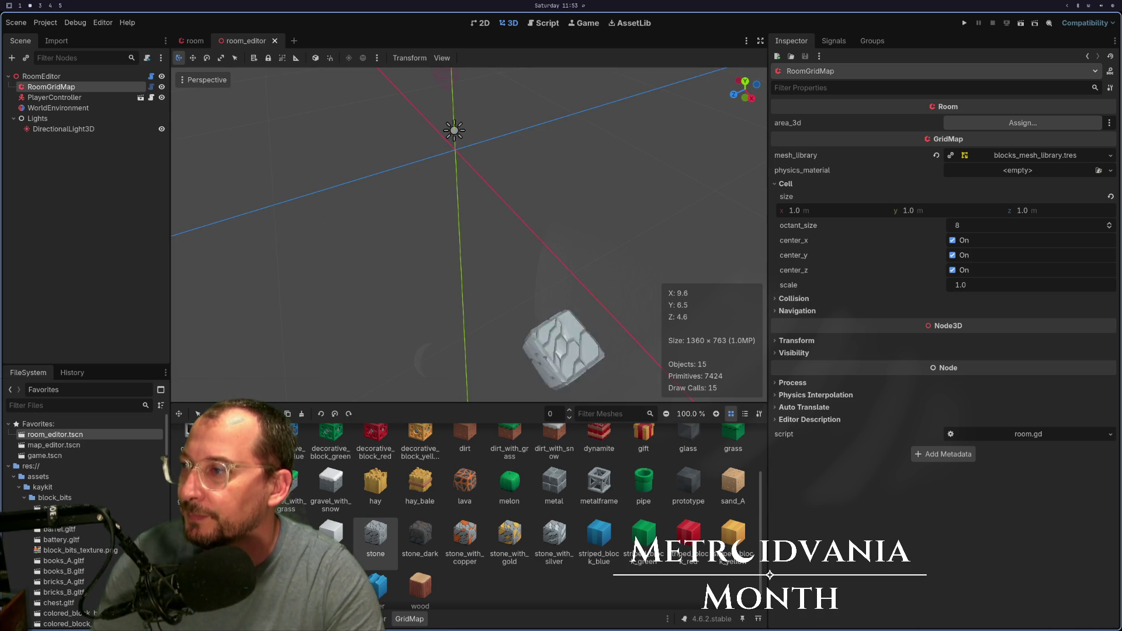
- Paint a rectangular ring of stone blocks on floor 0, redoing one column after an undo
scroll(466, 161, "down", 2)
mouse_move(465, 161)
left_mouse_down()
mouse_move(319, 264)
mouse_move(353, 309)
mouse_move(356, 265)
mouse_move(338, 282)
mouse_move(477, 207)
mouse_move(523, 154)
mouse_move(439, 233)
mouse_move(432, 223)
mouse_move(470, 223)
left_mouse_up()
scroll(357, 265, "down", 8)
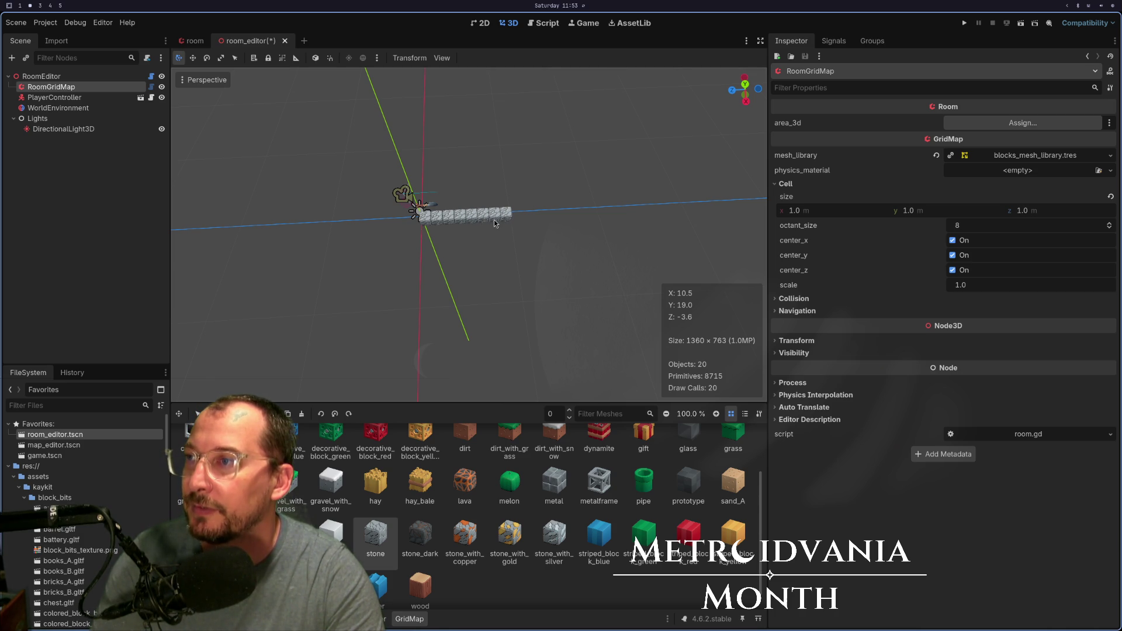
left_click_drag(529, 223, 592, 224)
scroll(572, 215, "down", 3)
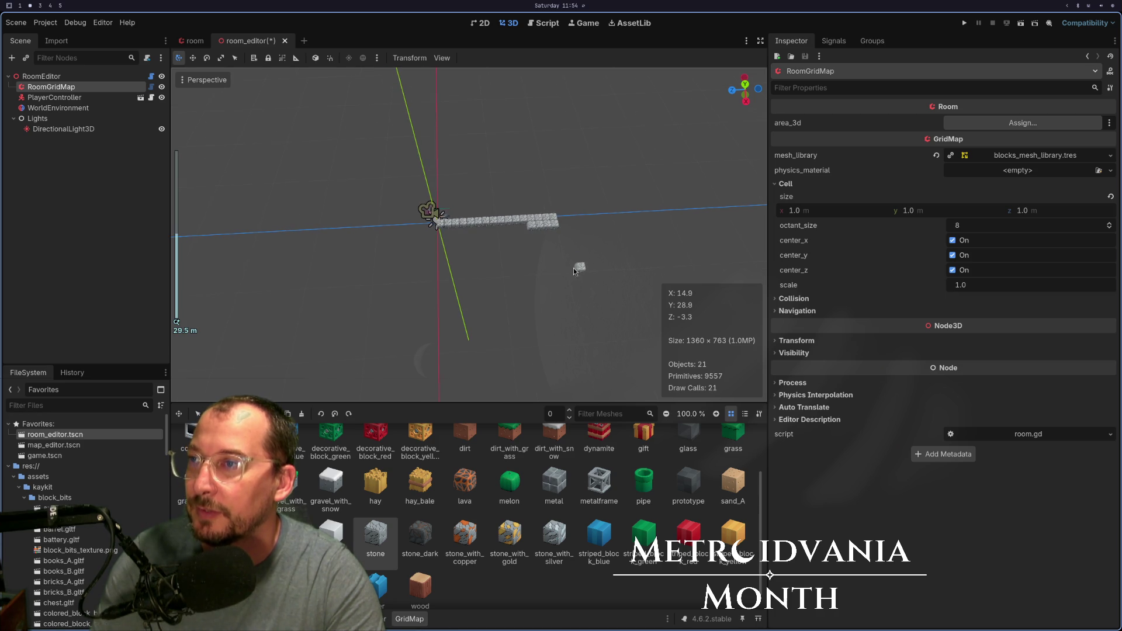
left_click_drag(441, 232, 448, 295)
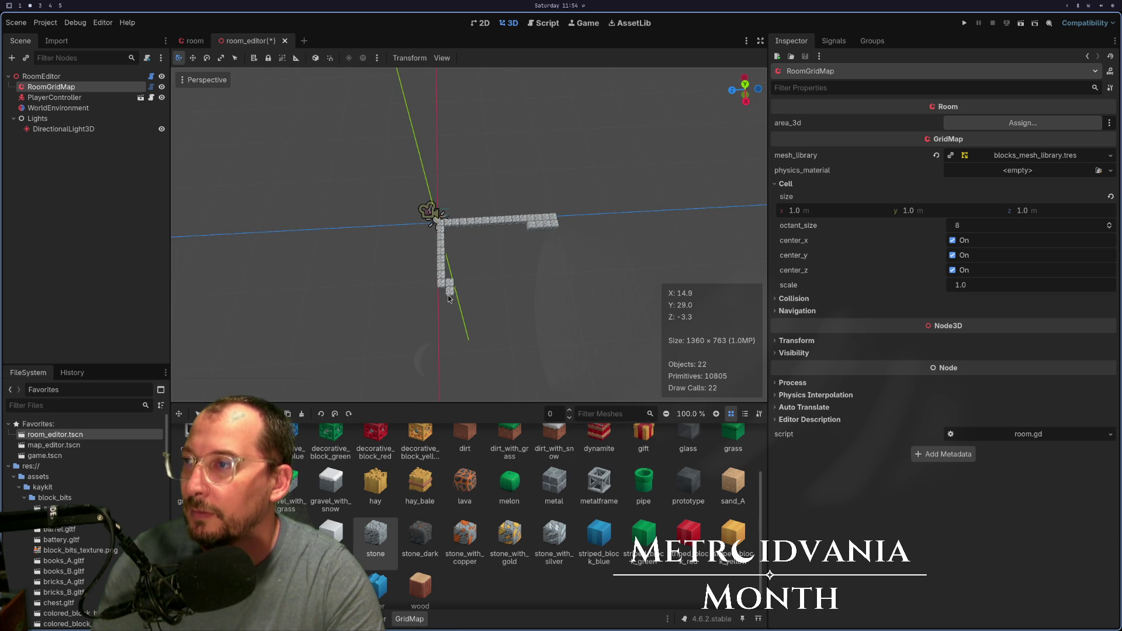
mouse_move(446, 349)
left_mouse_down()
mouse_move(435, 301)
mouse_move(445, 296)
left_mouse_up()
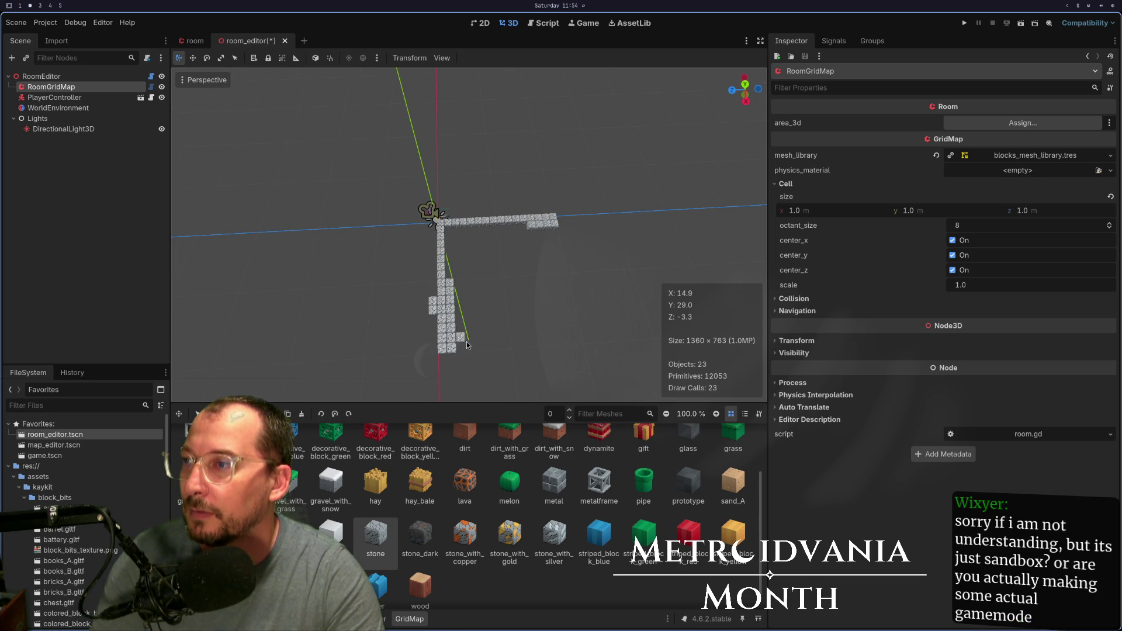
key("ctrl+z")
key("ctrl+z")
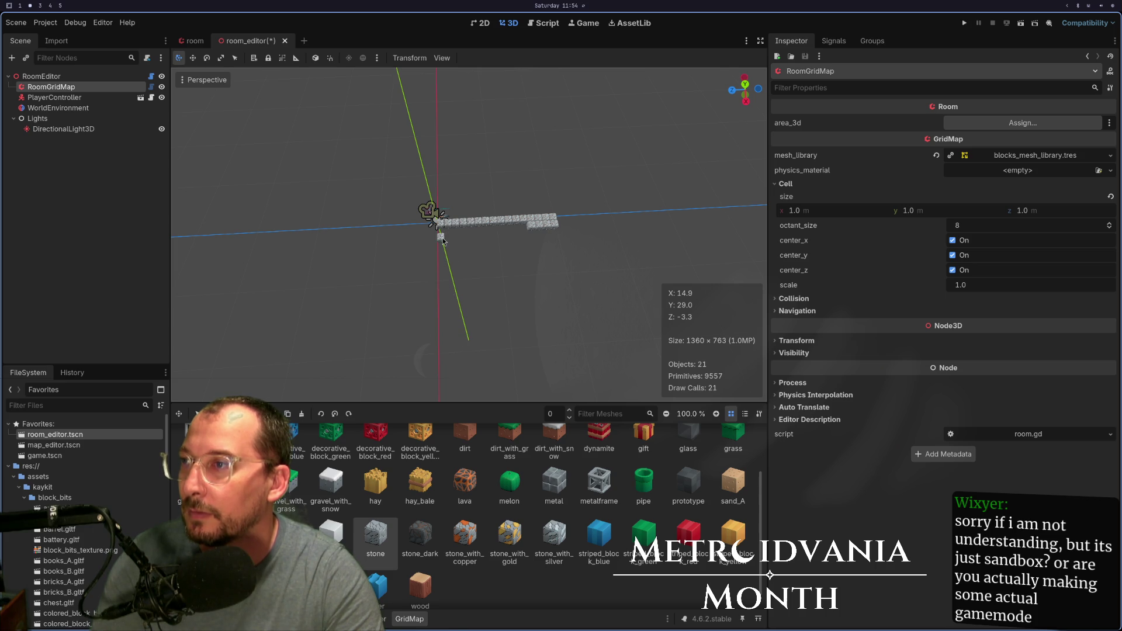
mouse_move(445, 272)
left_mouse_down()
mouse_move(449, 324)
mouse_move(501, 347)
left_mouse_up()
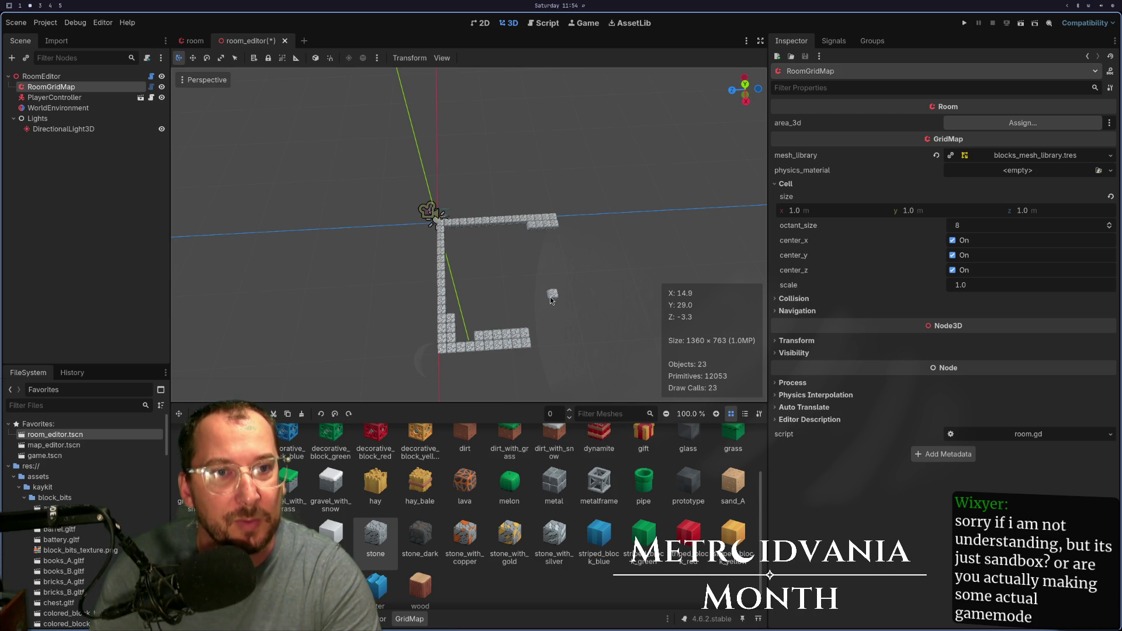
mouse_move(551, 299)
left_mouse_down()
mouse_move(581, 288)
mouse_move(564, 241)
left_mouse_up()
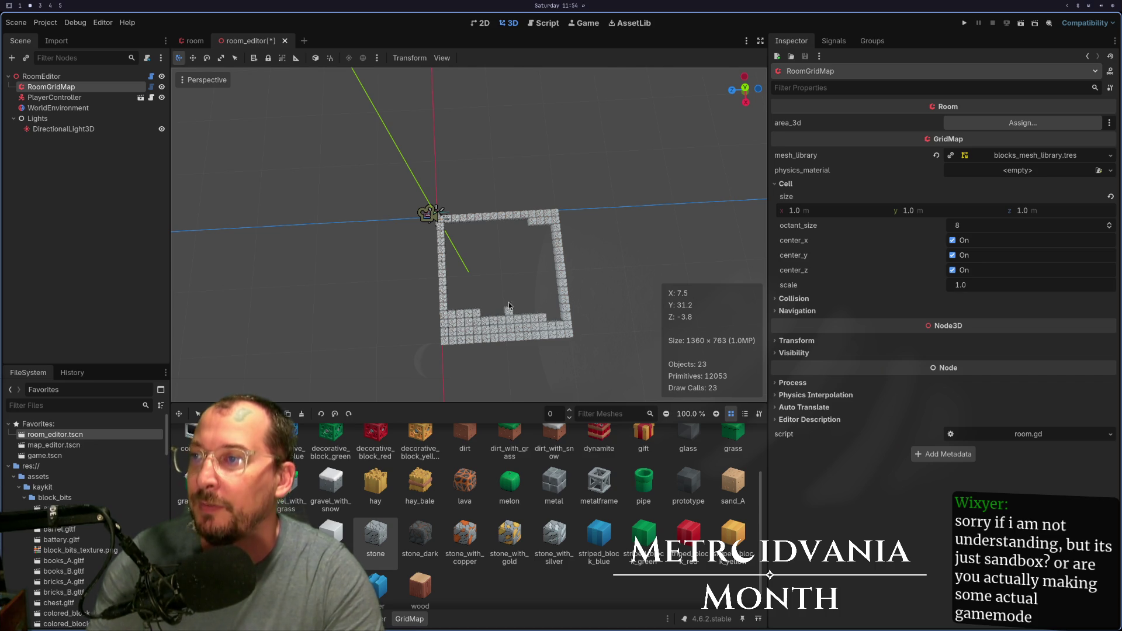
key("super+3")
left_click(131, 22)
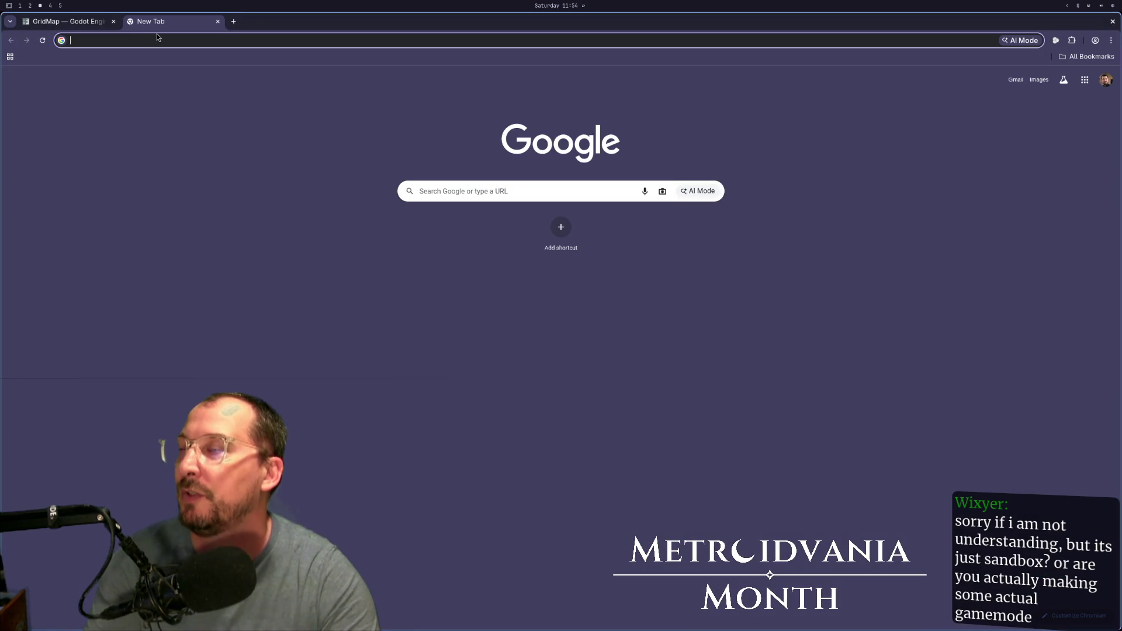
- Search Google Images for 'metroid nes' and preview a gameplay screenshot
type("metroid nes")
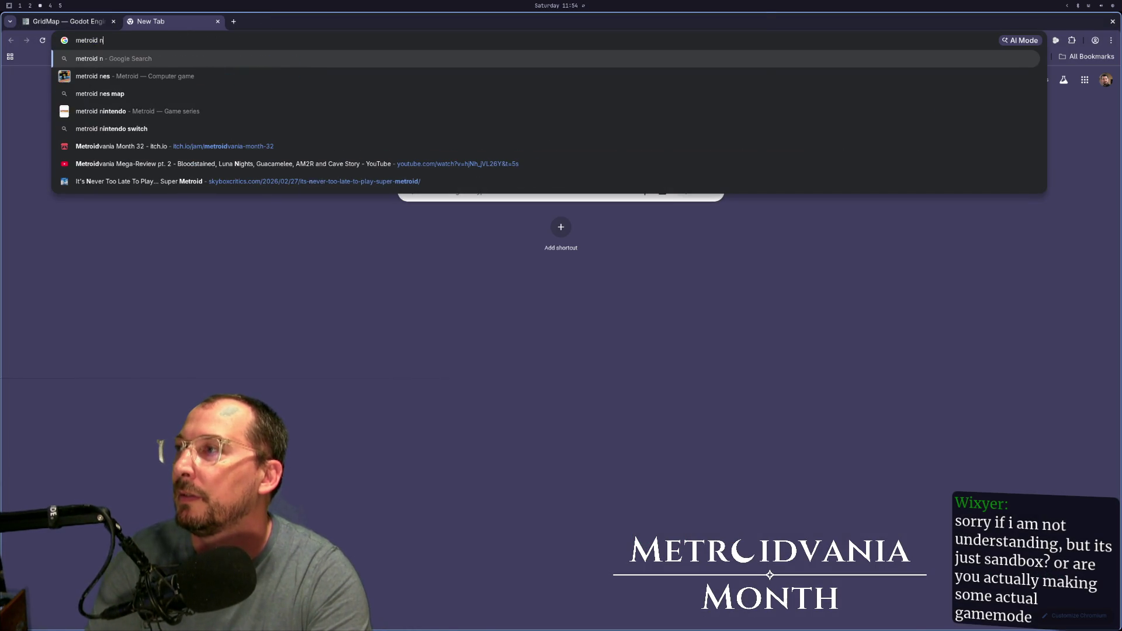
key("Return")
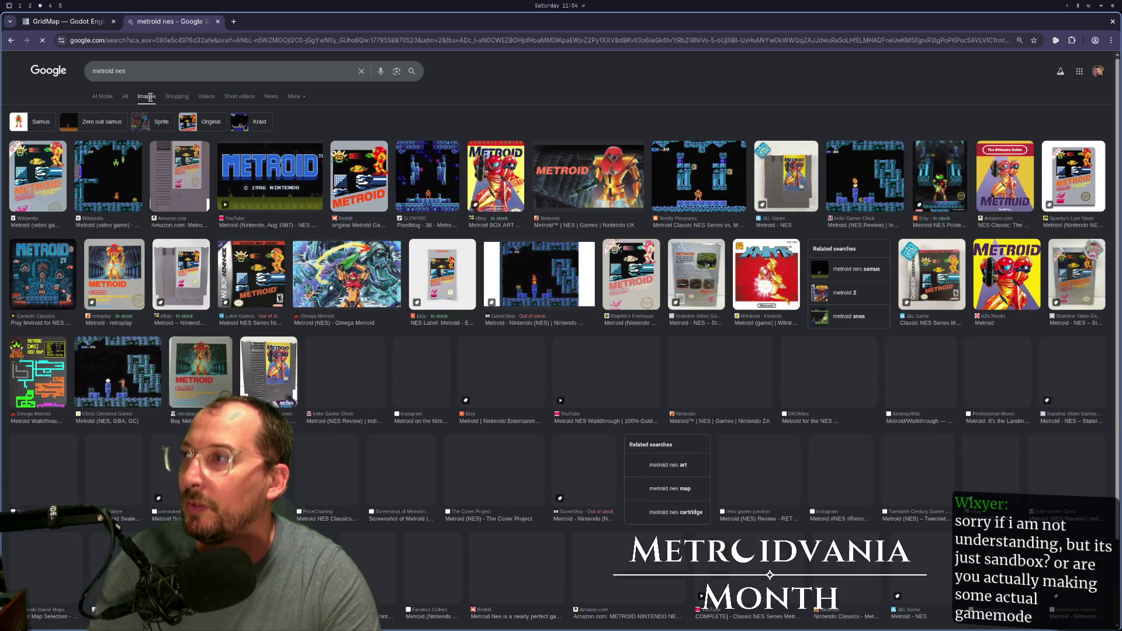
left_click(547, 290)
right_click(893, 229)
left_click(914, 243)
left_click(264, 23)
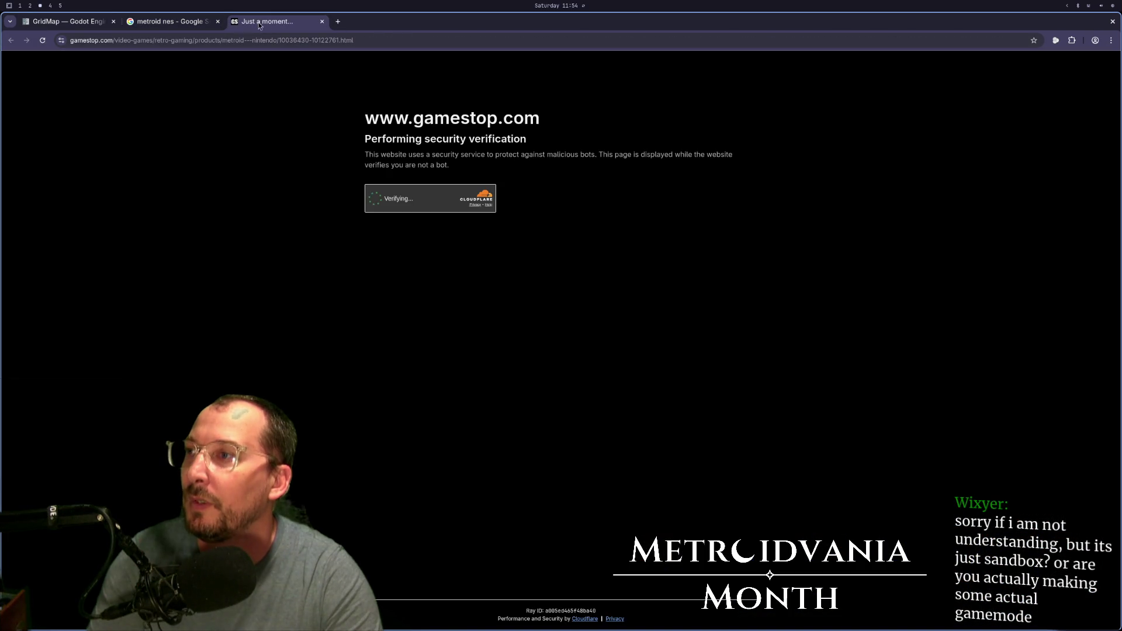
left_click(146, 24)
- Copy the screenshot's image address and open the image alone in a new tab, zoomed to 175%
right_click(922, 270)
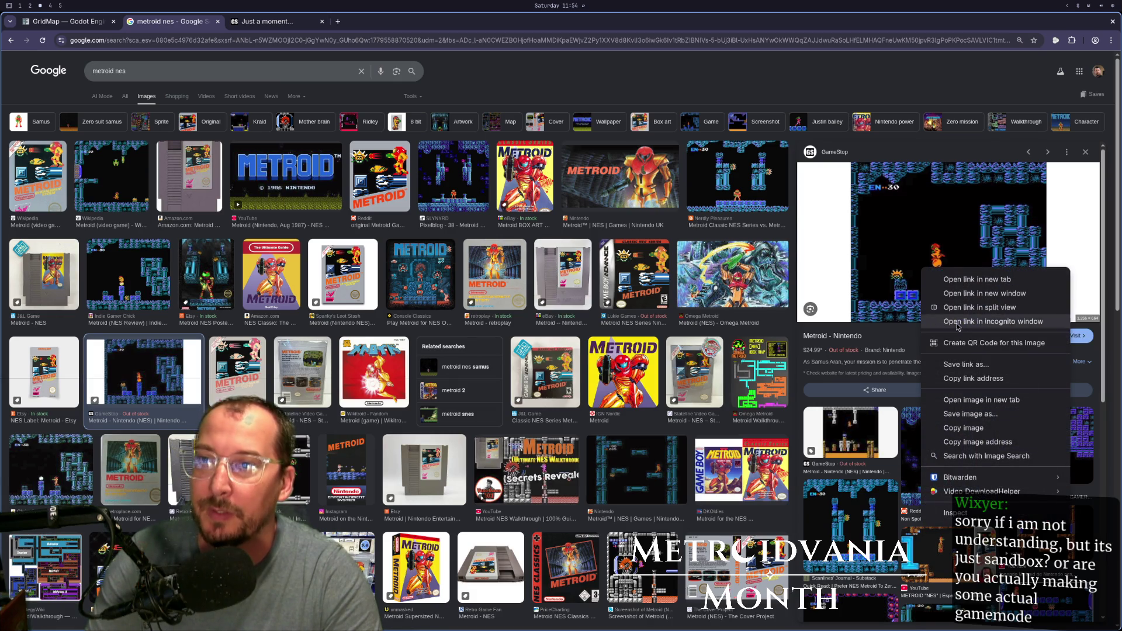
left_click(960, 446)
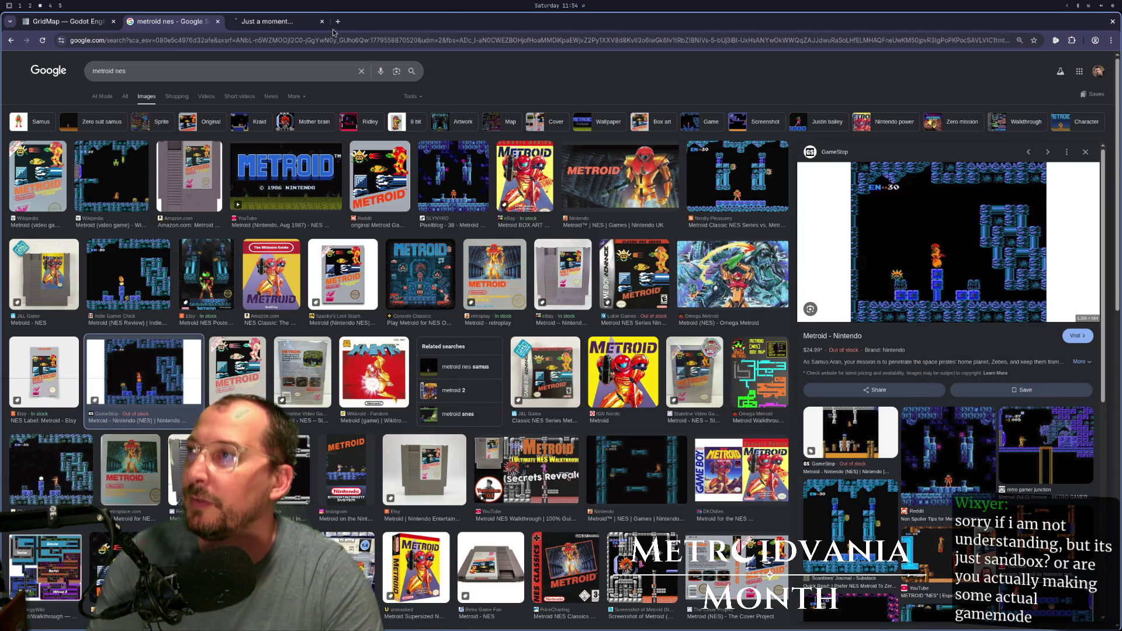
left_click(338, 21)
type("https://media.gamestop.com/i/gamestop/10122761_scr02?w=1256&h=664&fmt=auto")
key("Return")
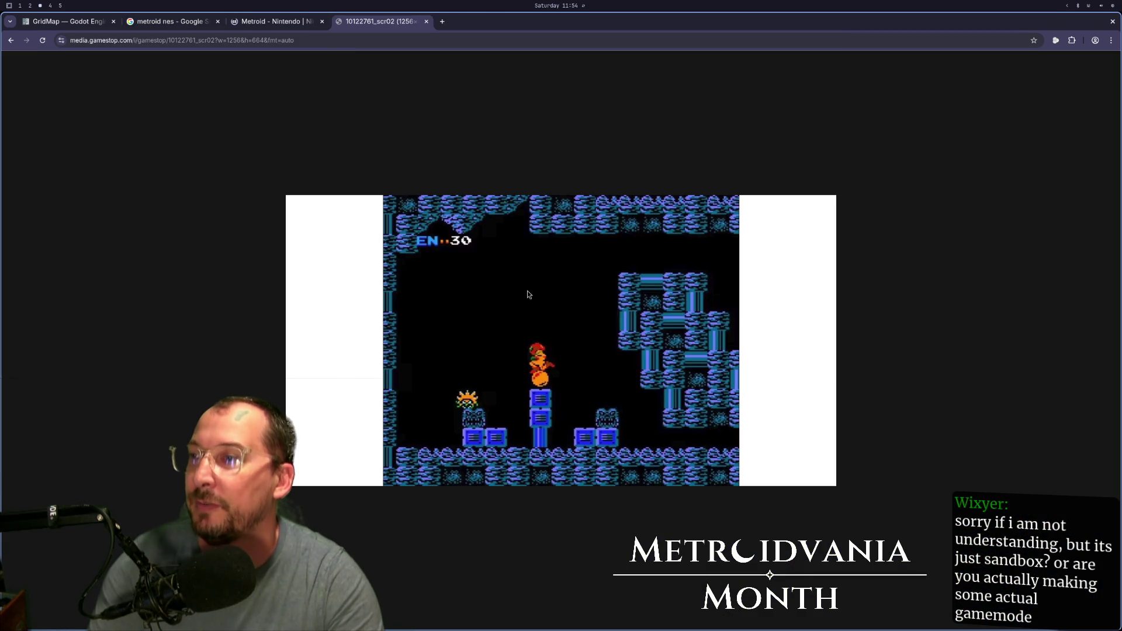
scroll(735, 292, "up", 4, "ctrl")
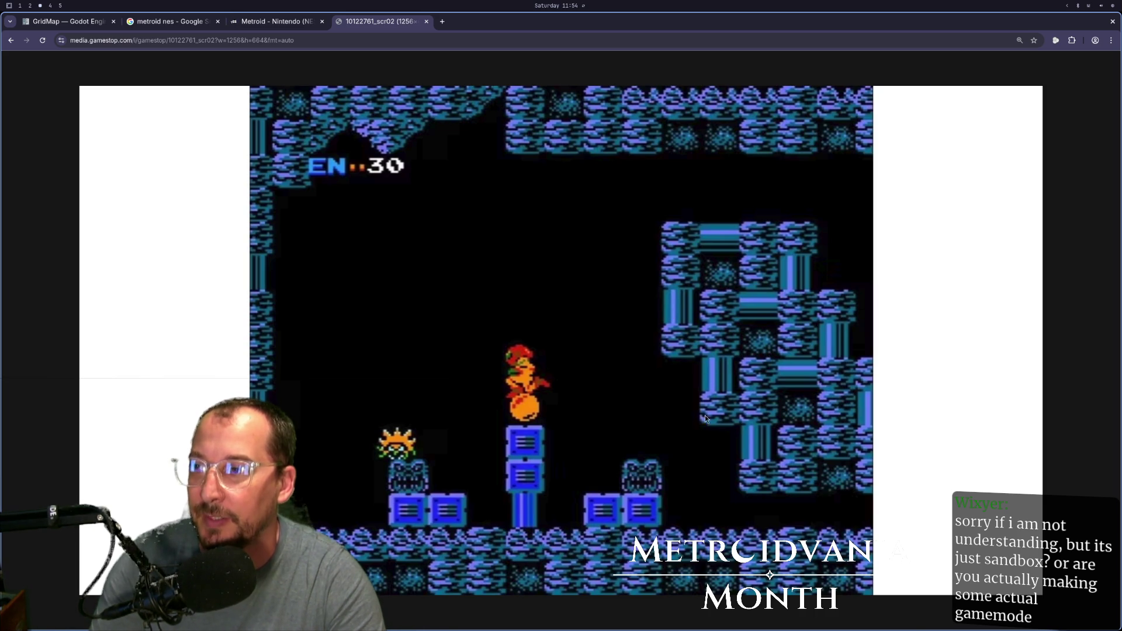
key("super+2")
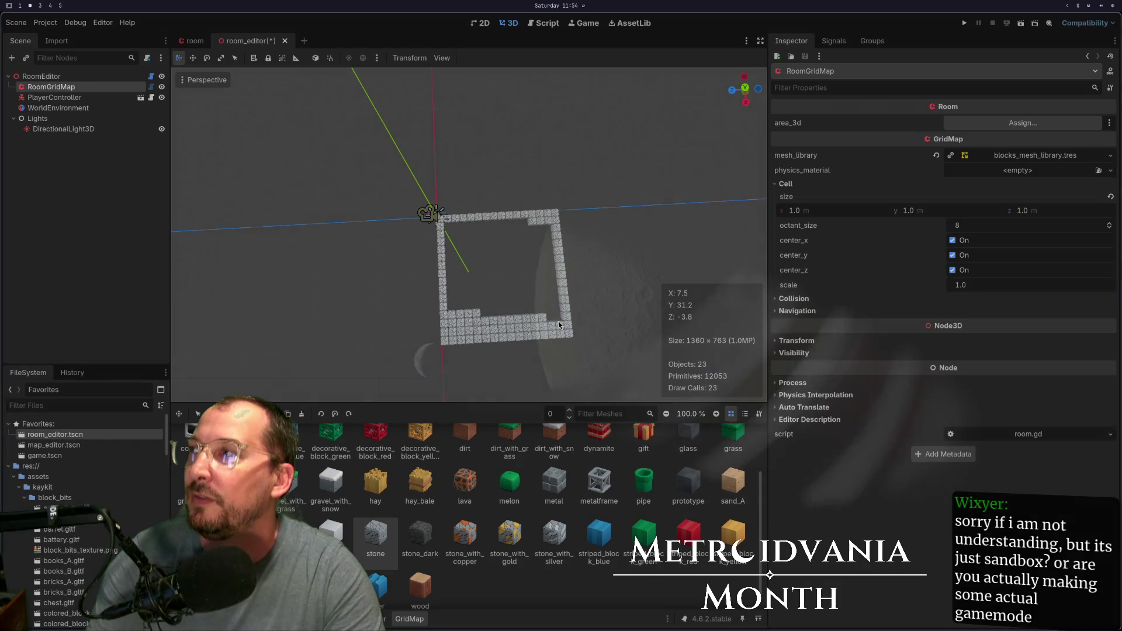
- Paint inner stone rows along the top and bottom walls of the outline
scroll(431, 323, "up", 3)
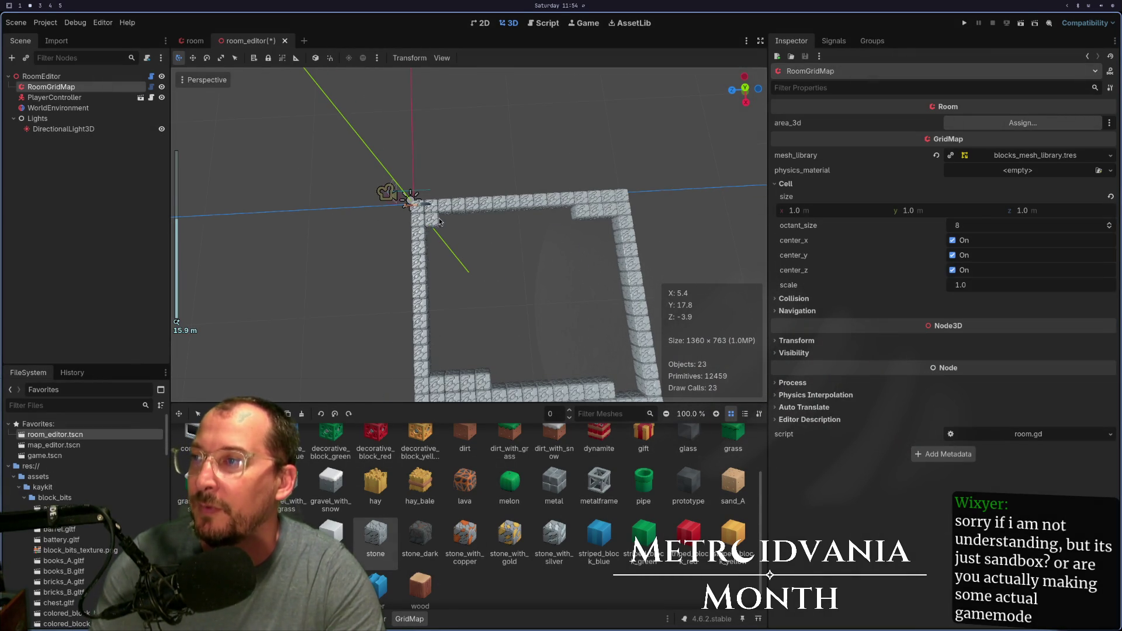
mouse_move(490, 224)
left_mouse_down()
mouse_move(575, 222)
mouse_move(430, 231)
mouse_move(433, 347)
left_mouse_up()
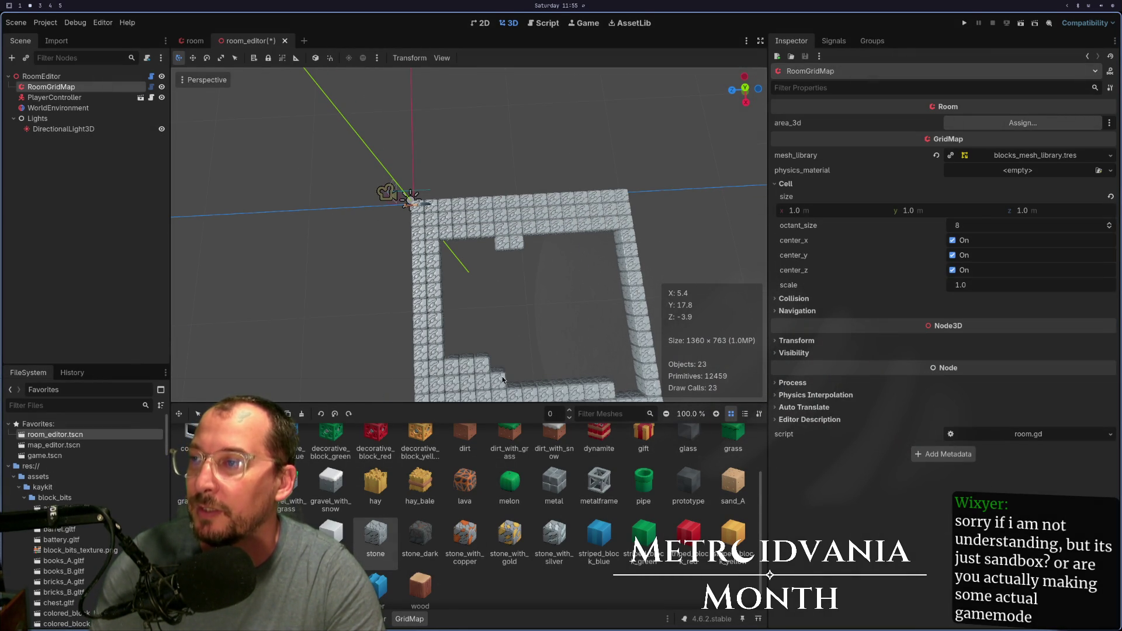
left_click_drag(621, 376, 514, 384)
mouse_move(631, 378)
left_mouse_down()
mouse_move(604, 359)
mouse_move(521, 360)
mouse_move(465, 310)
mouse_move(460, 280)
left_mouse_up()
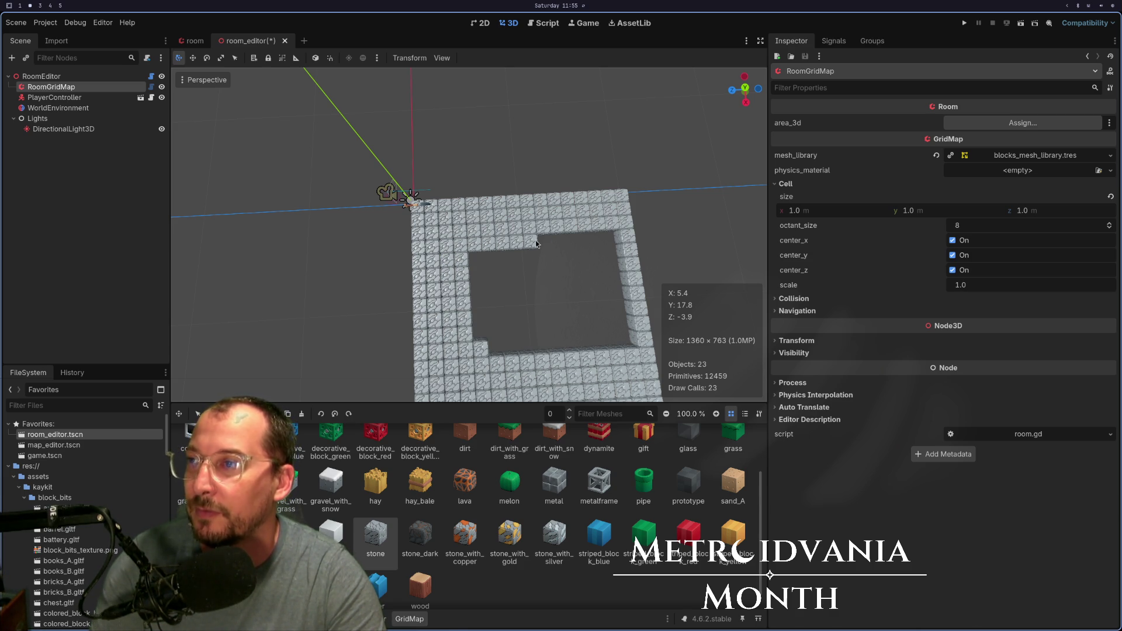
left_click_drag(531, 240, 600, 241)
mouse_move(594, 343)
left_mouse_down()
mouse_move(468, 347)
mouse_move(605, 325)
left_mouse_up()
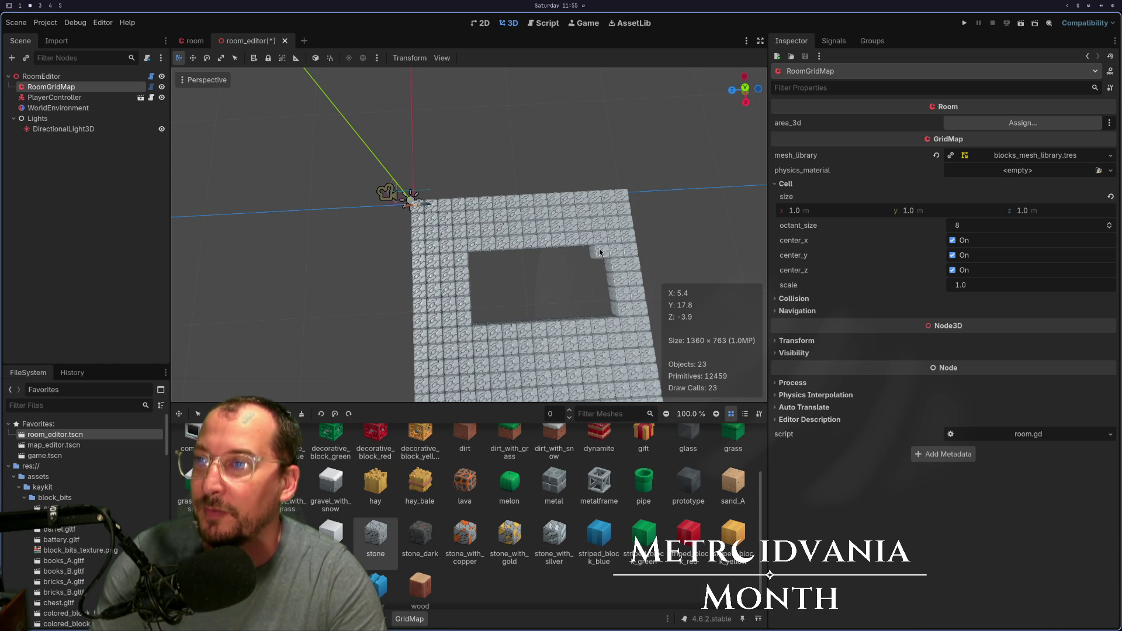
- Fill the inner right column and the last gap, then orbit to inspect the solid stone floor
left_click_drag(598, 250, 601, 327)
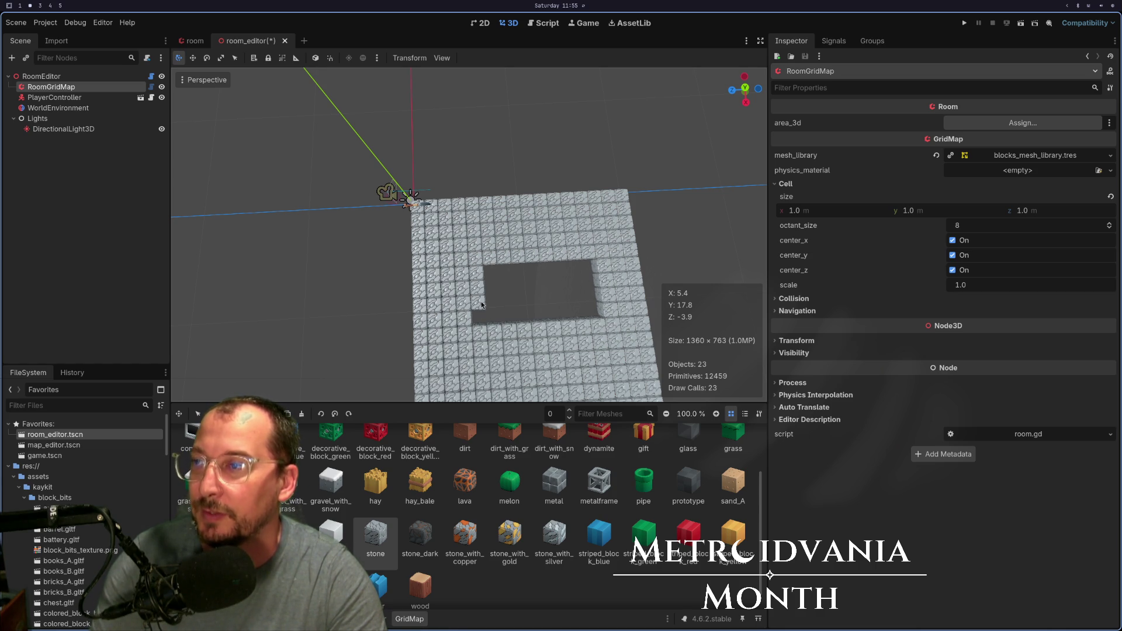
mouse_move(533, 320)
left_mouse_down()
mouse_move(589, 301)
mouse_move(502, 286)
left_mouse_up()
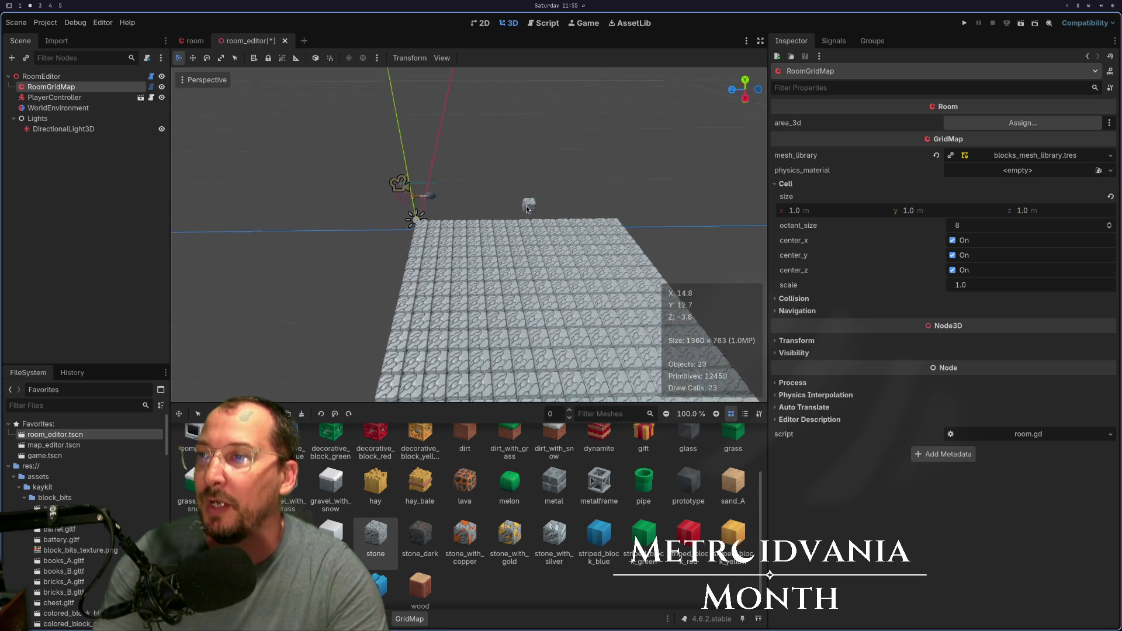
scroll(531, 305, "up", 5)
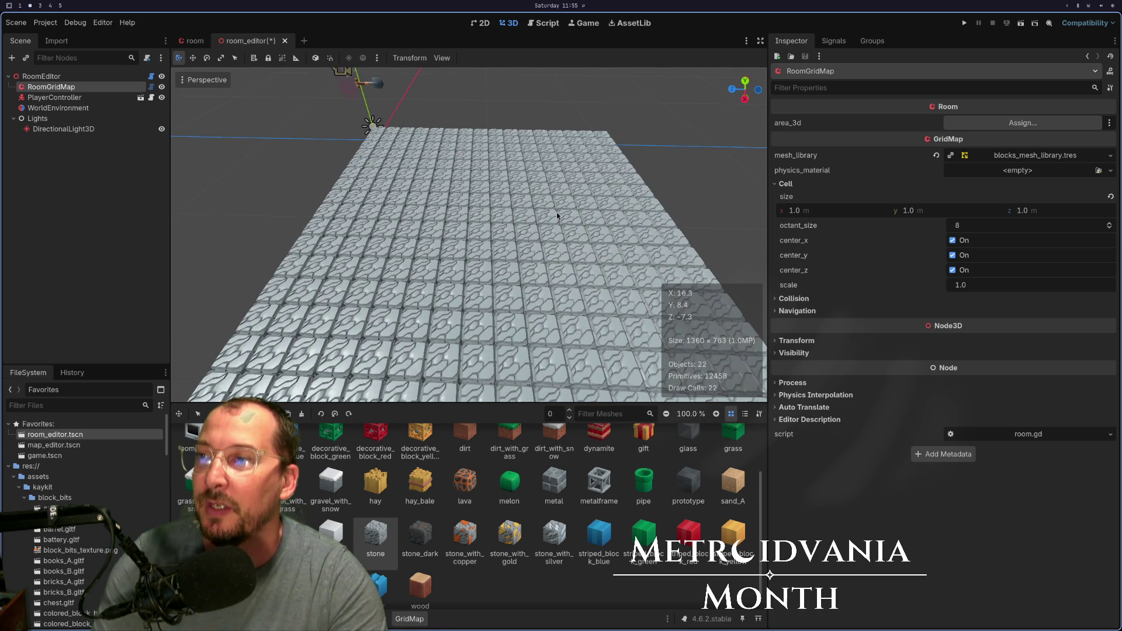
scroll(493, 236, "down", 5)
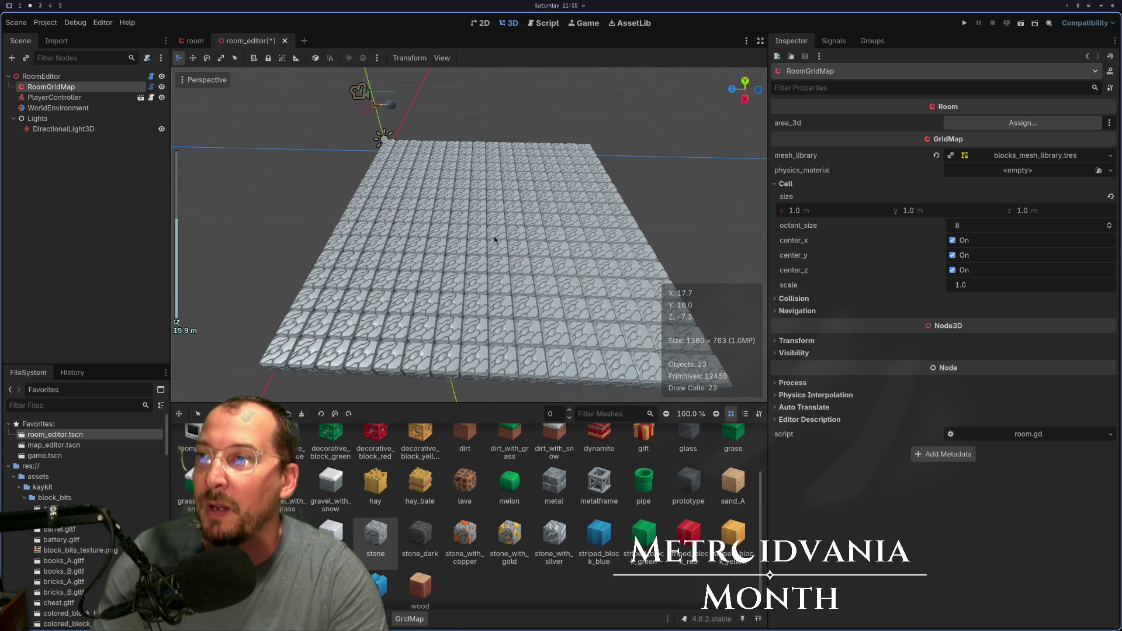
left_click_drag(493, 234, 440, 226)
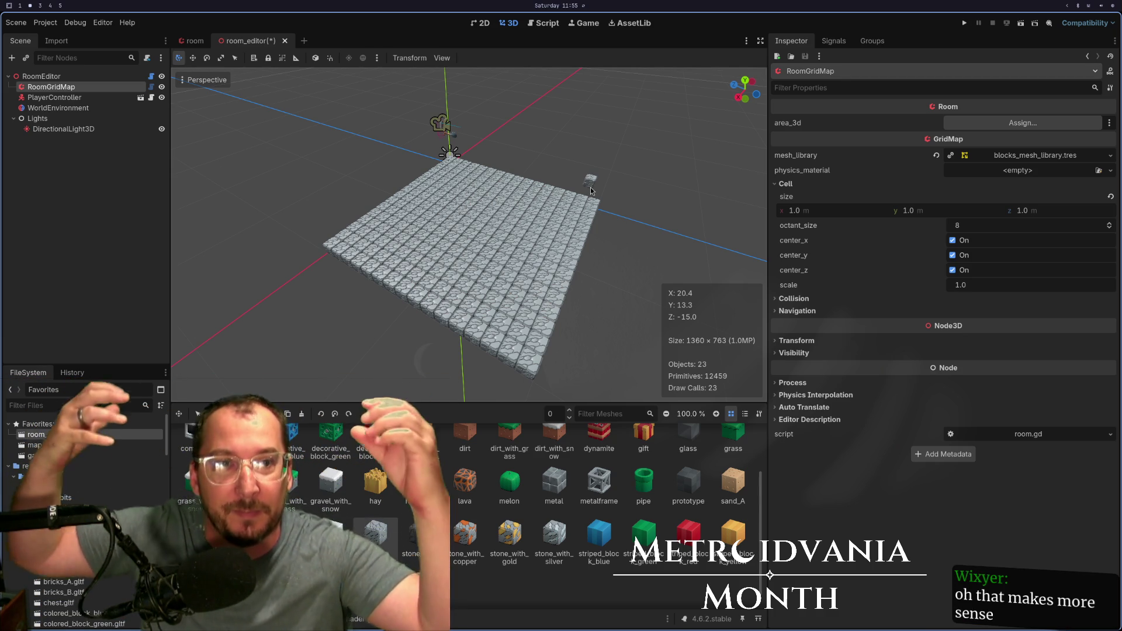
left_click_drag(603, 293, 517, 230)
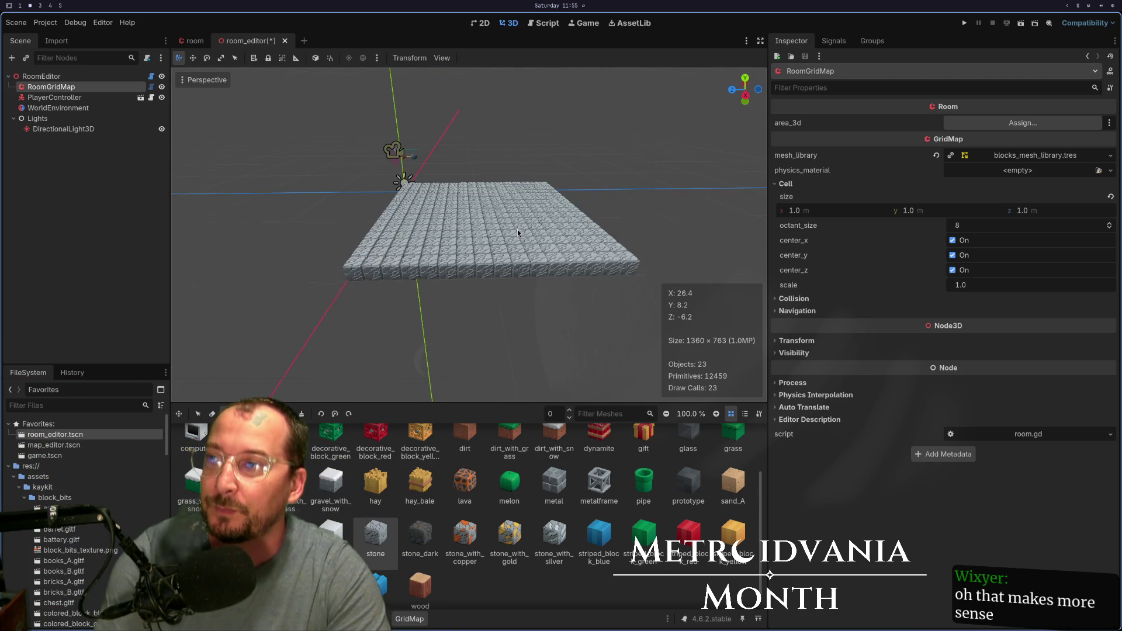
scroll(517, 229, "up", 5)
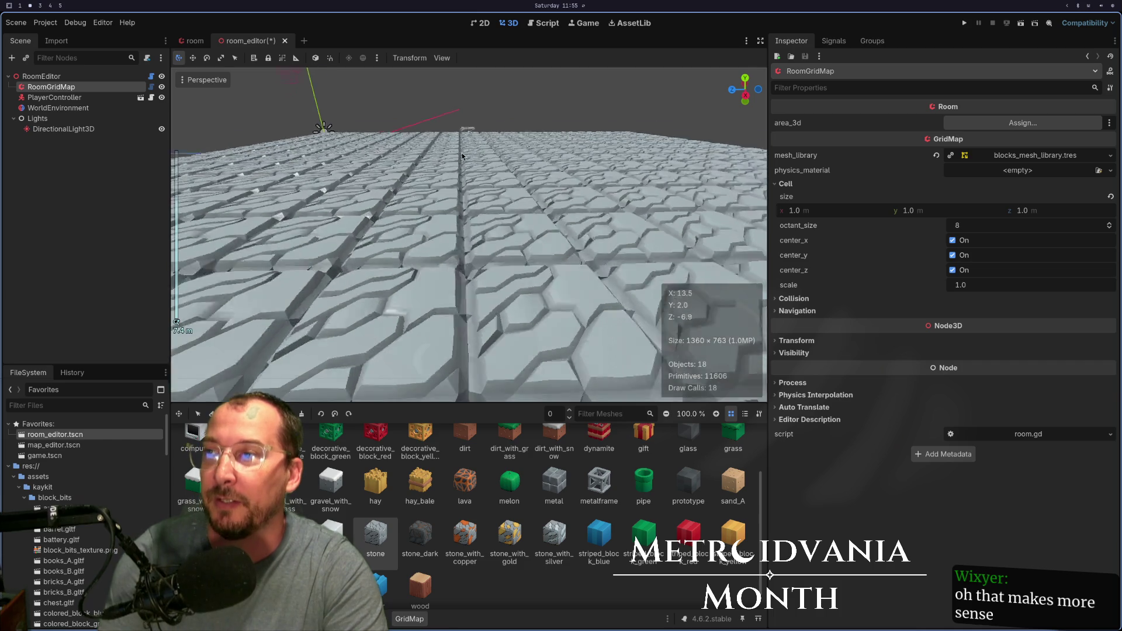
scroll(485, 118, "down", 4)
mouse_move(480, 138)
left_mouse_down()
mouse_move(467, 279)
mouse_move(442, 223)
mouse_move(464, 228)
left_mouse_up()
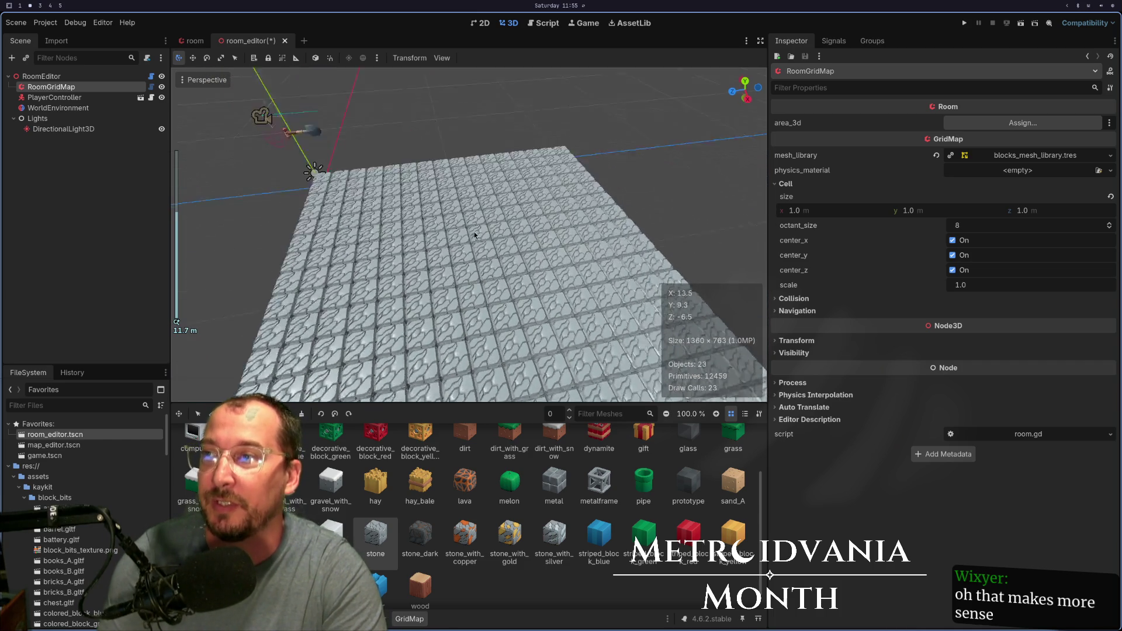
scroll(467, 278, "down", 3)
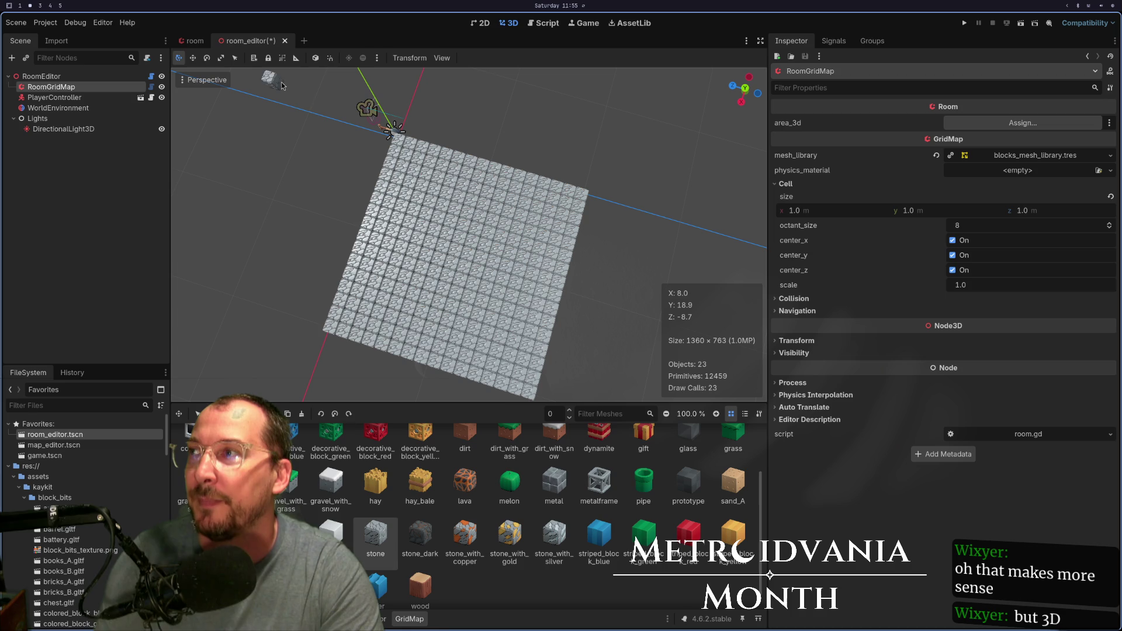
- Save the room from the RoomEditor node as new starting_room.tres, save the scene, and open map_editor.tscn
left_click(41, 78)
left_click(953, 140)
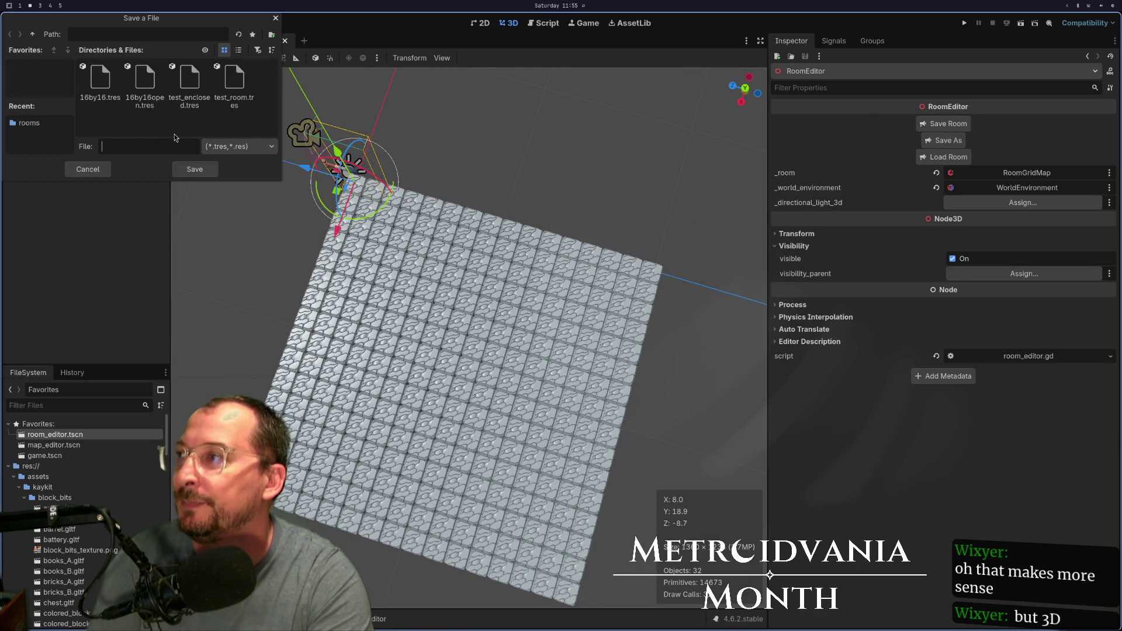
type("new")
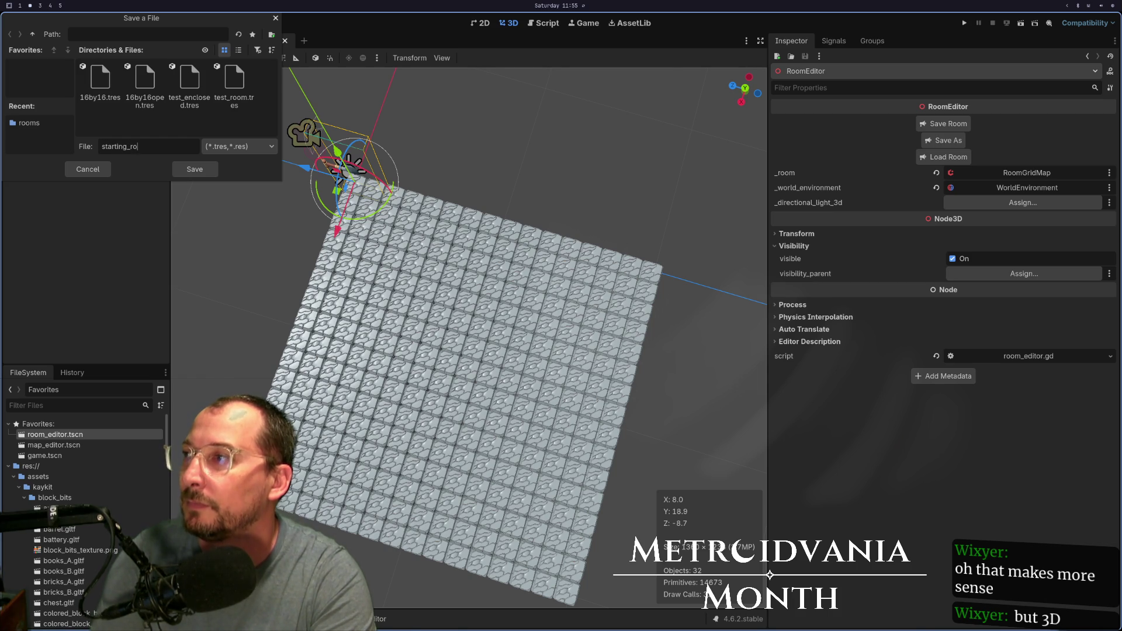
left_click(182, 171)
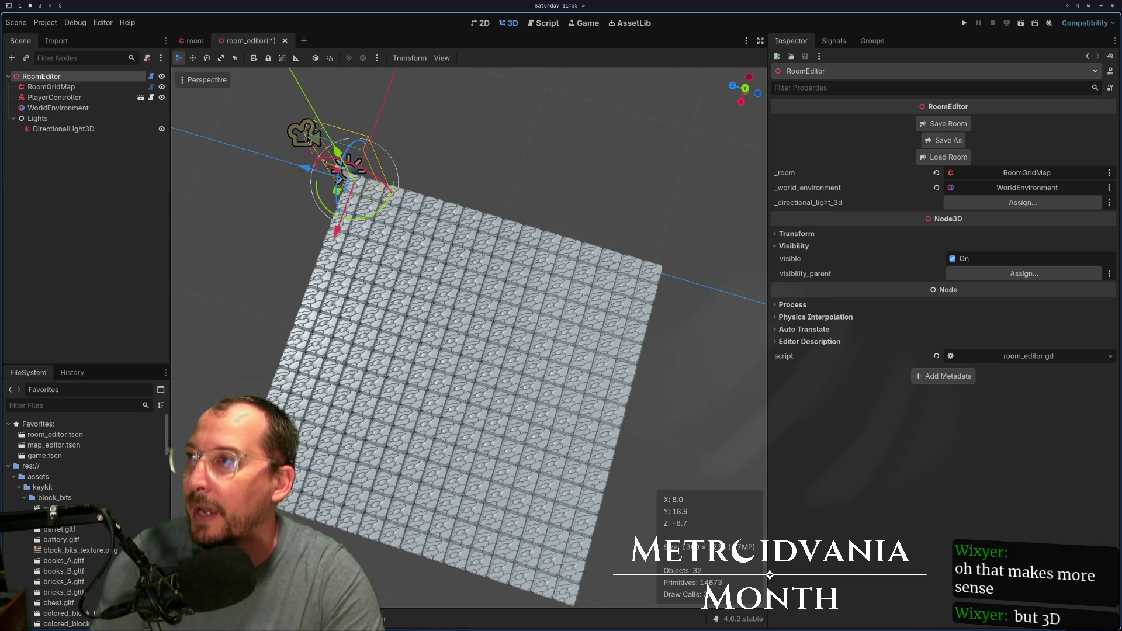
key("ctrl+s")
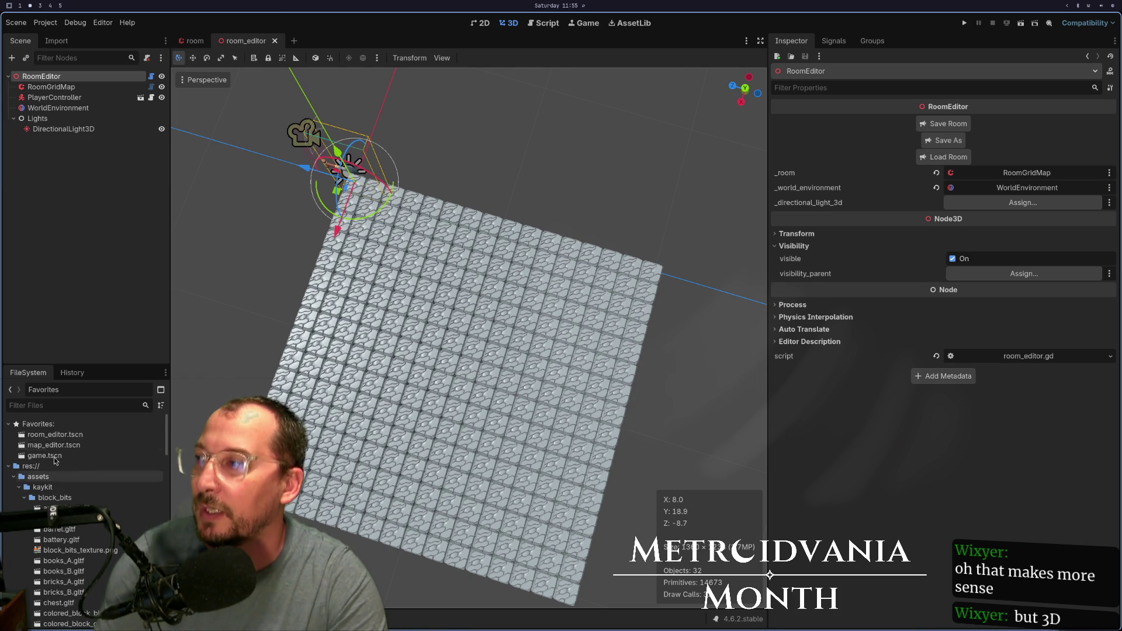
double_click(53, 445)
- Expand the map's rooms dictionary and delete its three entries at (1,0,0), (0,0,0) and (0,0,-1)
scroll(418, 303, "up", 5)
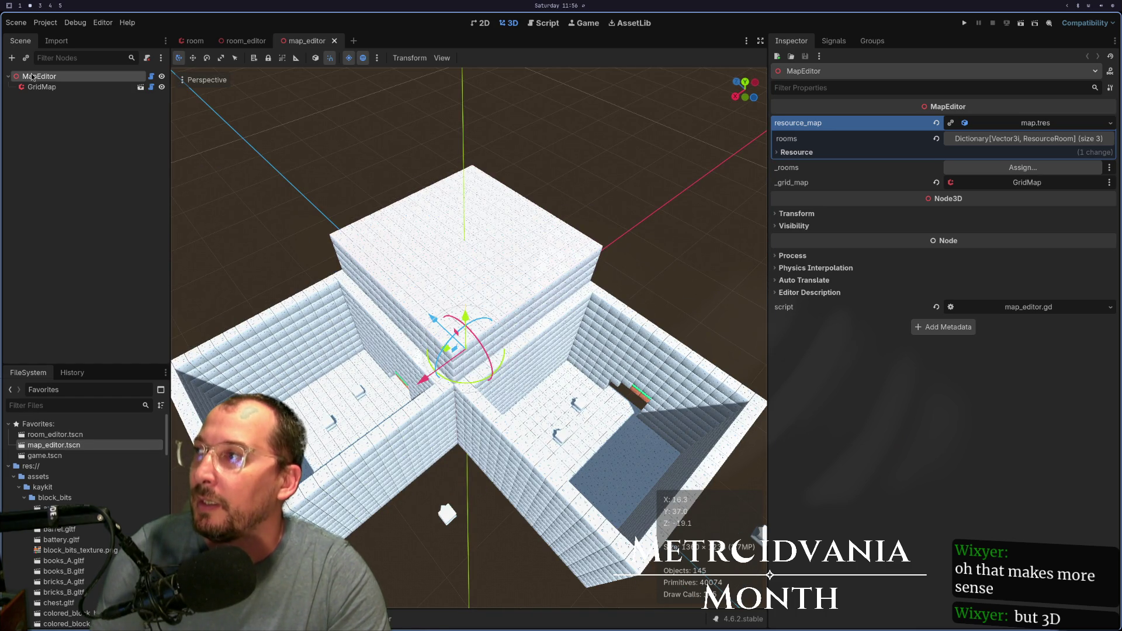
left_click(1017, 139)
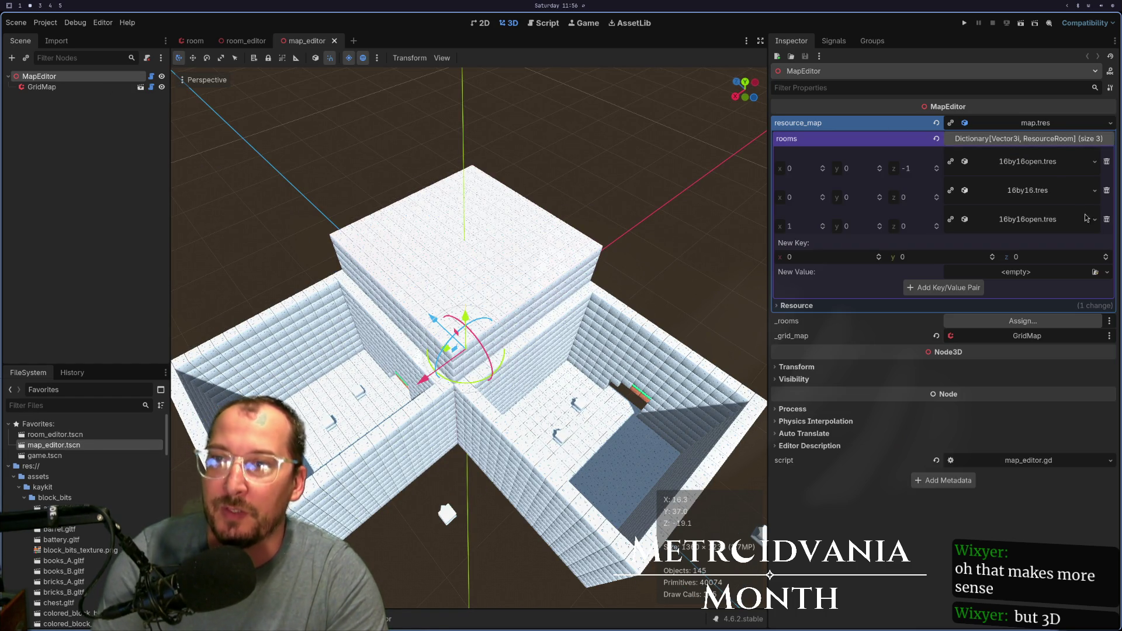
left_click(1107, 220)
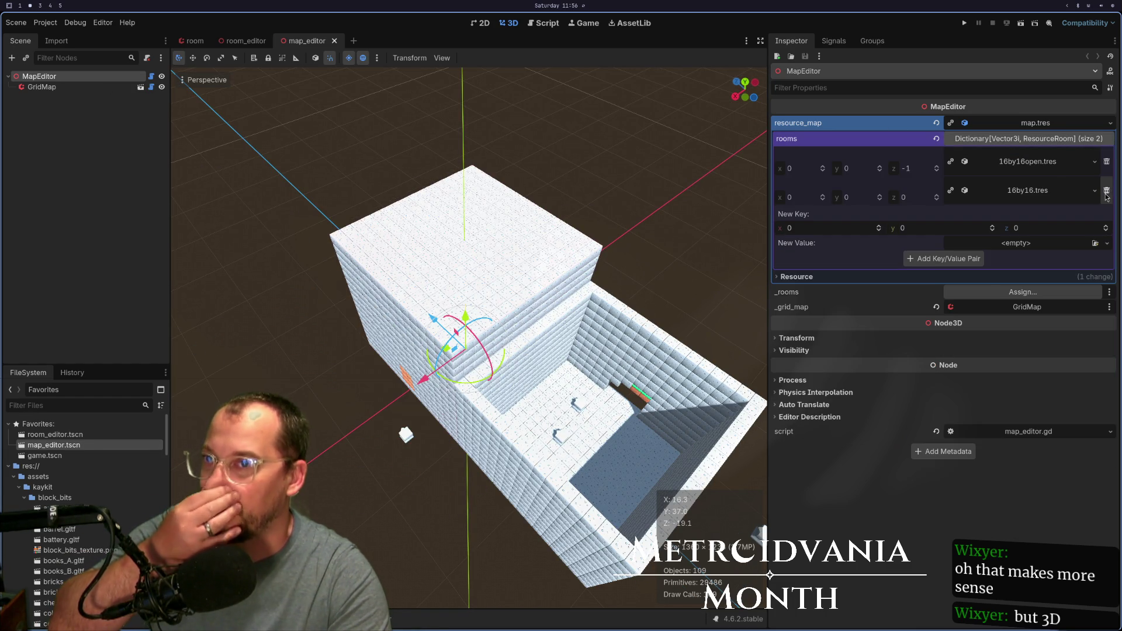
left_click(1106, 191)
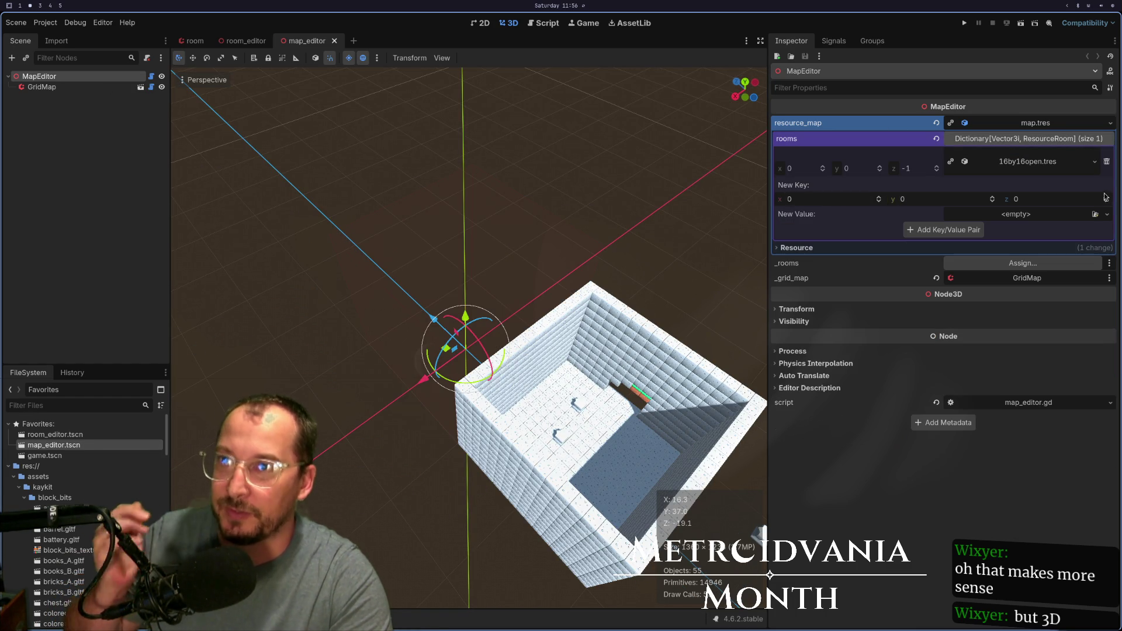
left_click(1107, 163)
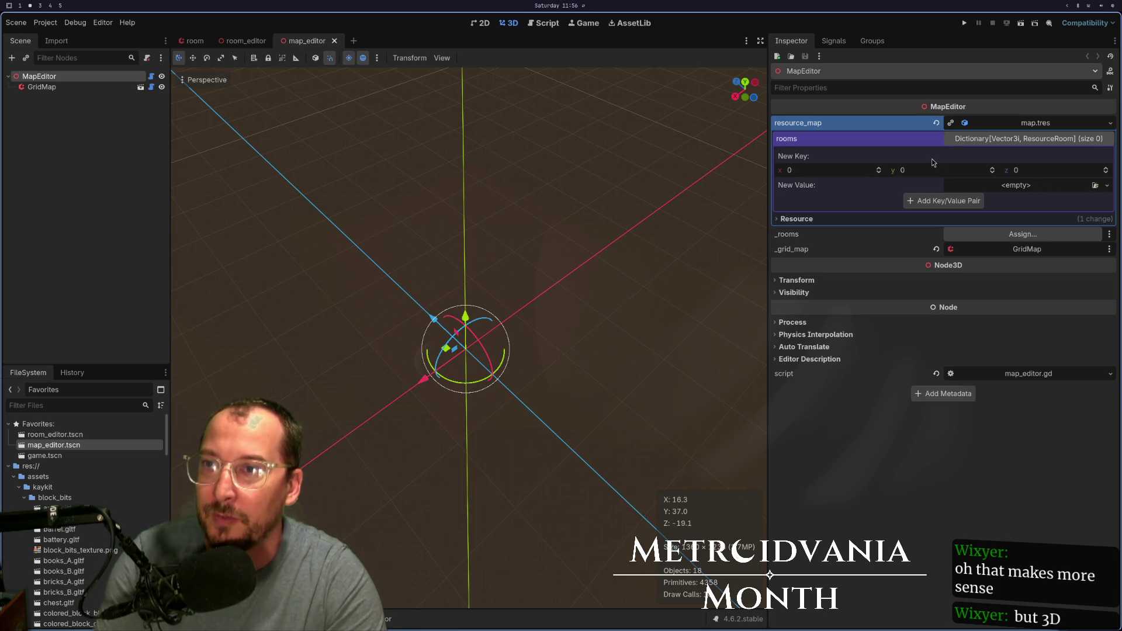
- Quick Load starting_room.tres as the new value, add it at 0, 0, 0, and view the floor from above
left_click(1029, 187)
left_click(1044, 226)
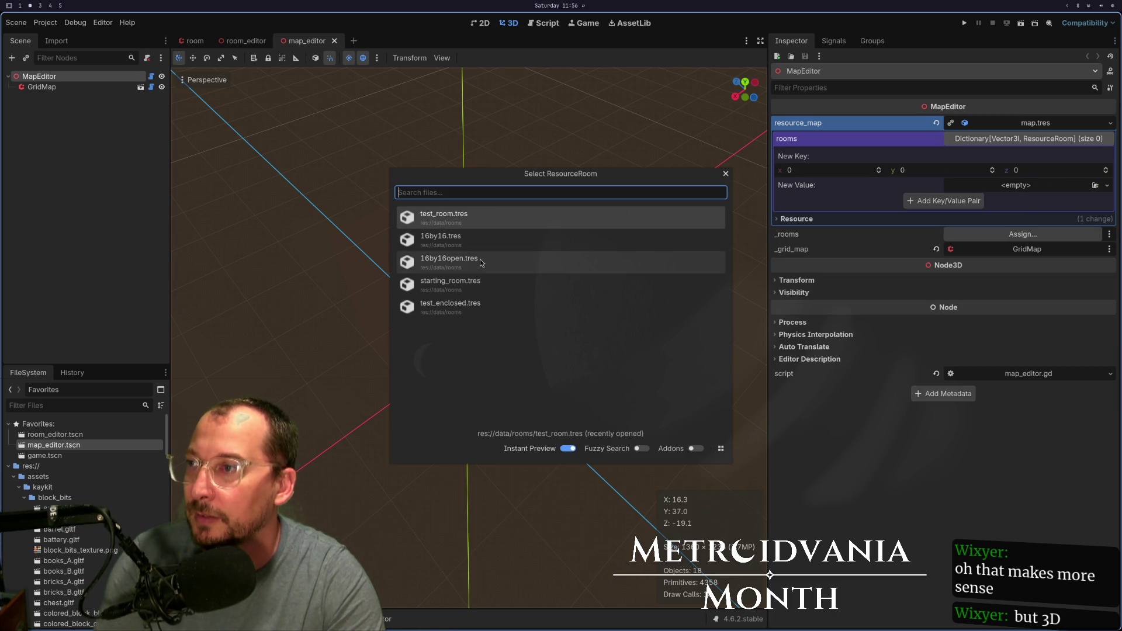
double_click(486, 279)
left_click(928, 202)
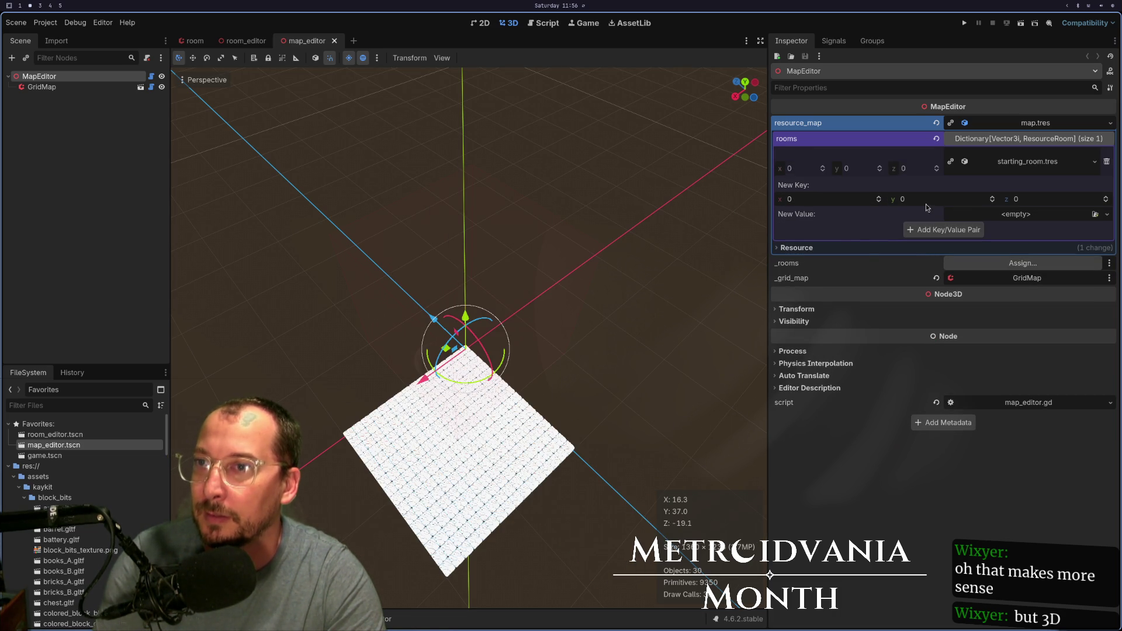
mouse_move(606, 386)
left_mouse_down()
mouse_move(601, 401)
mouse_move(578, 350)
mouse_move(535, 338)
mouse_move(564, 376)
mouse_move(398, 109)
left_mouse_up()
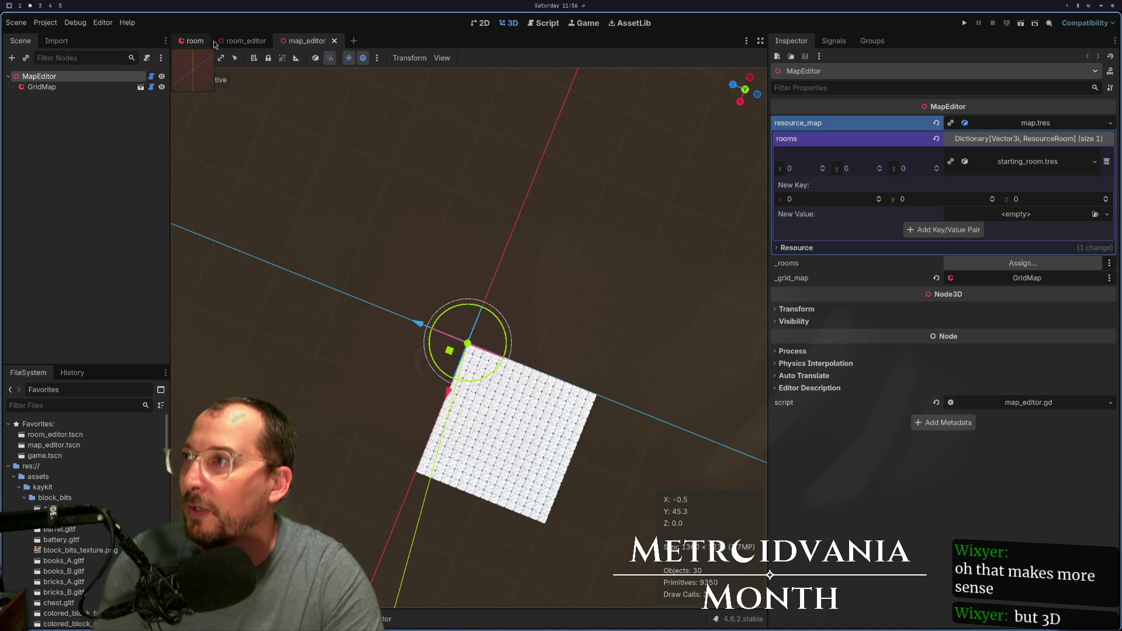
- Open an empty scene tab and select the map_editor and game scene files
left_click(354, 41)
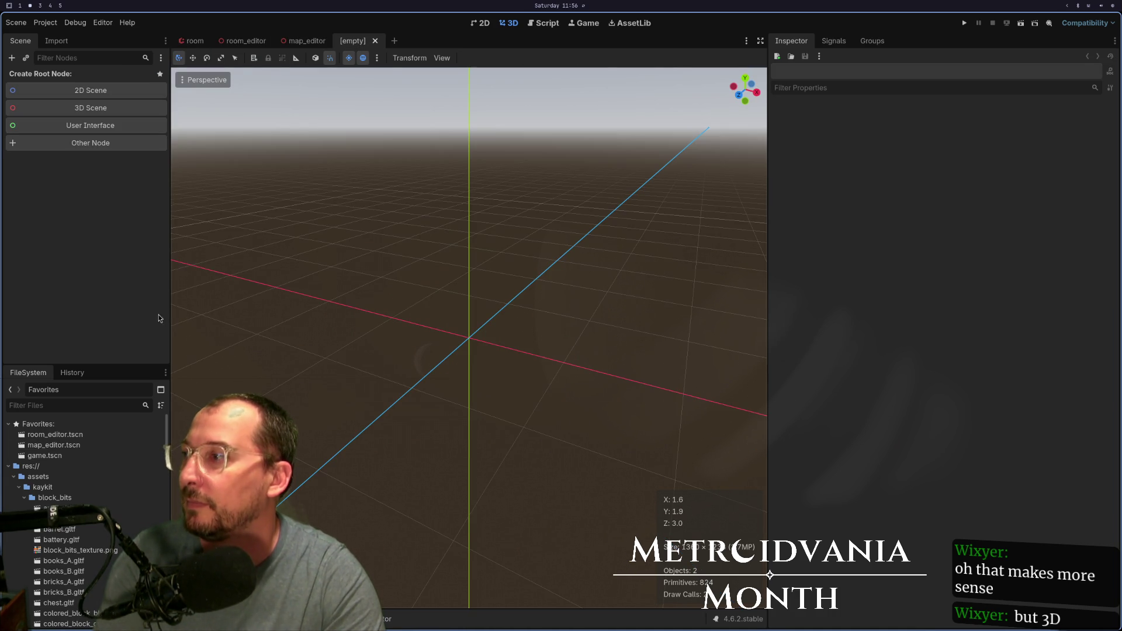
left_click(81, 445)
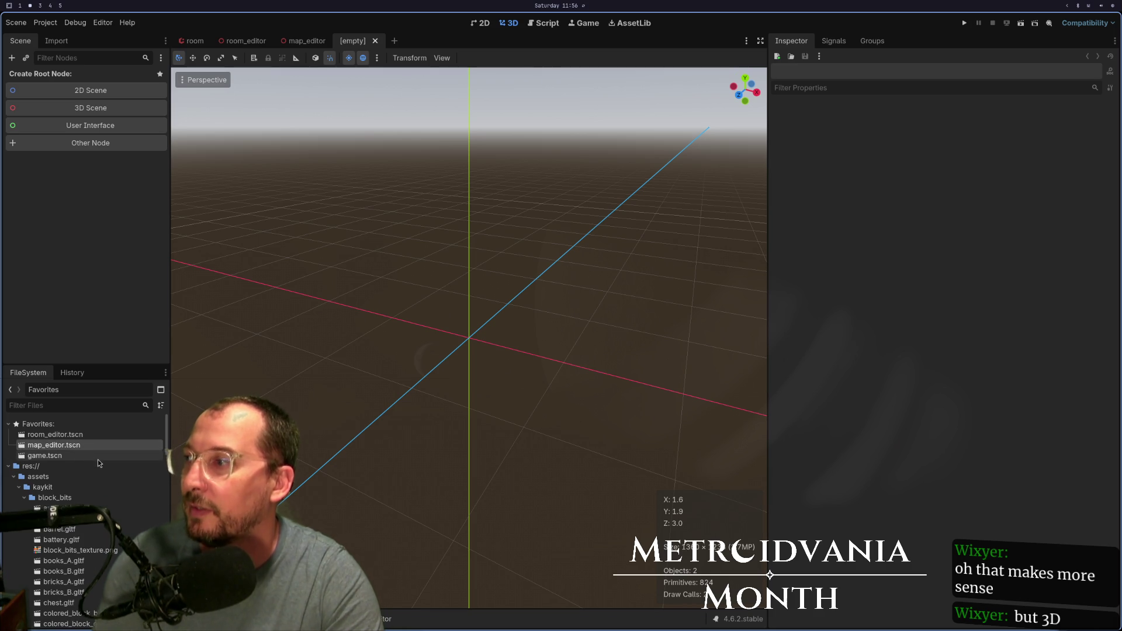
left_click(99, 460)
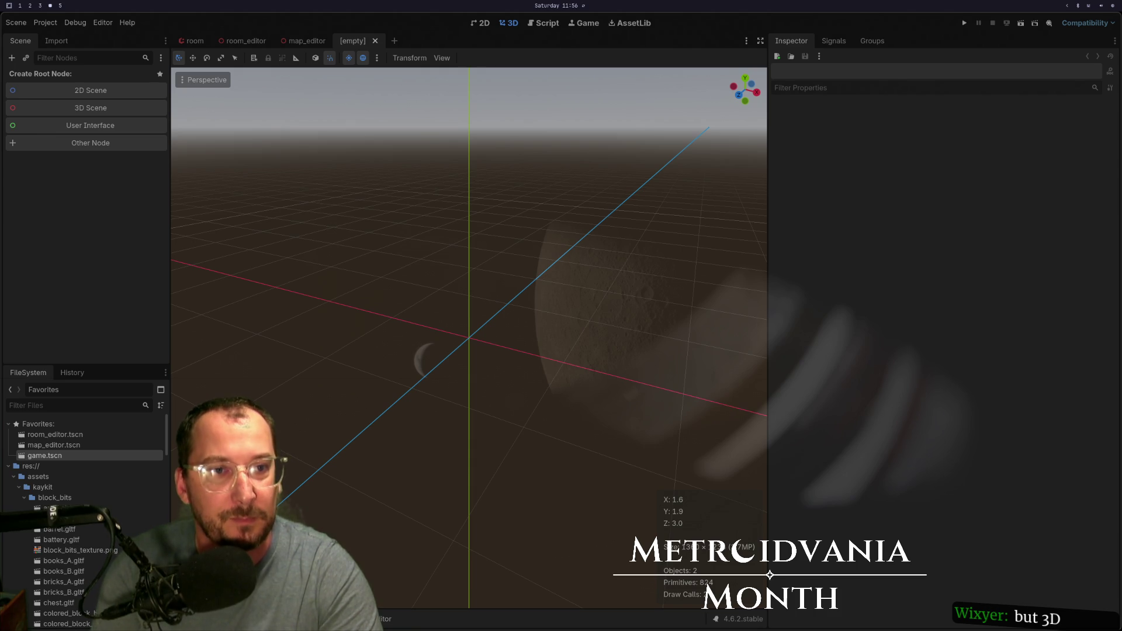
- Start Godot from the app launcher with 'go' and open the metroidvania-month project
key("super+2")
key("super+space")
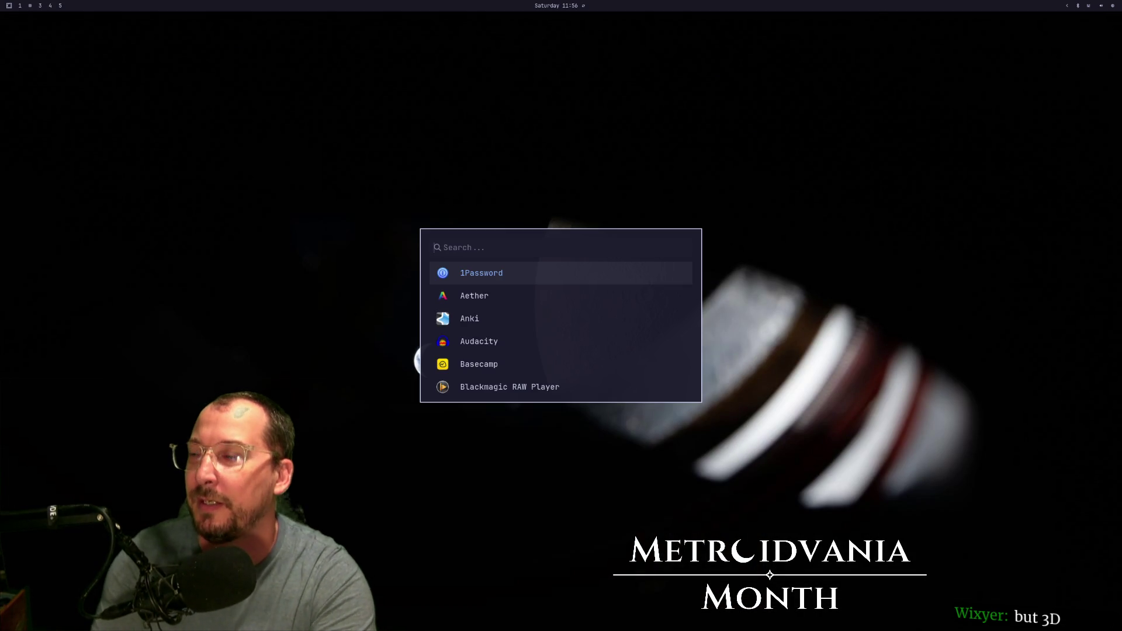
type("go")
key("Return")
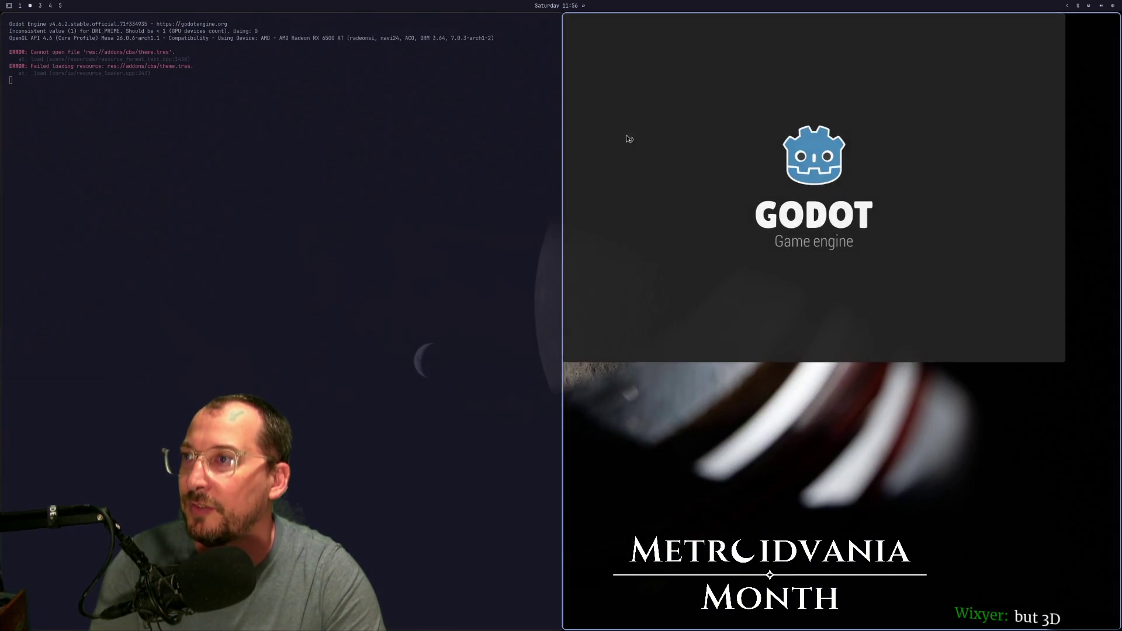
key("Return")
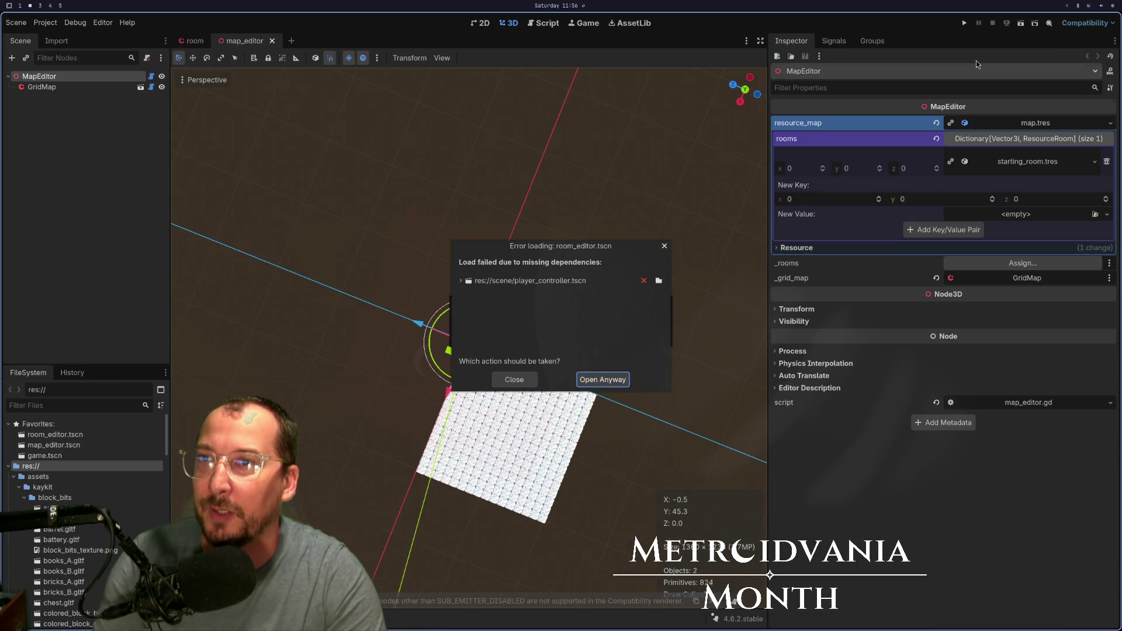
- Open room_editor despite the missing dependency, close its tab, and open player_controller.tscn via a 'player' filter
left_click(595, 380)
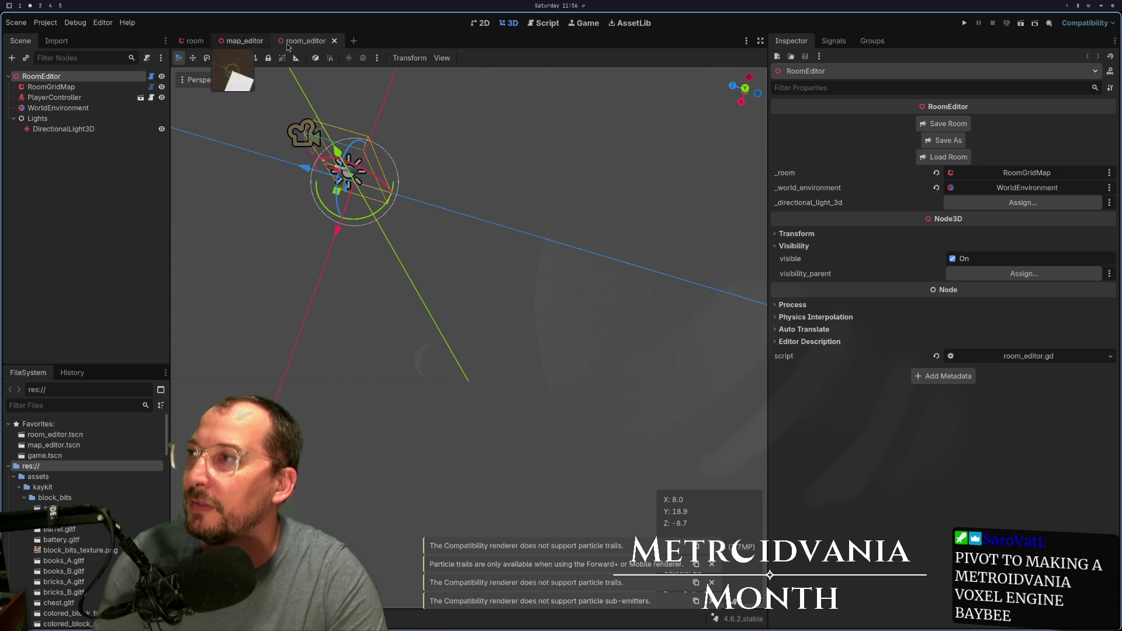
left_click(334, 40)
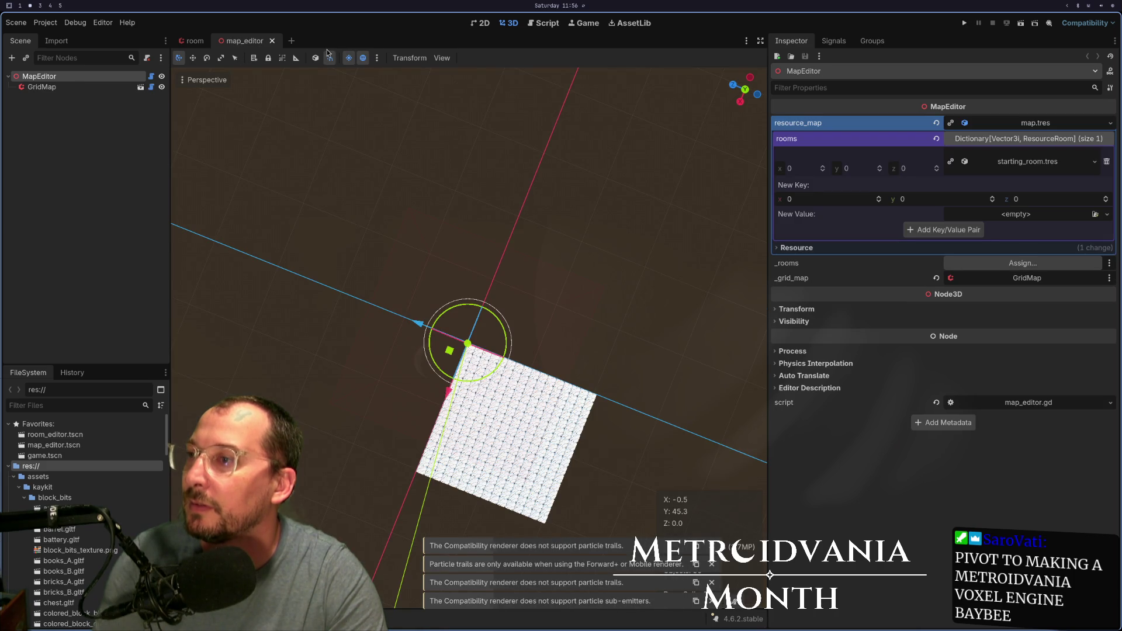
left_click(75, 405)
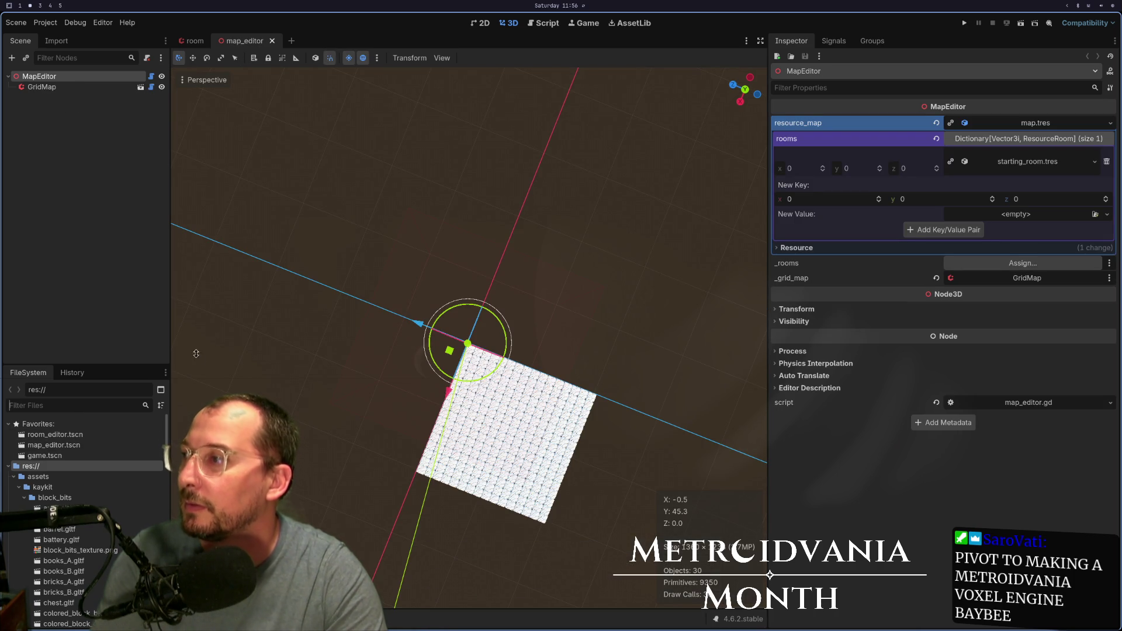
type("player")
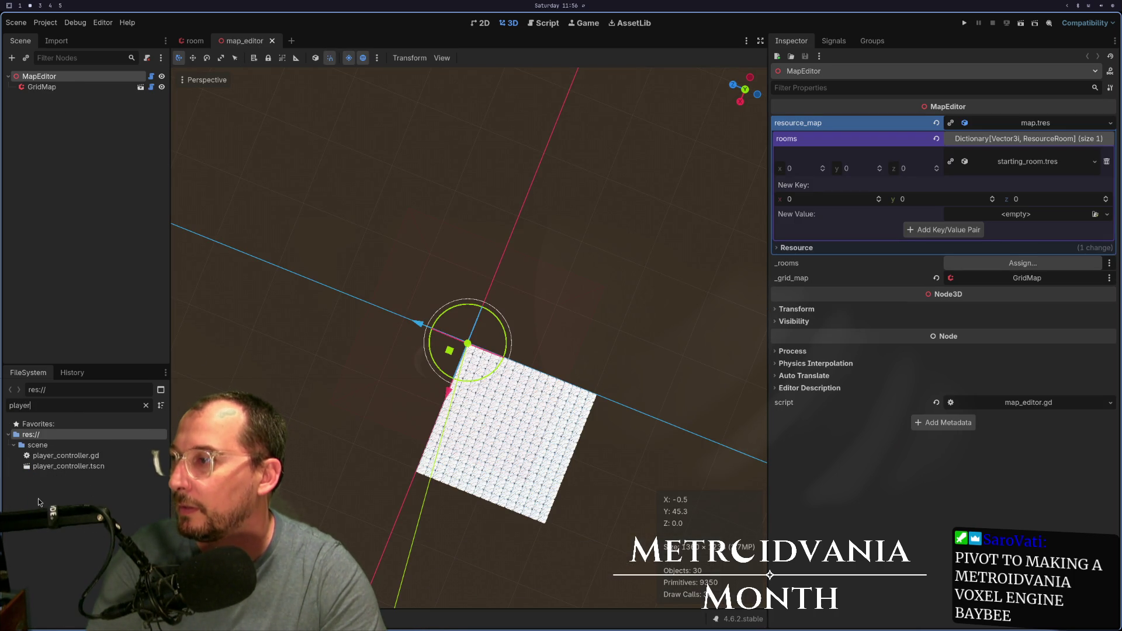
double_click(69, 466)
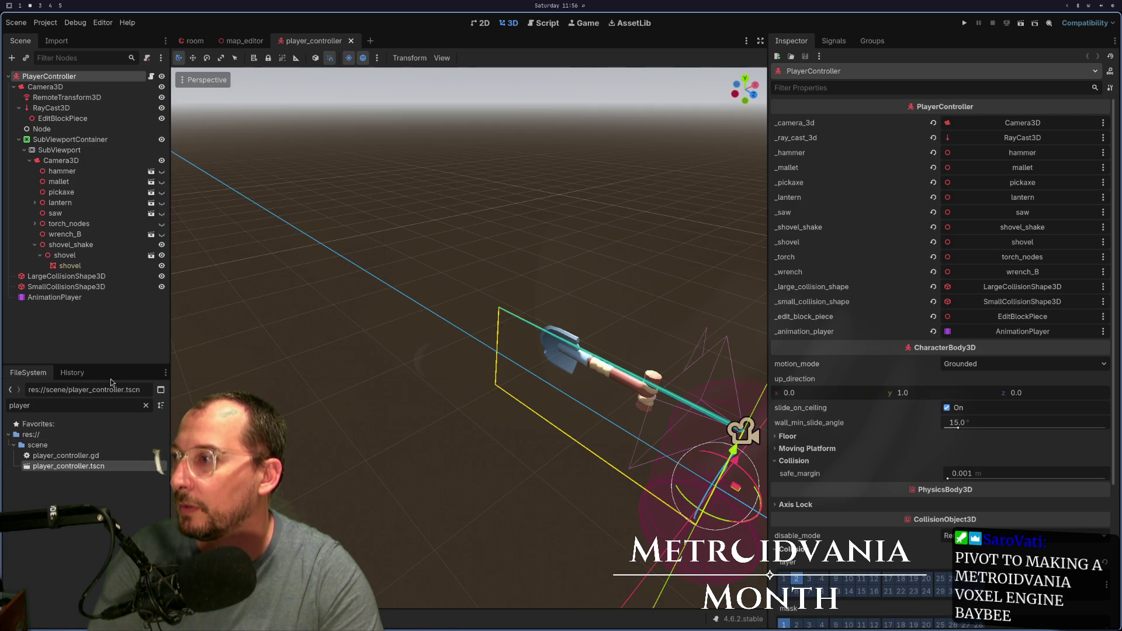
- Clear the FileSystem filter and select the game.tscn file
left_click(146, 405)
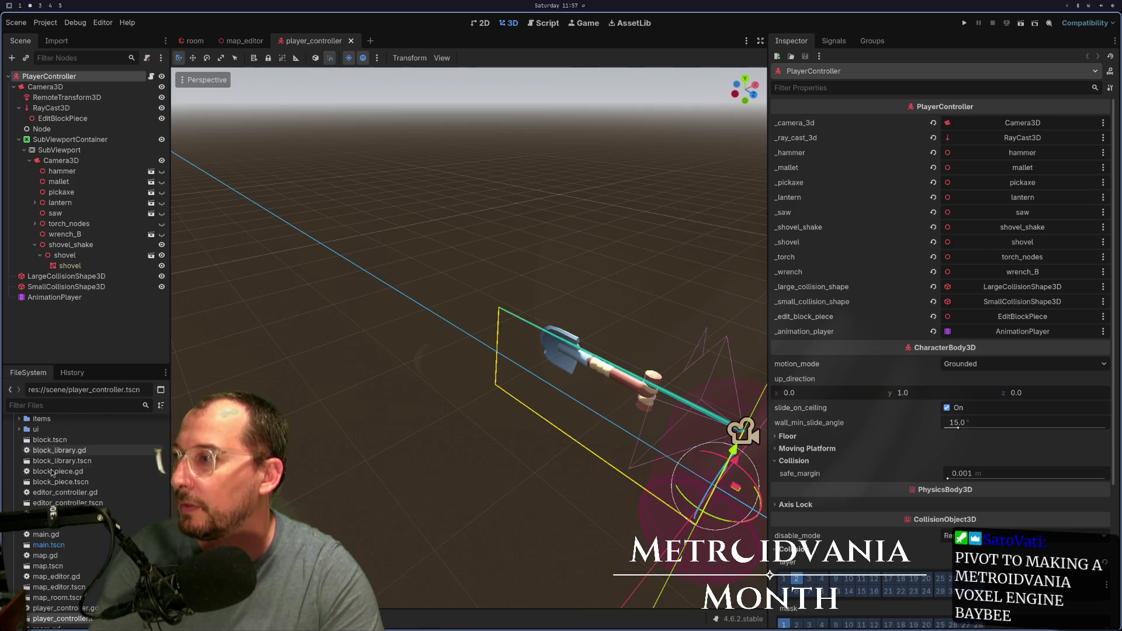
scroll(41, 446, "up", 15)
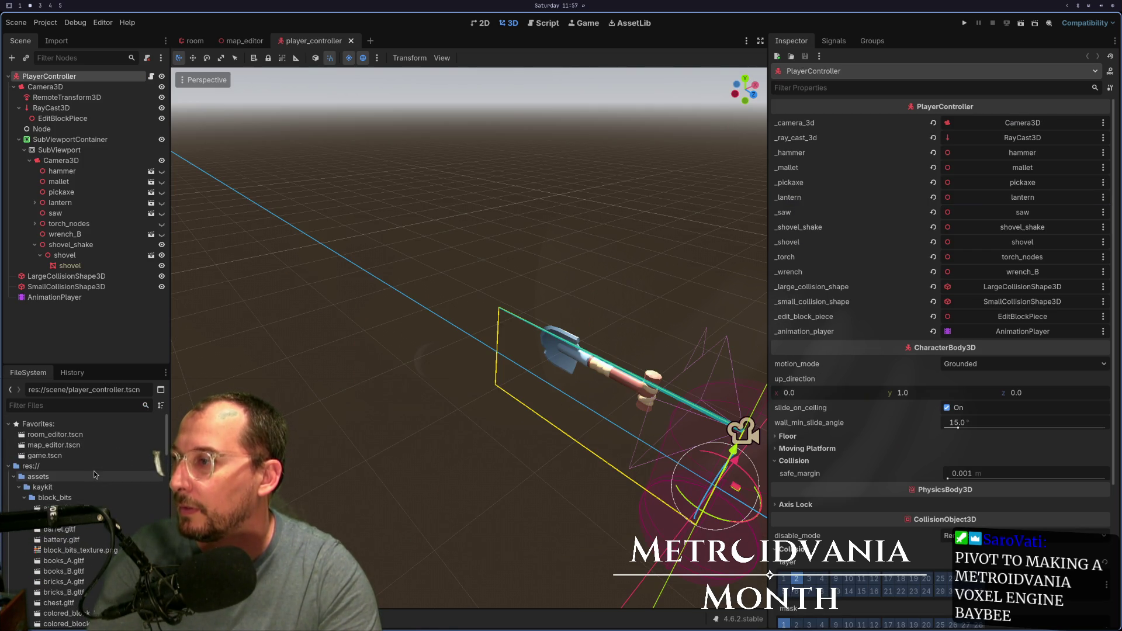
left_click(57, 456)
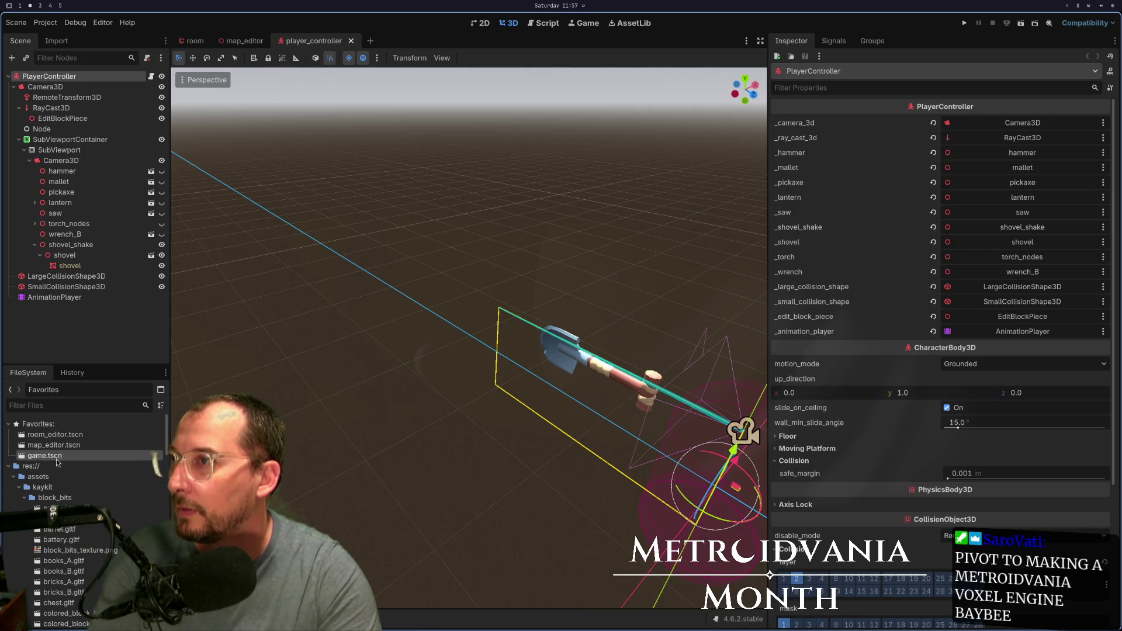
- Open game.tscn and run Build Rooms to generate the stone block floor
double_click(56, 459)
left_click(32, 76)
mouse_move(567, 287)
left_mouse_down()
mouse_move(490, 381)
mouse_move(601, 361)
mouse_move(491, 353)
mouse_move(538, 304)
mouse_move(506, 347)
left_mouse_up()
scroll(425, 421, "up", 5)
scroll(434, 421, "up", 1)
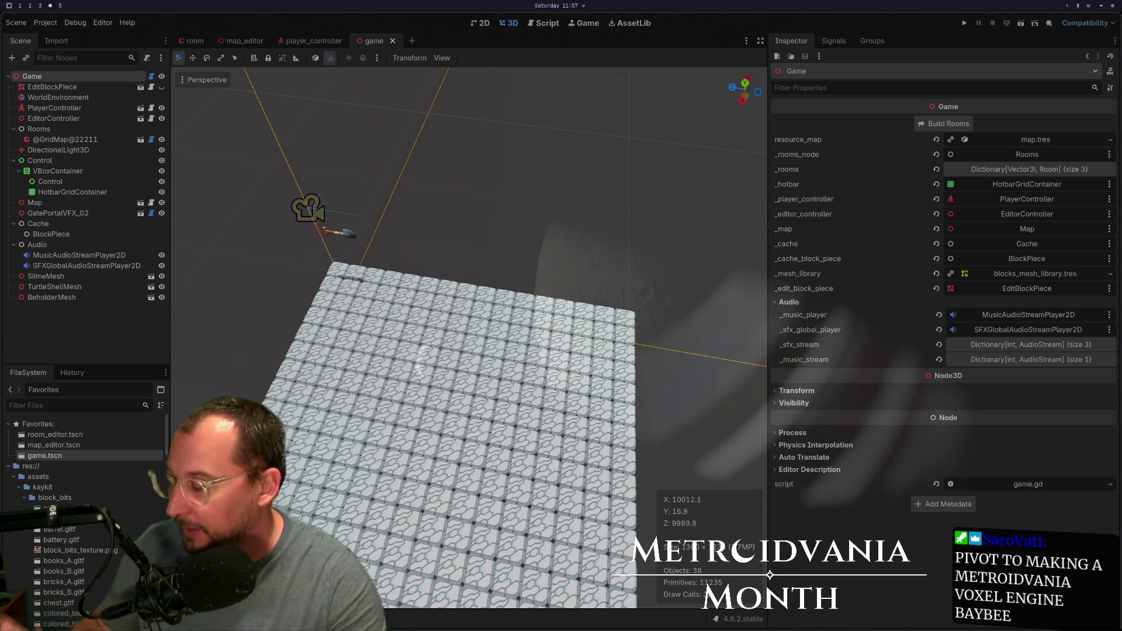
key("super+2")
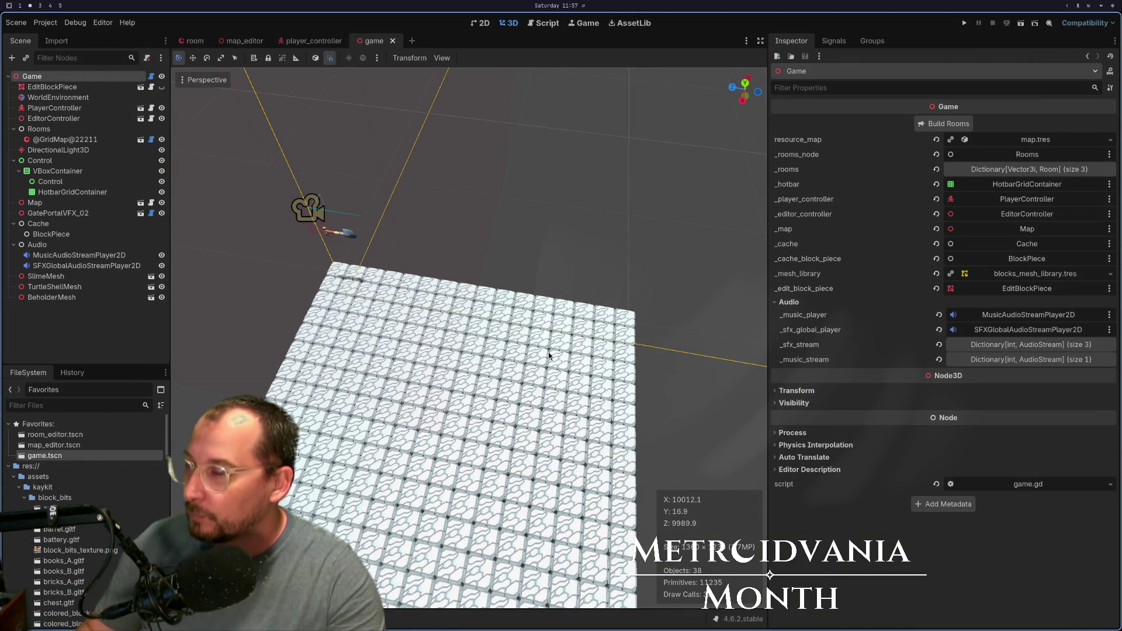
scroll(560, 338, "up", 3)
scroll(572, 321, "up", 4)
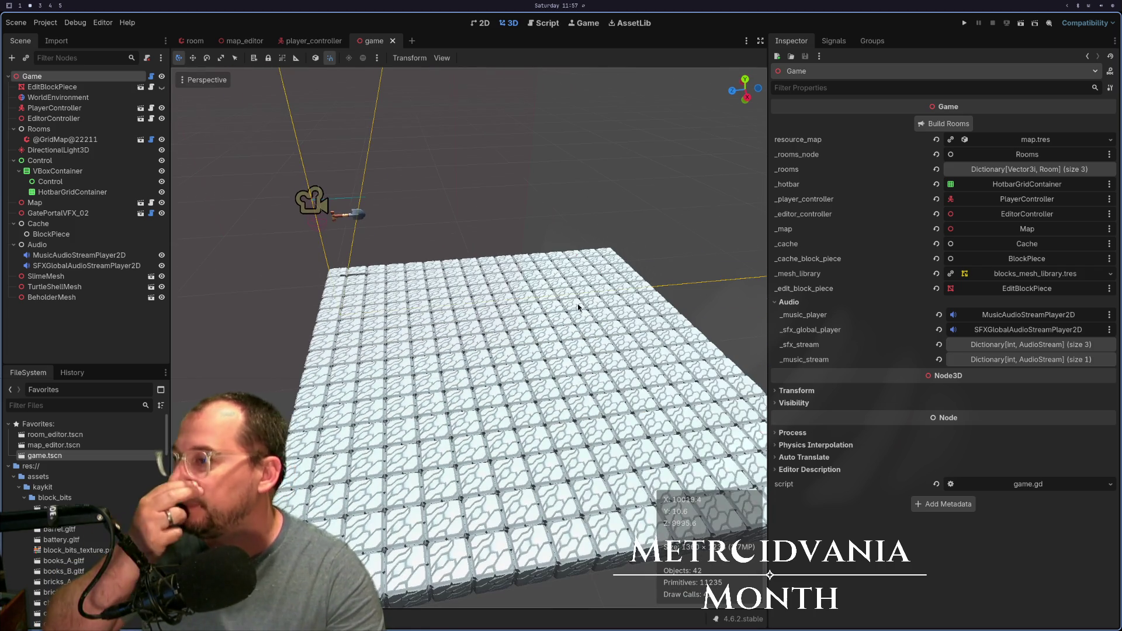
scroll(572, 321, "down", 5)
key("KP_1")
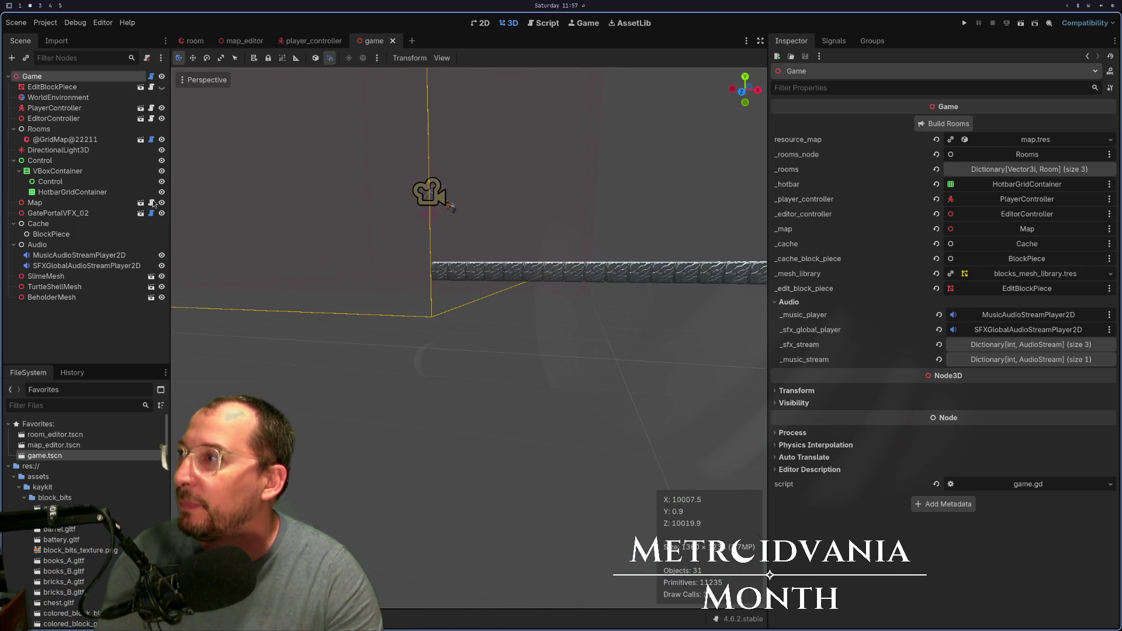
left_click(84, 142)
left_click_drag(519, 216, 479, 252)
left_click(797, 238)
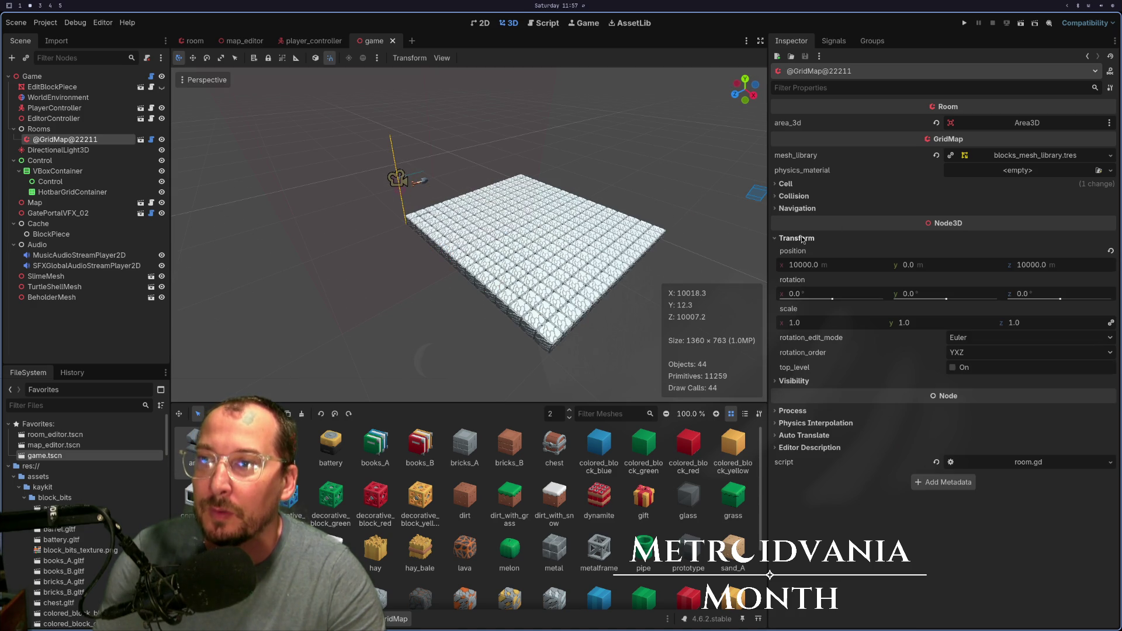
- Frame the PlayerController and move it onto the middle of the block floor
mouse_move(569, 209)
left_mouse_down()
mouse_move(491, 290)
mouse_move(444, 228)
mouse_move(476, 156)
left_mouse_up()
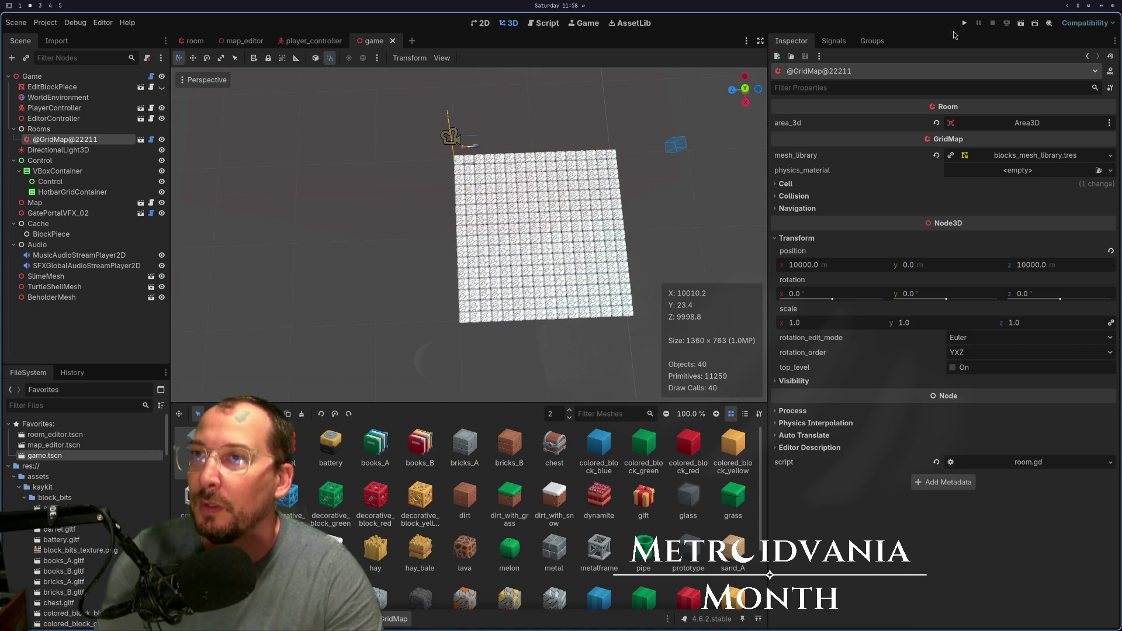
scroll(409, 140, "up", 3)
left_click(57, 118)
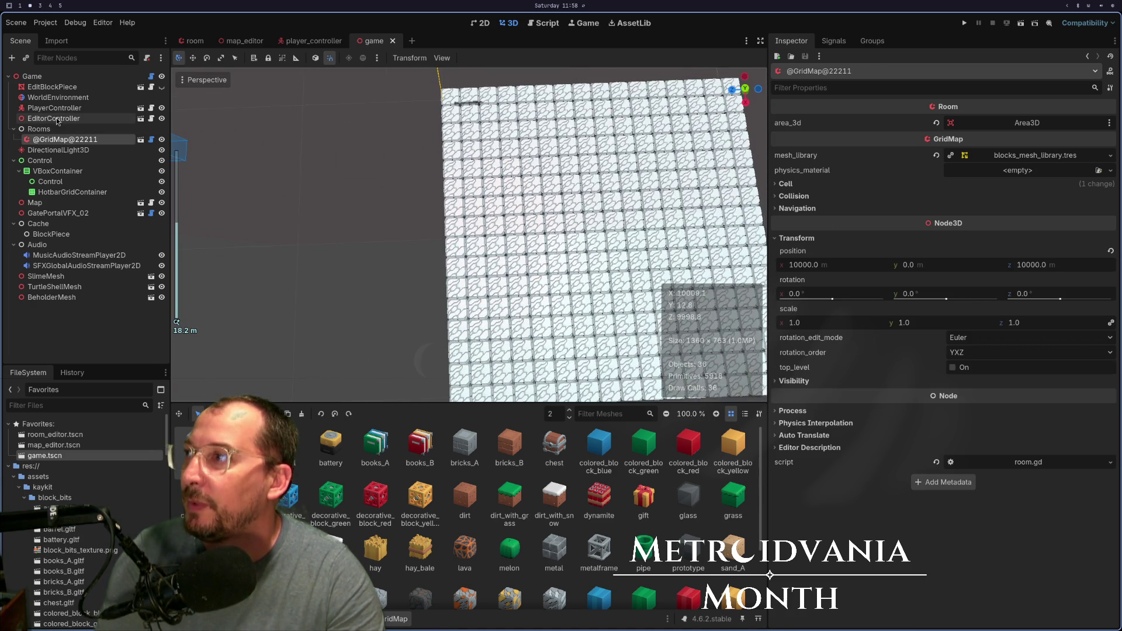
left_click(54, 108)
key("f")
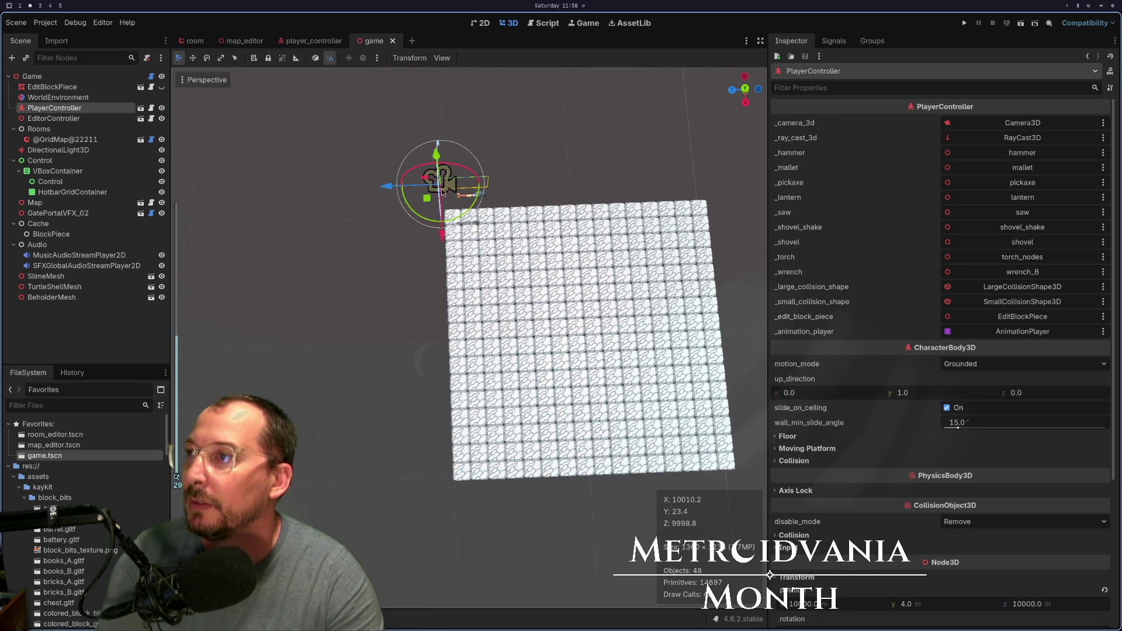
mouse_move(444, 232)
left_mouse_down()
mouse_move(455, 415)
mouse_move(491, 378)
left_mouse_up()
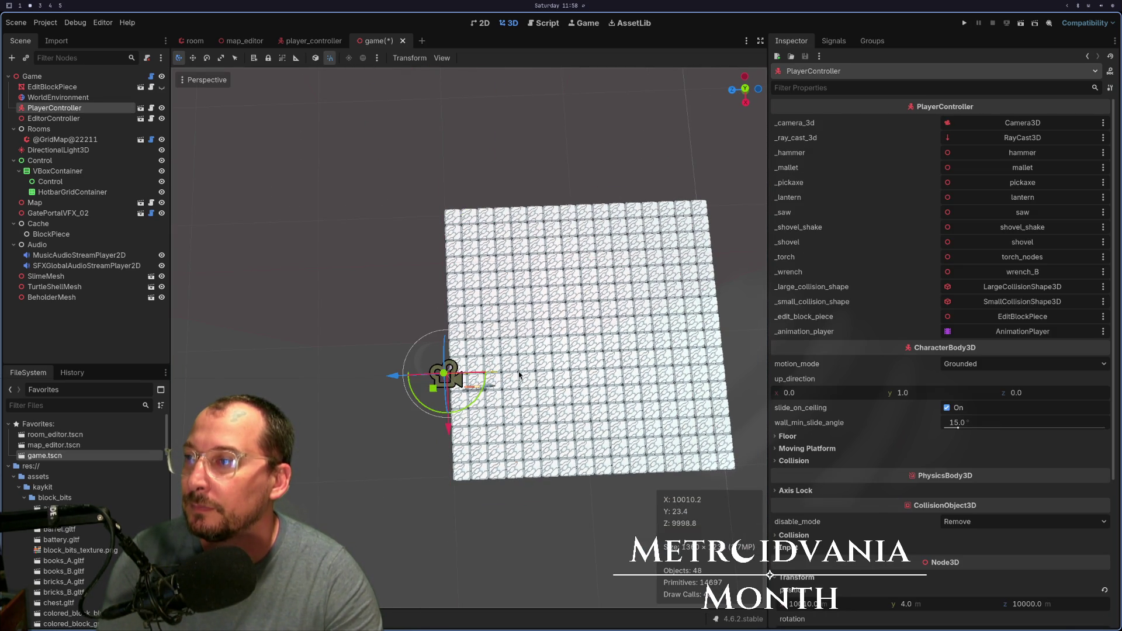
left_click_drag(527, 357, 536, 330)
left_click_drag(393, 334, 535, 315)
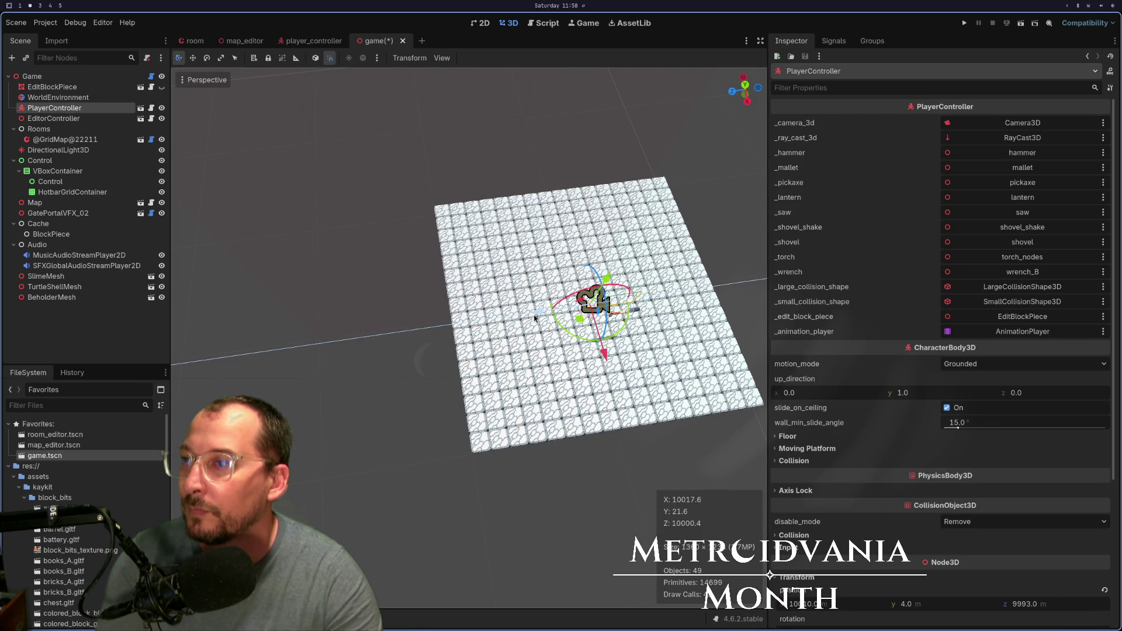
- Save and run the game twice, stopping it each time
left_click(964, 23)
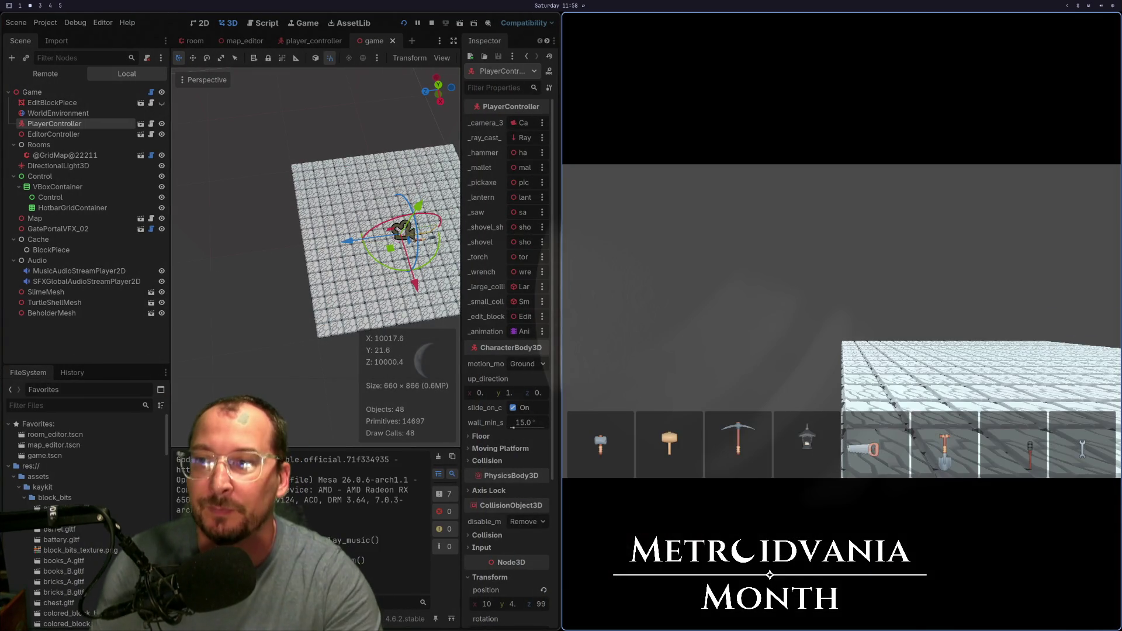
key("Escape")
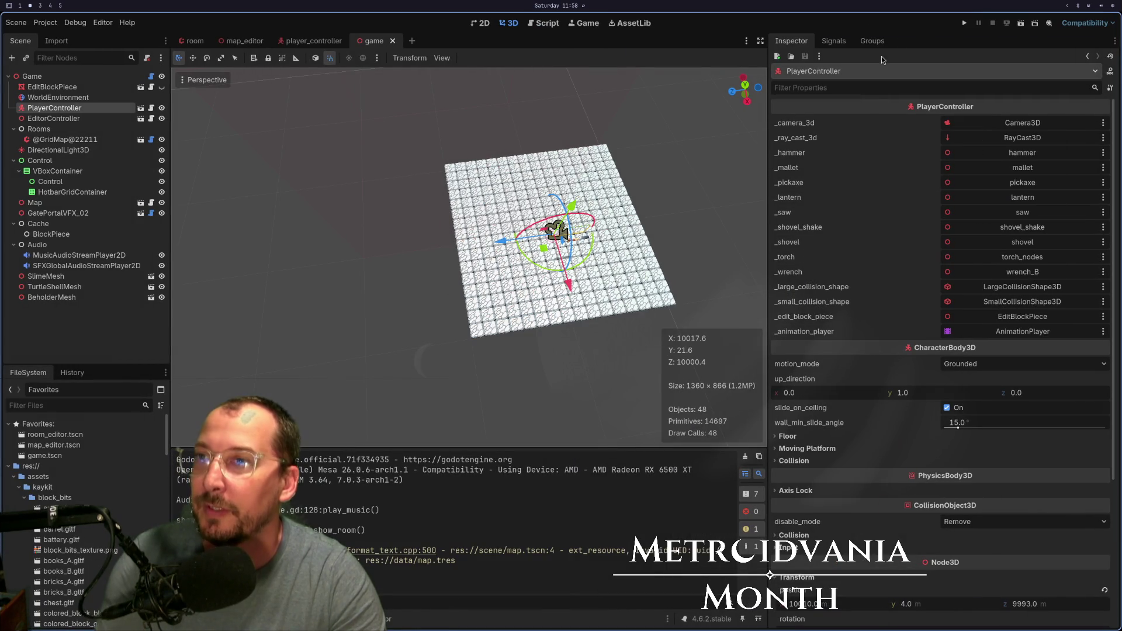
left_click(965, 23)
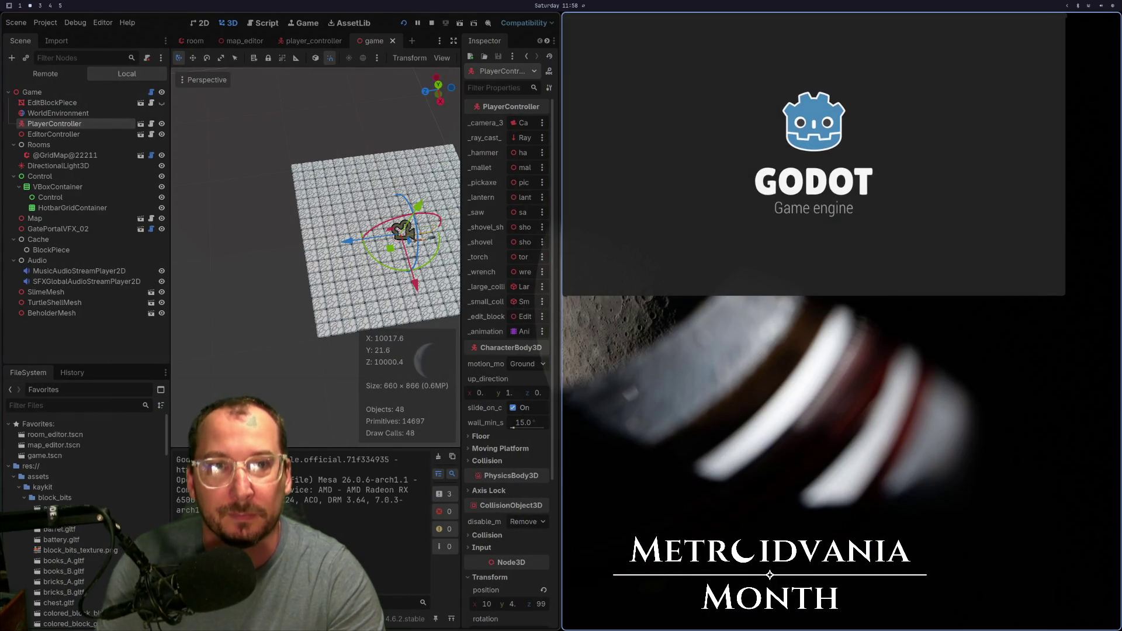
key("Escape")
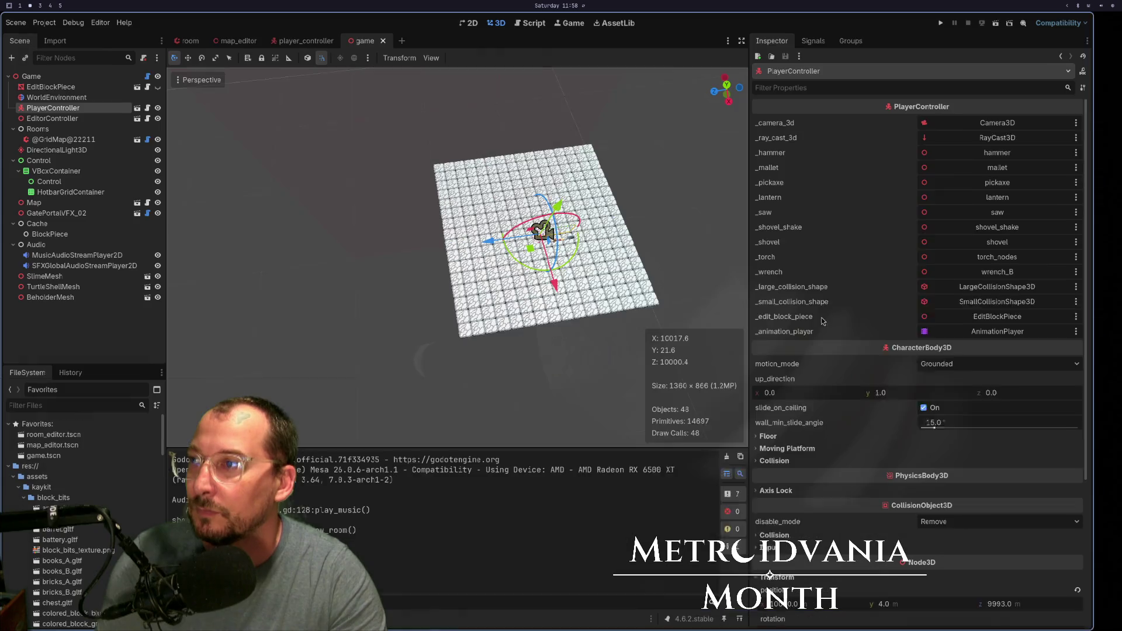
- Open the PlayerController's player_controller.gd script in the external editor
mouse_move(592, 251)
left_mouse_down()
mouse_move(614, 218)
mouse_move(609, 201)
left_mouse_up()
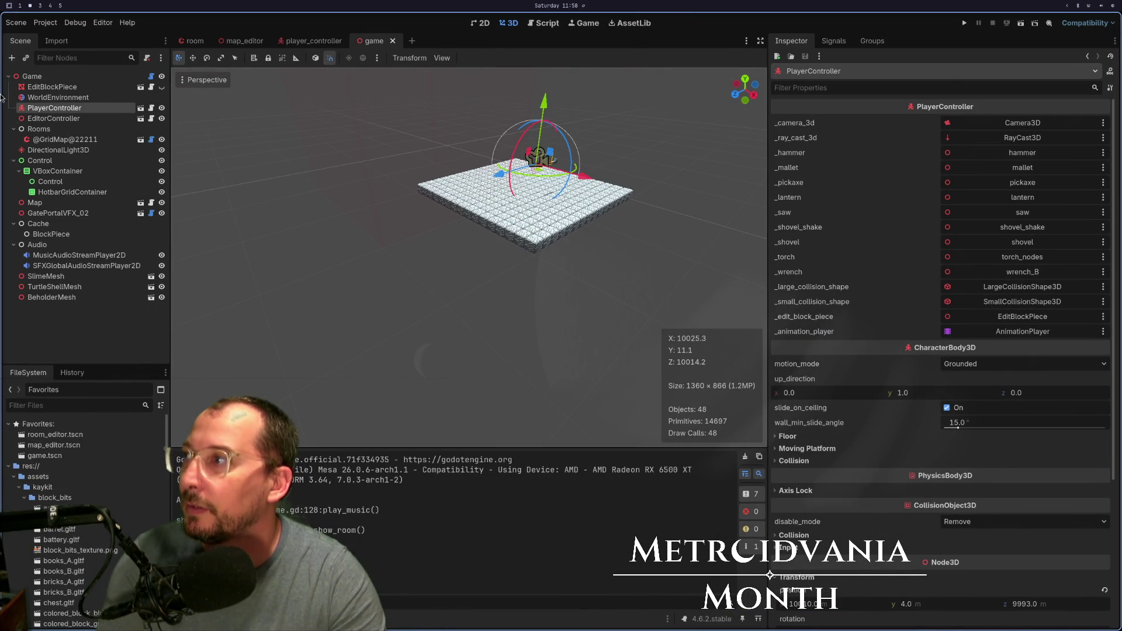
left_click(54, 118)
left_click(150, 108)
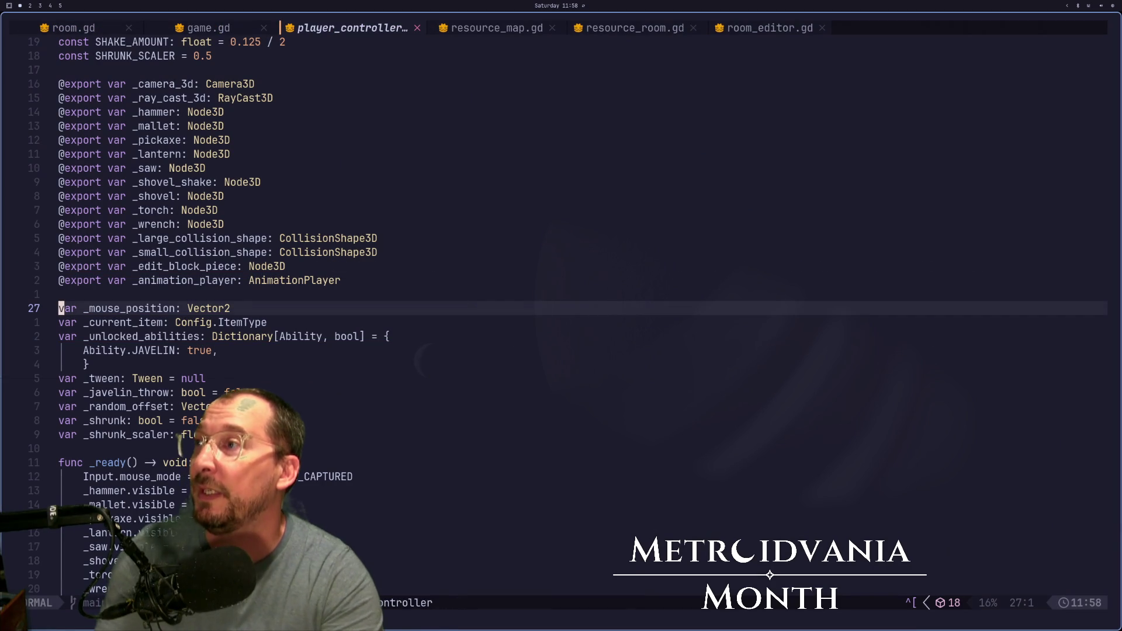
- Move from player_controller.gd to the game.gd buffer, read its _ready and _input code, then return to Godot
key("j")
key("shift+h")
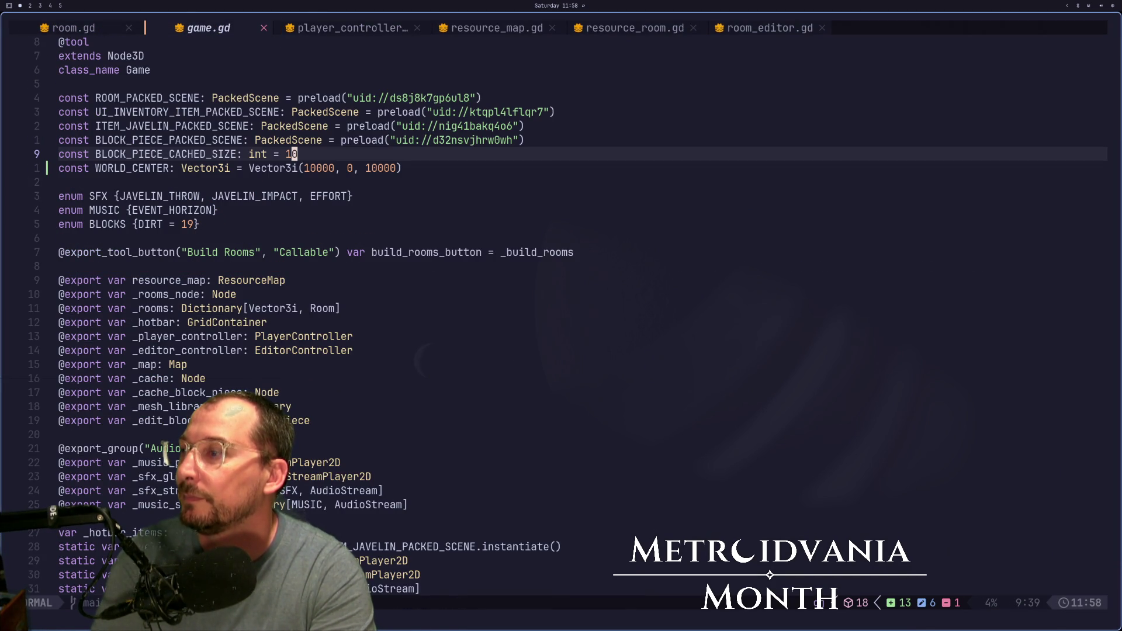
key("j")
key("j")
key("j")
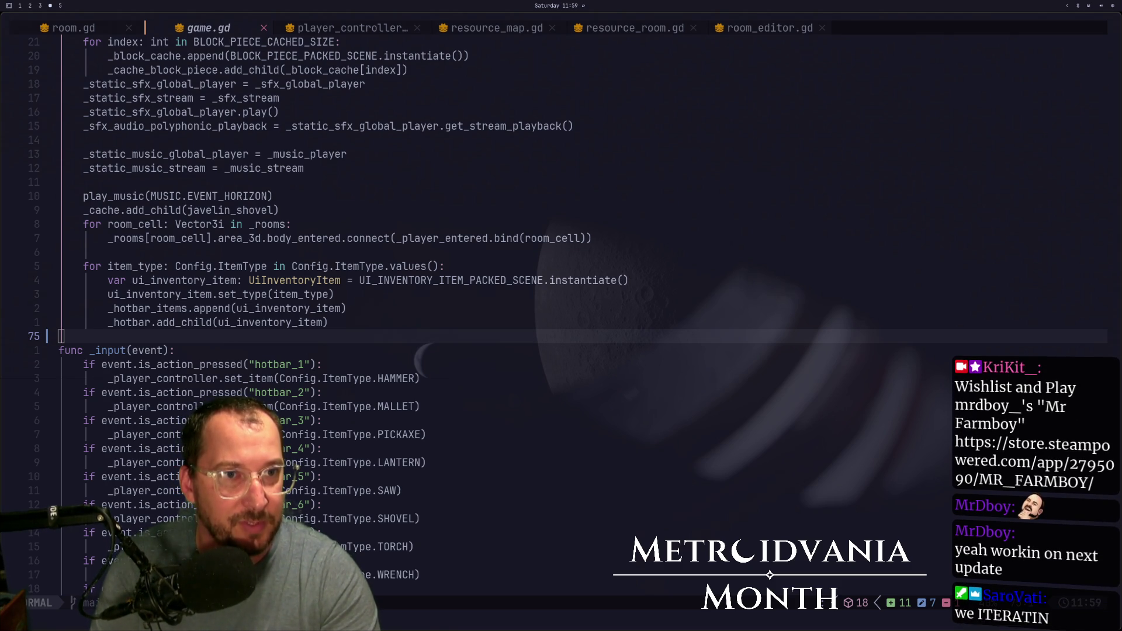
key("super+2")
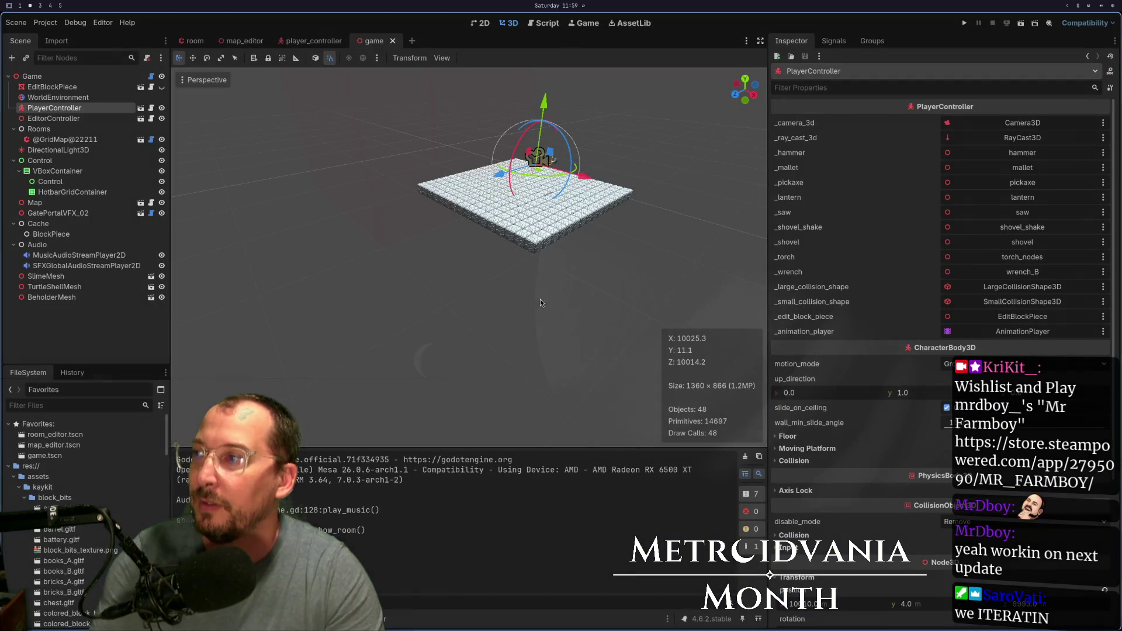
left_click(966, 21)
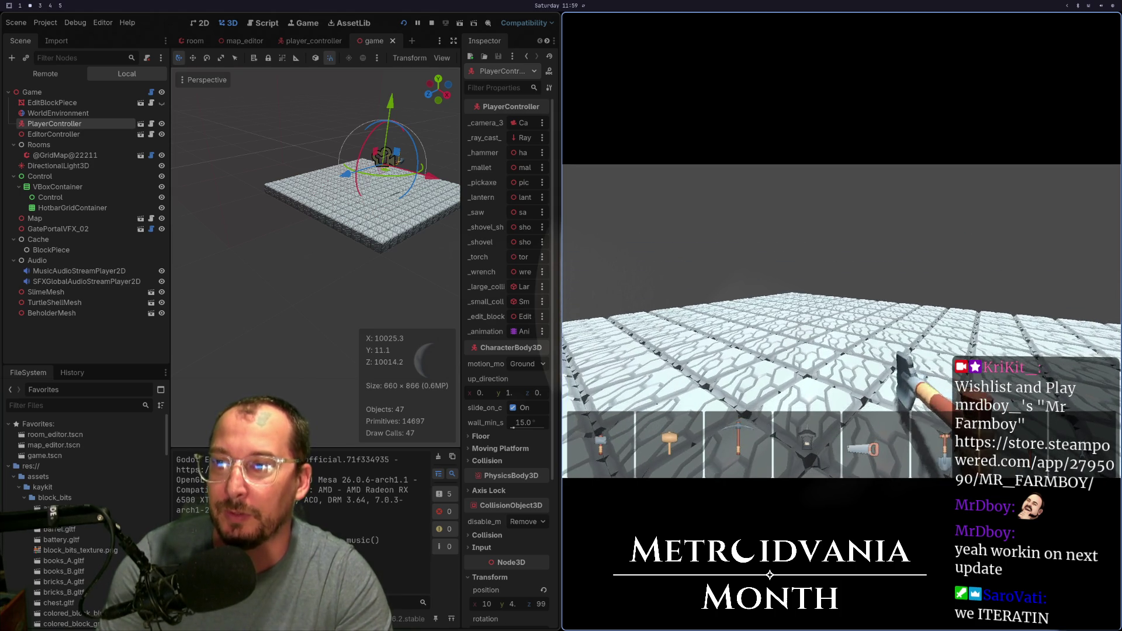
left_click(841, 322)
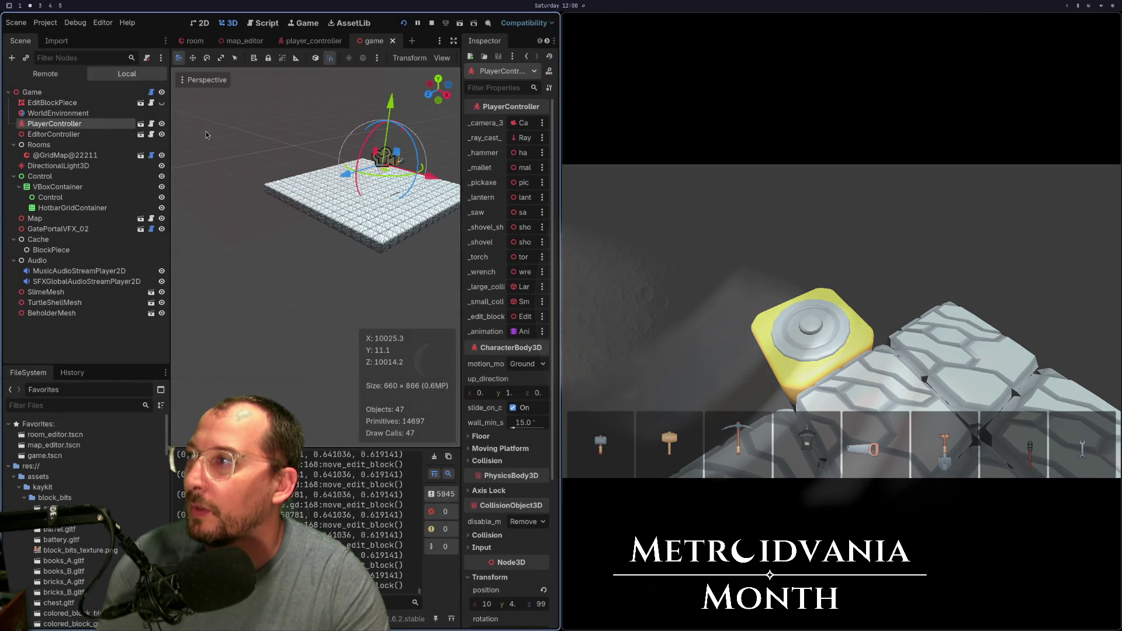
left_click(64, 155)
mouse_move(321, 191)
left_mouse_down()
mouse_move(225, 260)
mouse_move(176, 158)
mouse_move(198, 203)
mouse_move(220, 341)
mouse_move(192, 315)
left_mouse_up()
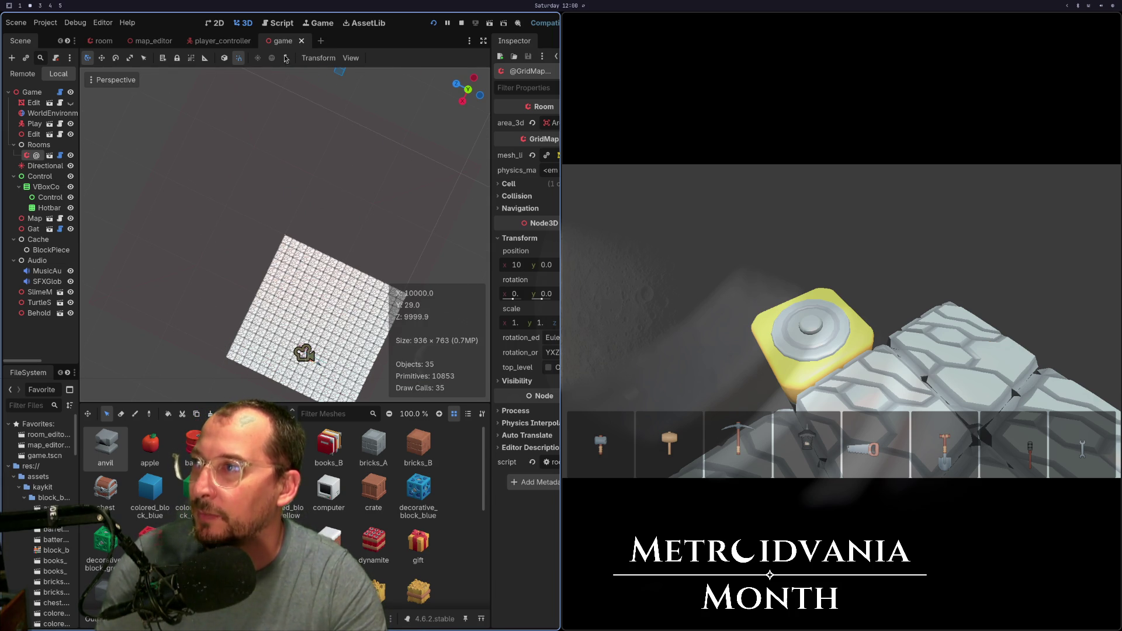
- Stop the running game and return to the game scene's view of the block row
left_click(223, 41)
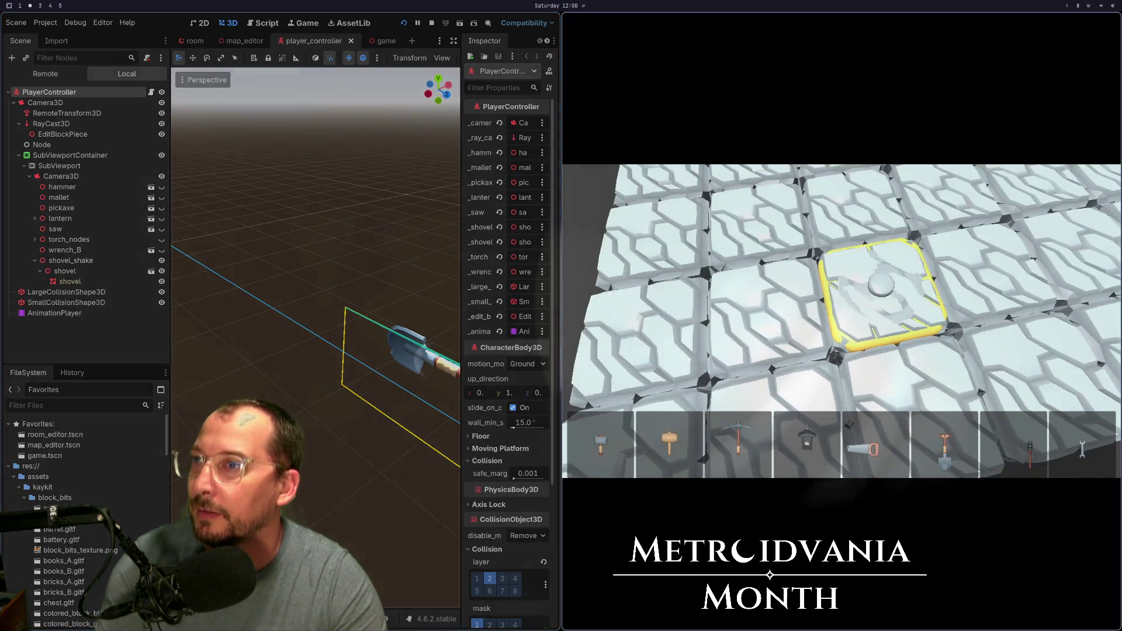
key("F8")
left_click(381, 41)
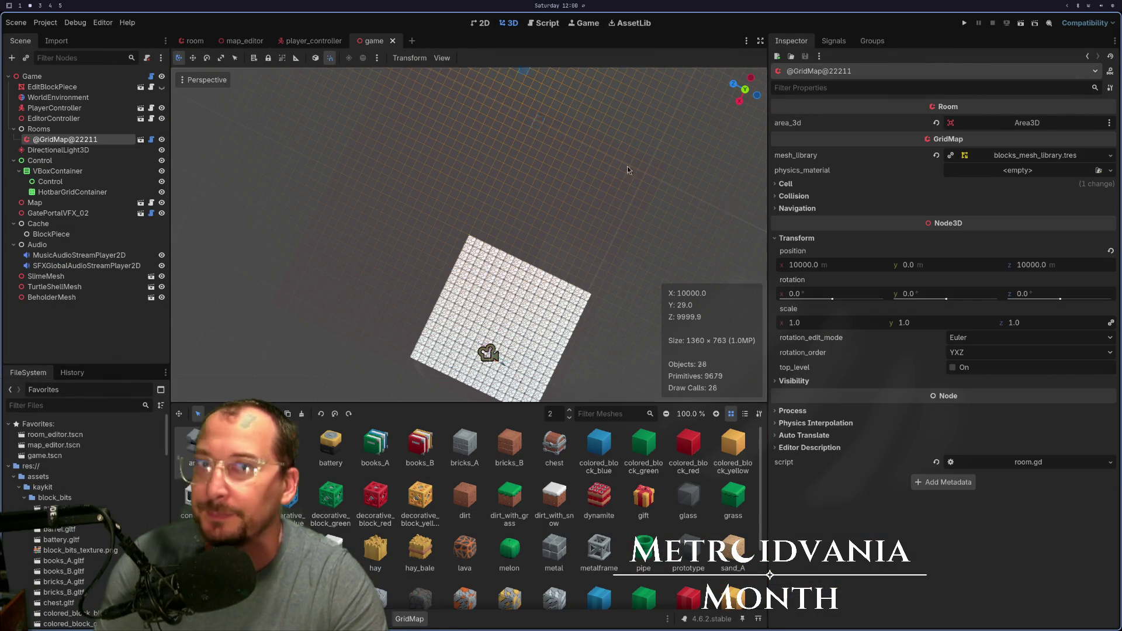
scroll(475, 353, "up", 4)
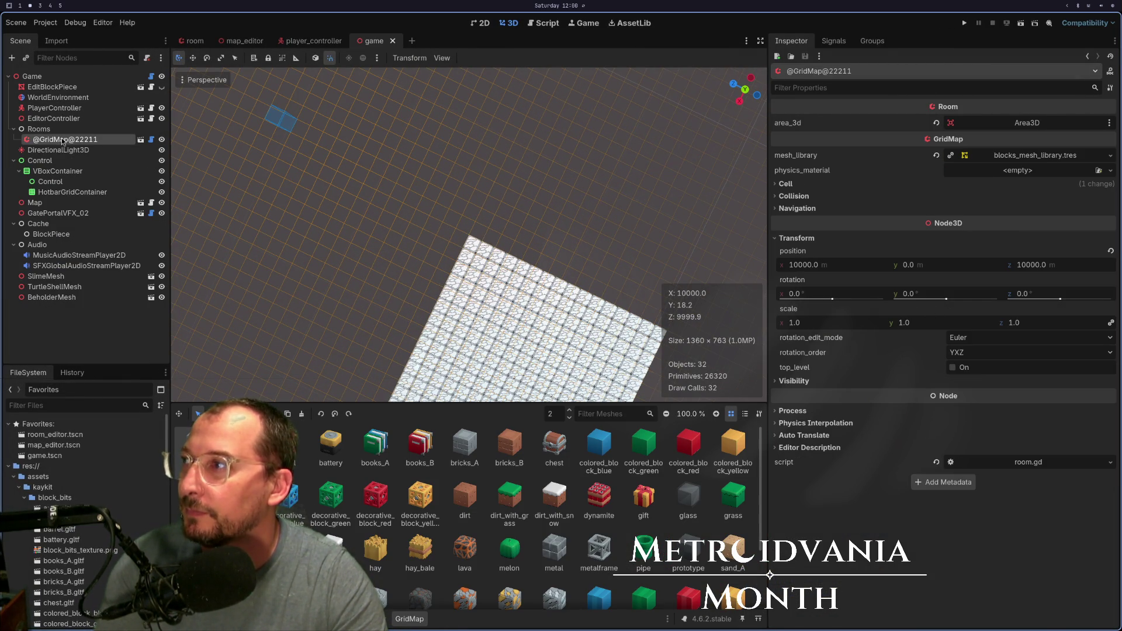
scroll(513, 308, "down", 3)
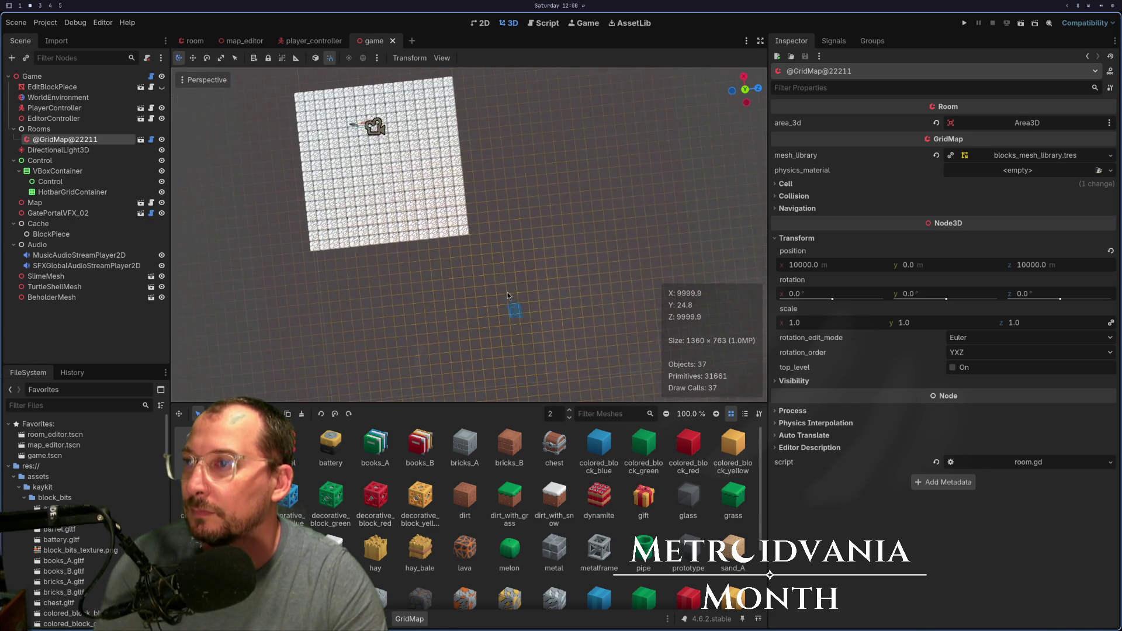
scroll(402, 266, "up", 20)
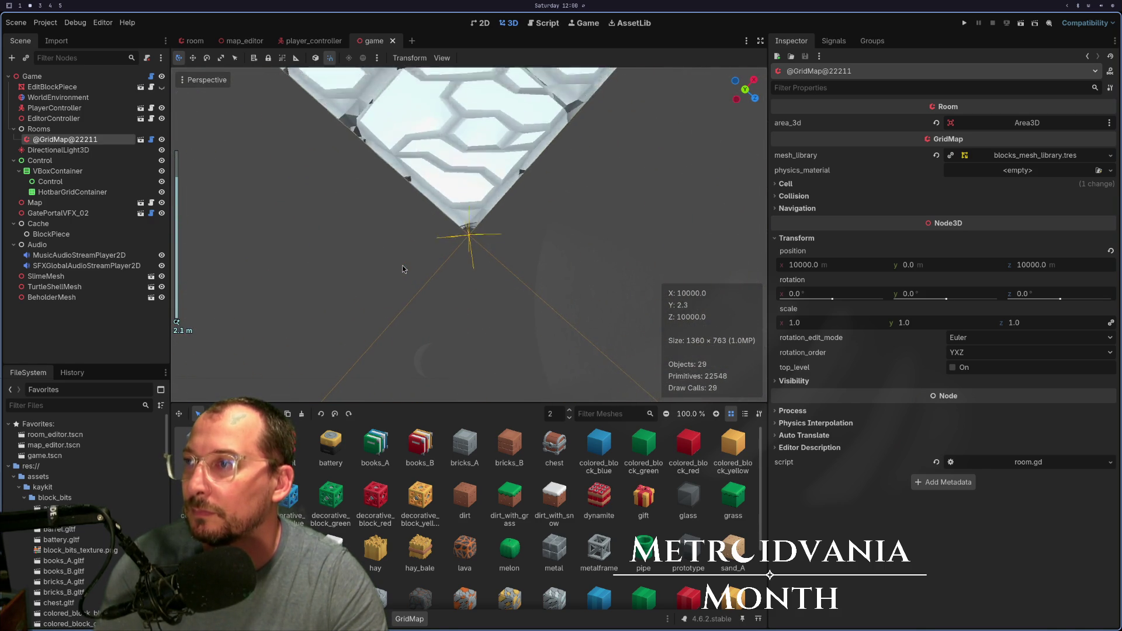
scroll(402, 265, "down", 3)
mouse_move(402, 265)
left_mouse_down()
mouse_move(397, 163)
mouse_move(495, 181)
mouse_move(405, 211)
mouse_move(421, 193)
mouse_move(433, 198)
left_mouse_up()
scroll(495, 181, "down", 6)
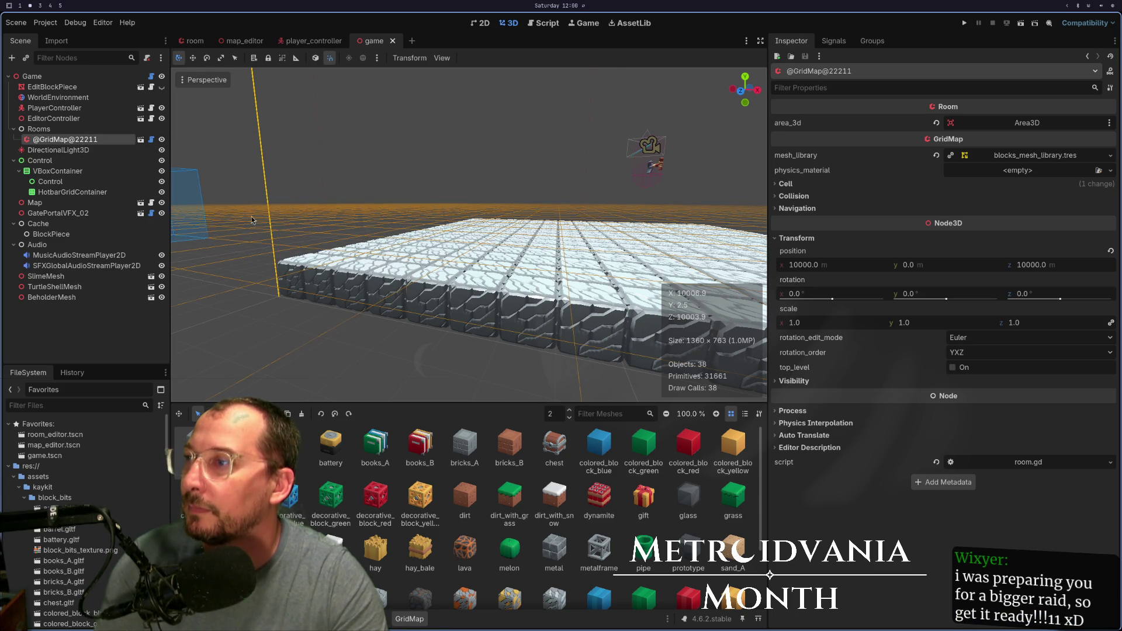
scroll(579, 363, "down", 3)
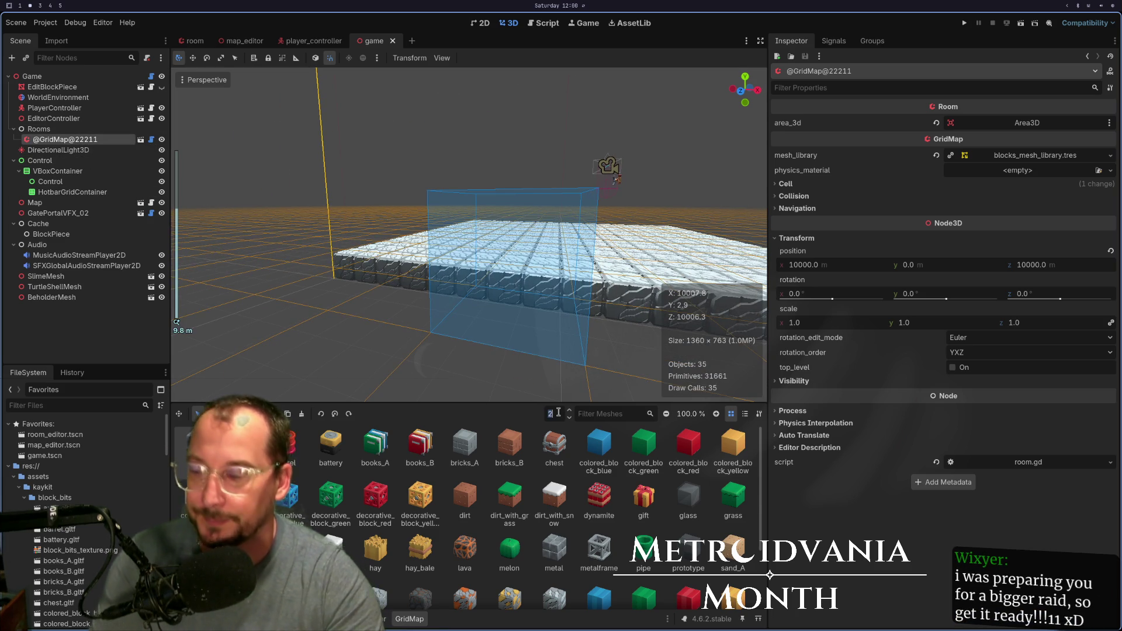
- Set the GridMap editing floor to level 0 and save the game scene
type("0")
key("Tab")
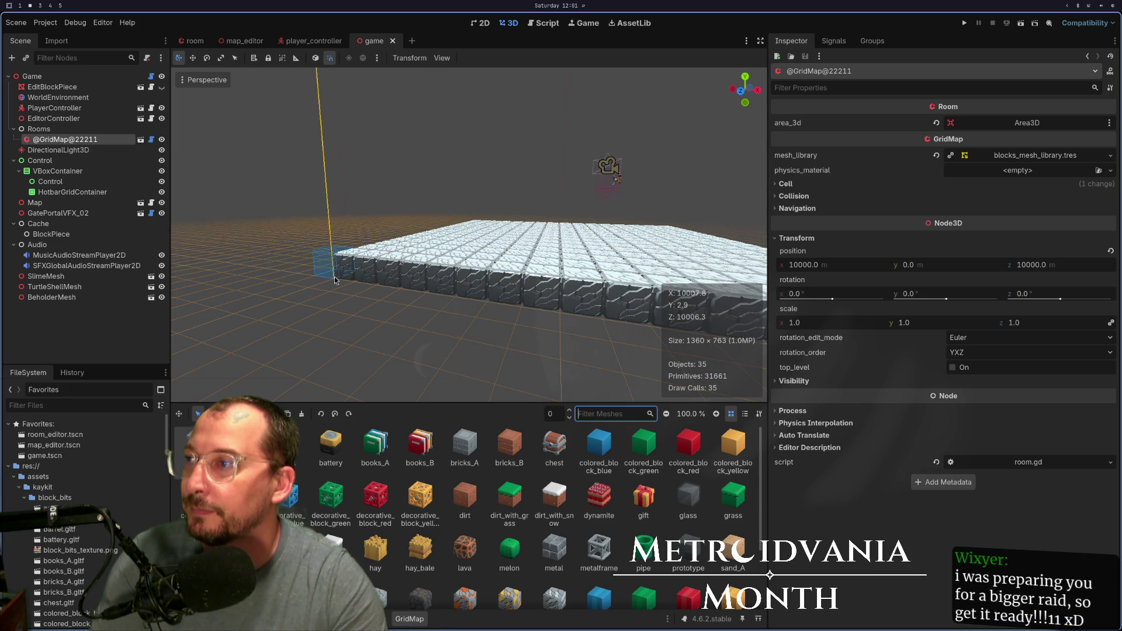
left_click_drag(362, 287, 325, 351)
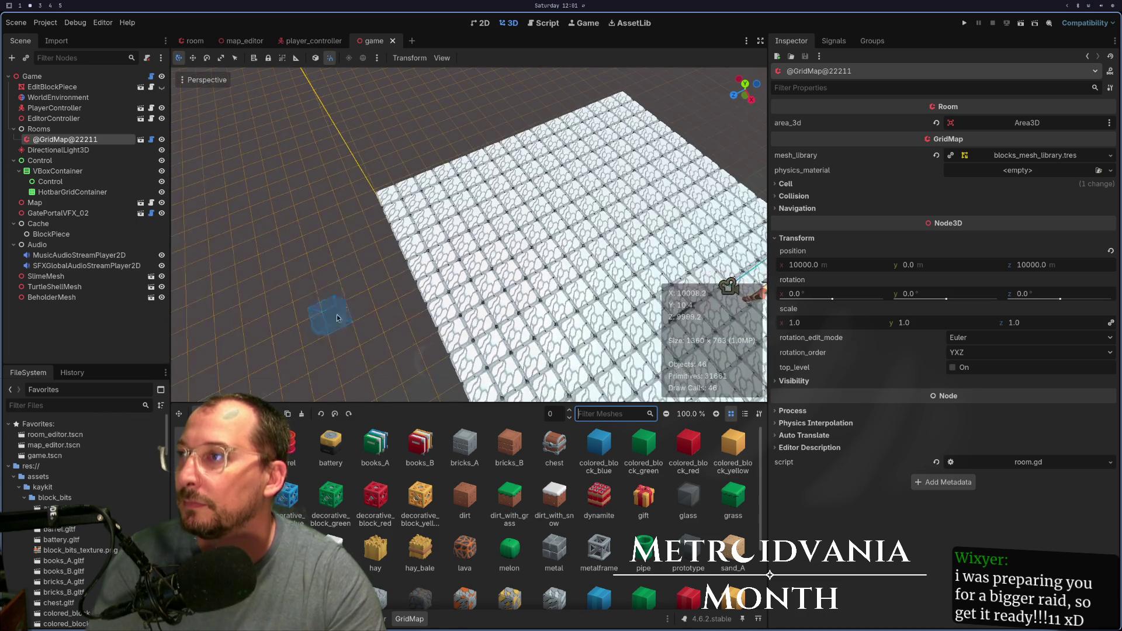
mouse_move(351, 176)
left_mouse_down()
mouse_move(526, 230)
mouse_move(497, 161)
mouse_move(430, 168)
left_mouse_up()
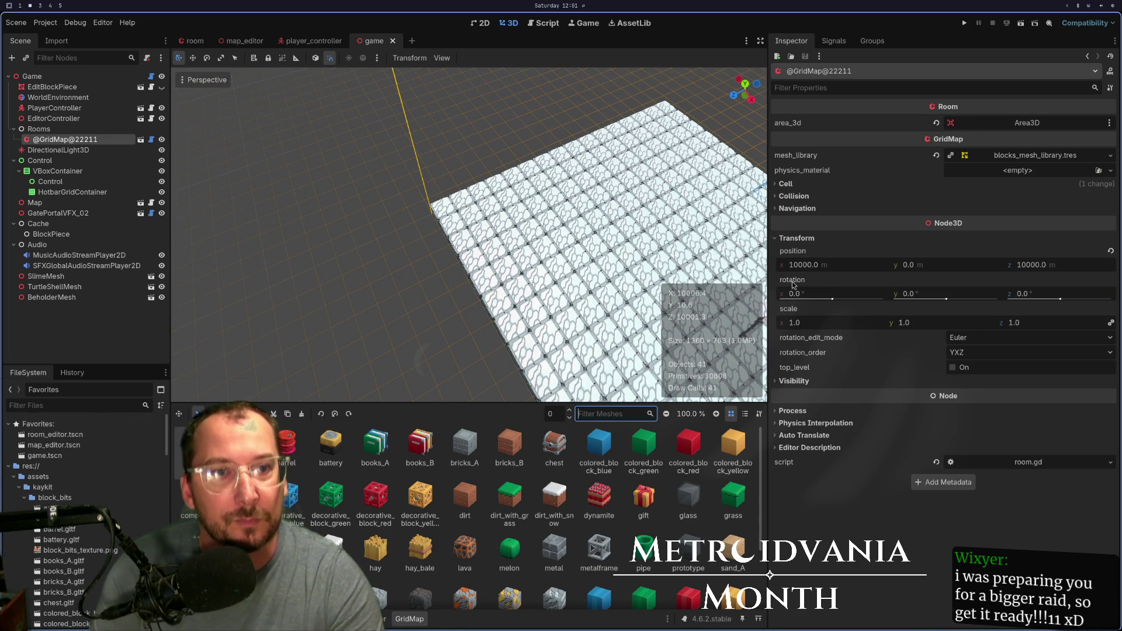
mouse_move(793, 285)
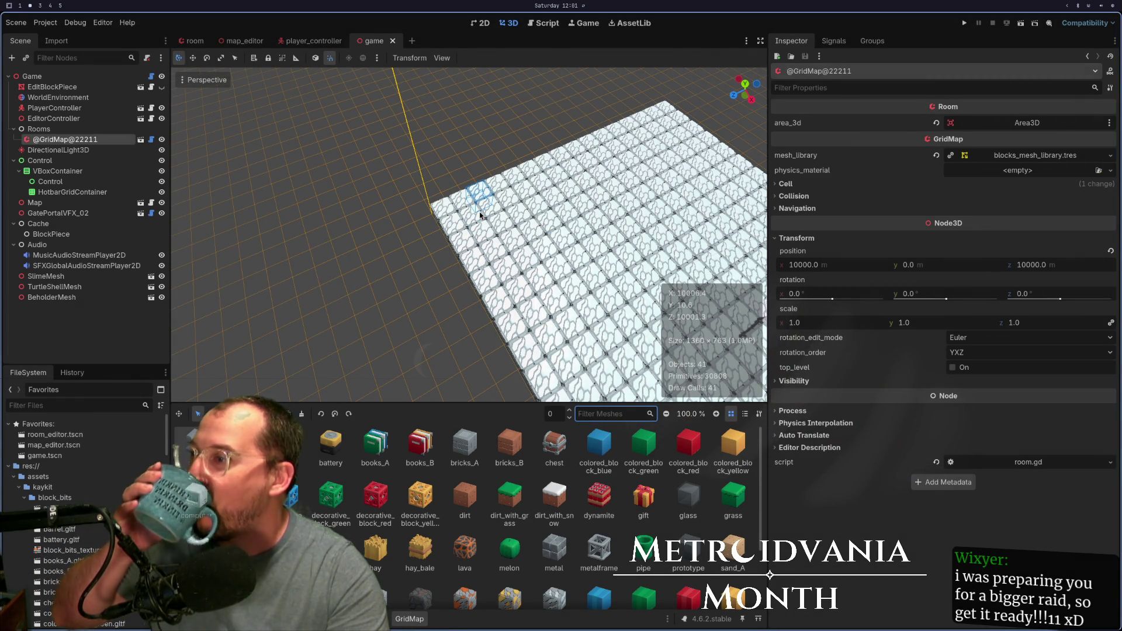
key("ctrl+s")
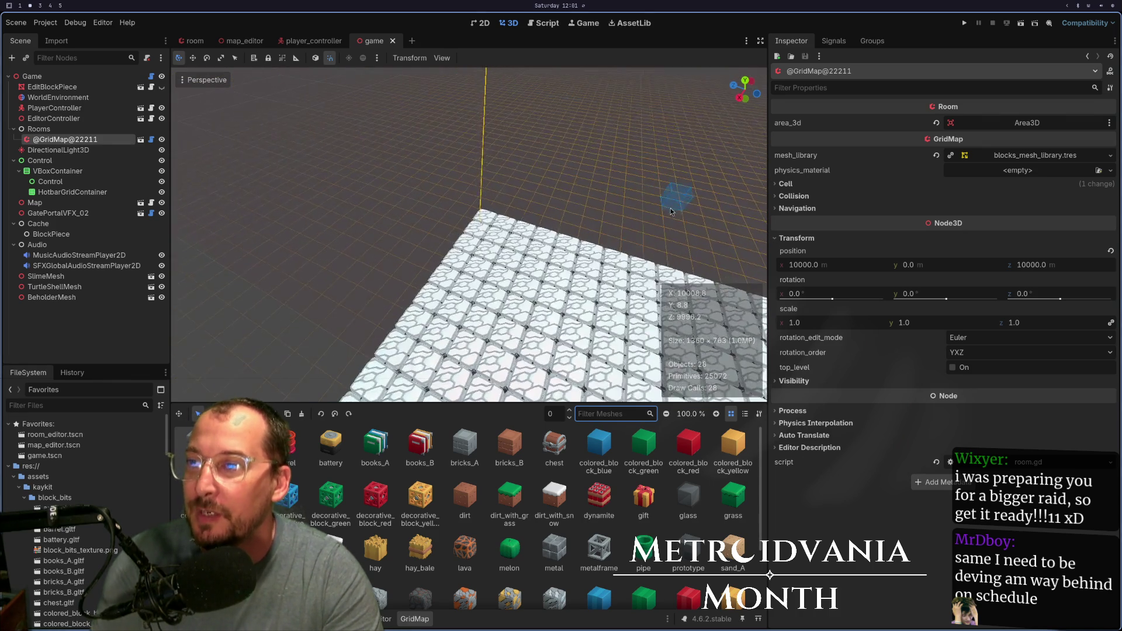
- Switch to the room scene and view its empty RoomGridMap from above
scroll(602, 162, "down", 3)
scroll(602, 162, "up", 3)
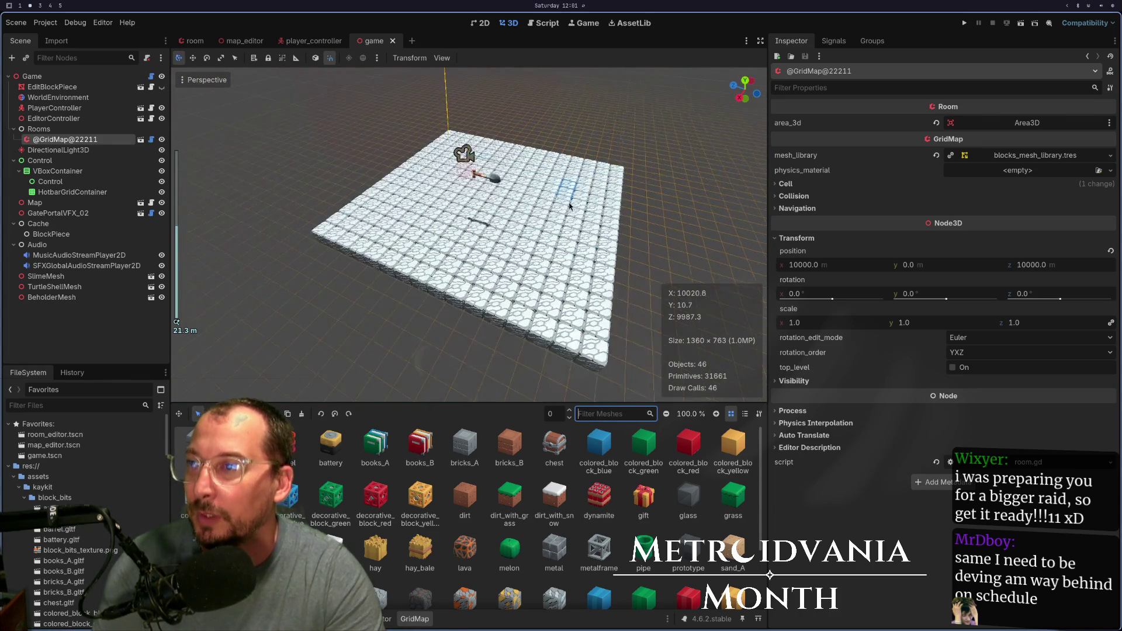
scroll(528, 311, "down", 5)
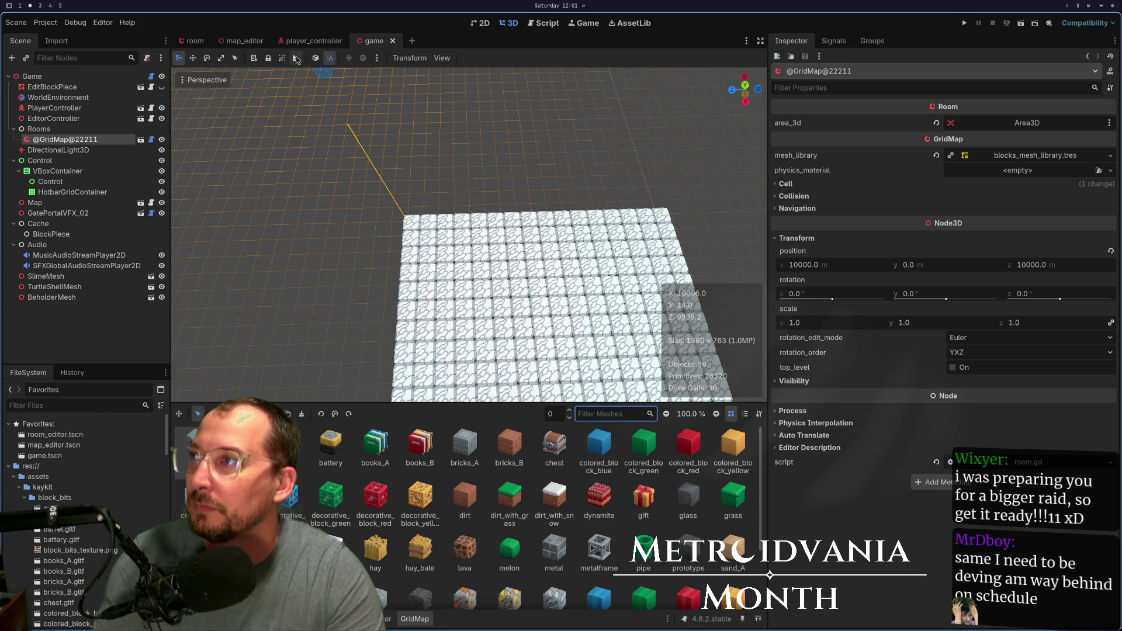
left_click(198, 42)
mouse_move(339, 285)
left_mouse_down()
mouse_move(493, 178)
mouse_move(551, 231)
mouse_move(542, 253)
mouse_move(484, 265)
mouse_move(500, 283)
mouse_move(499, 243)
mouse_move(535, 170)
mouse_move(527, 189)
left_mouse_up()
scroll(474, 248, "up", 5)
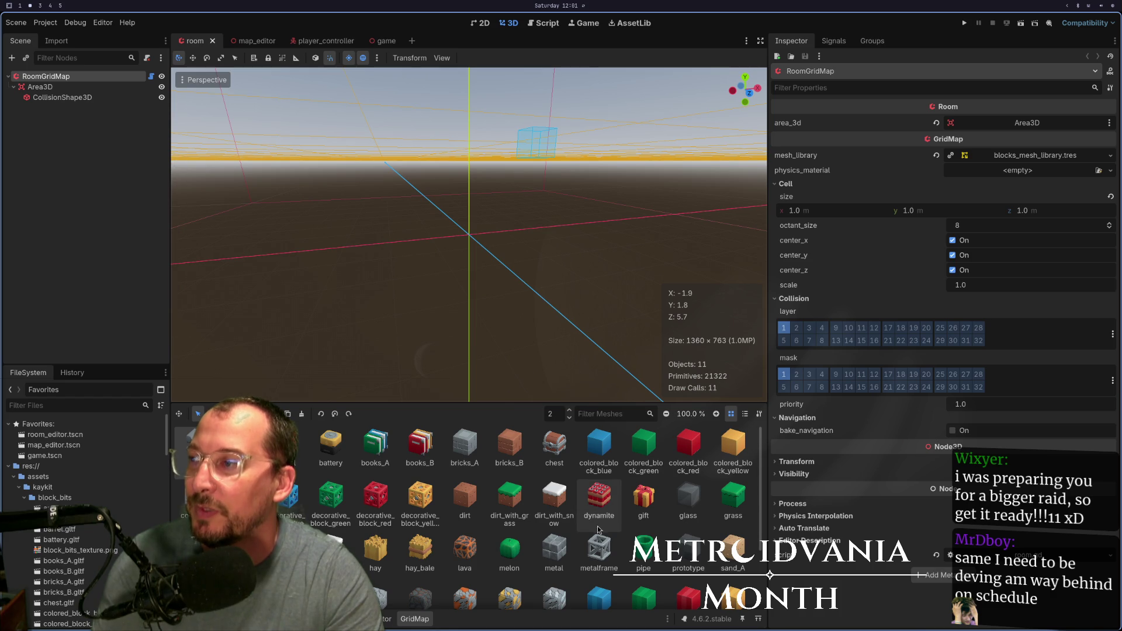
- Lower the RoomGridMap editing floor to 0, verify the cell from Top View, then switch to Neovim
left_click(569, 417)
left_click(569, 418)
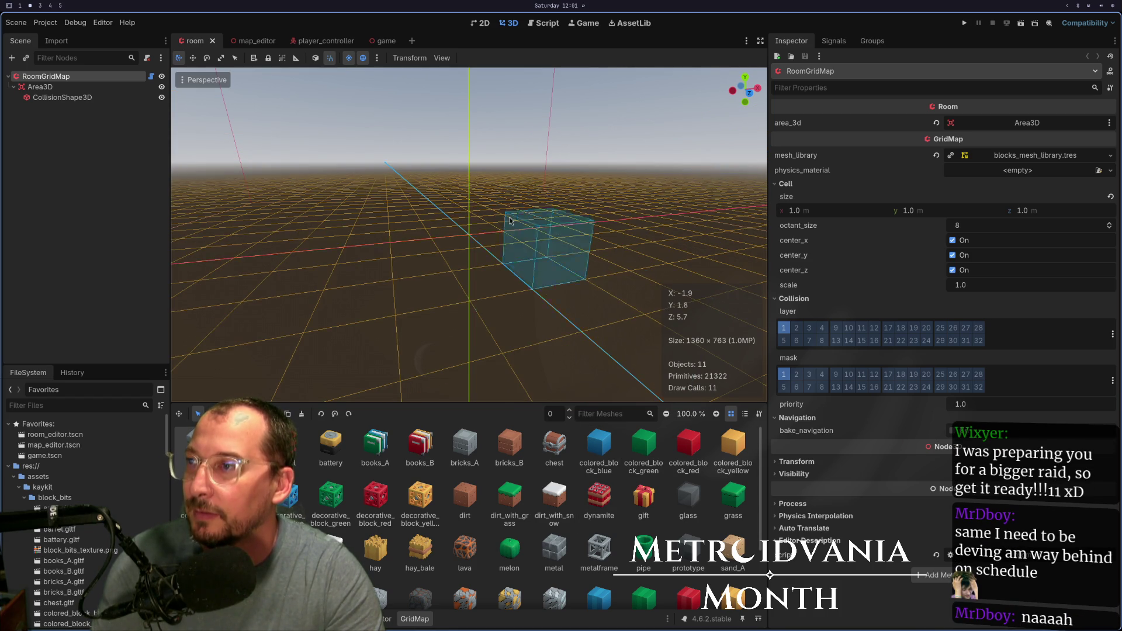
mouse_move(496, 254)
left_mouse_down()
mouse_move(429, 316)
mouse_move(453, 278)
mouse_move(477, 315)
mouse_move(474, 362)
left_mouse_up()
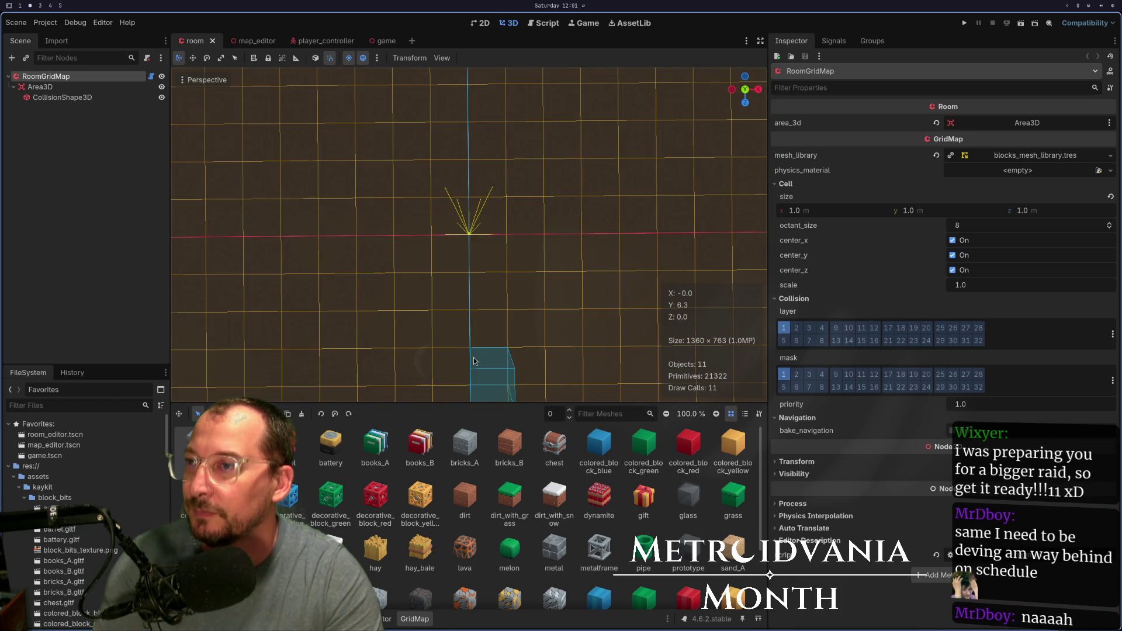
left_click(205, 81)
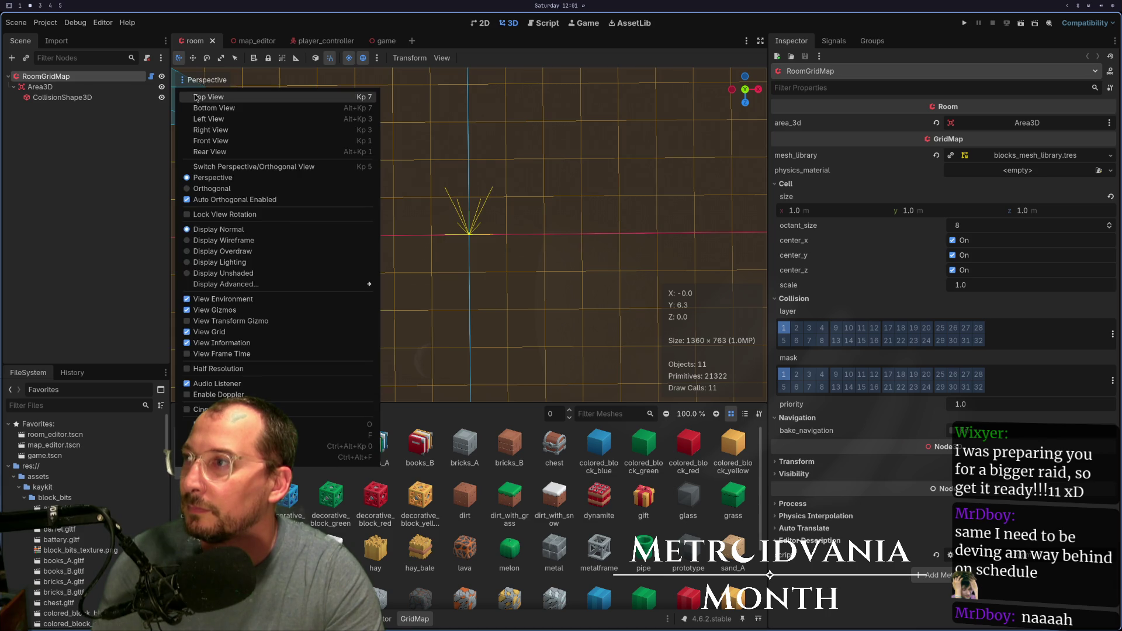
left_click(196, 98)
scroll(465, 244, "down", 3)
scroll(473, 243, "up", 5)
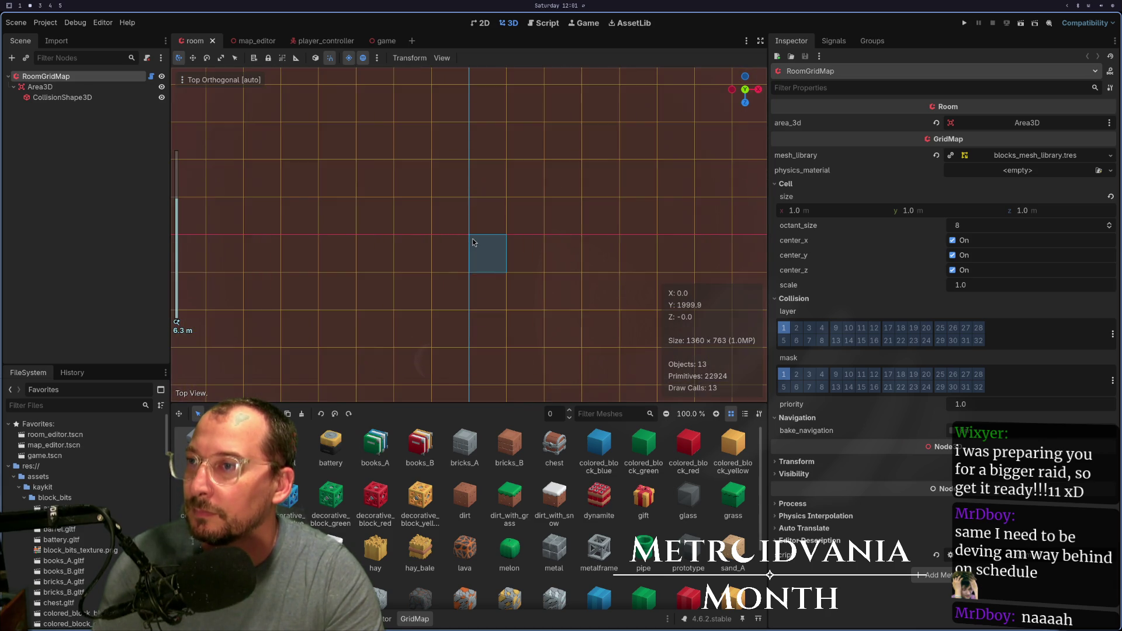
left_click_drag(473, 242, 475, 205)
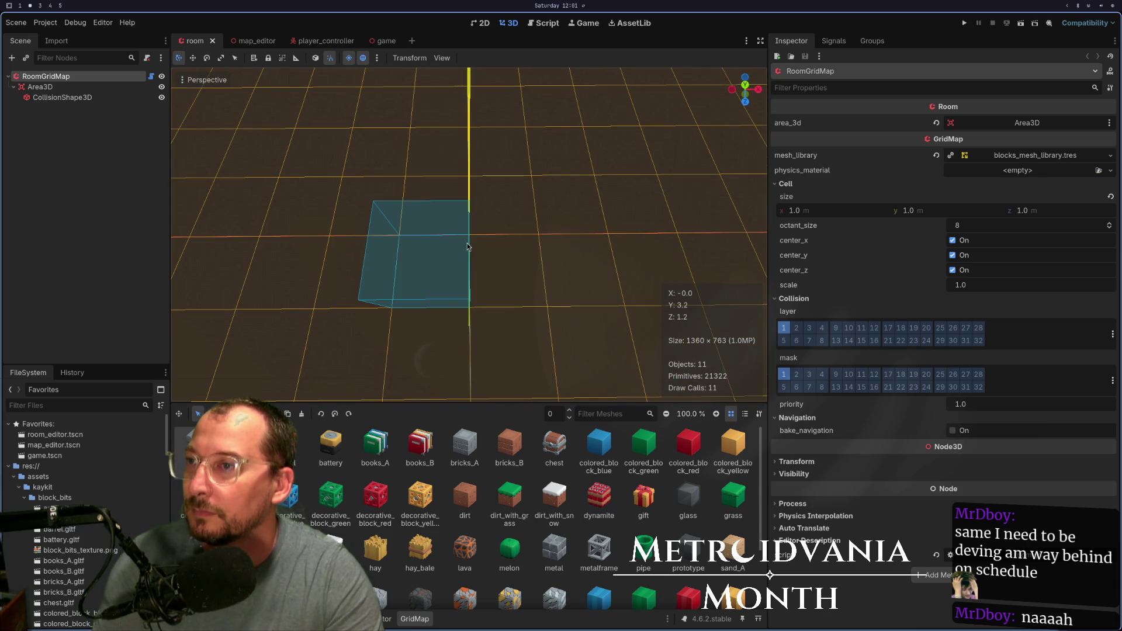
left_click_drag(488, 252, 513, 241)
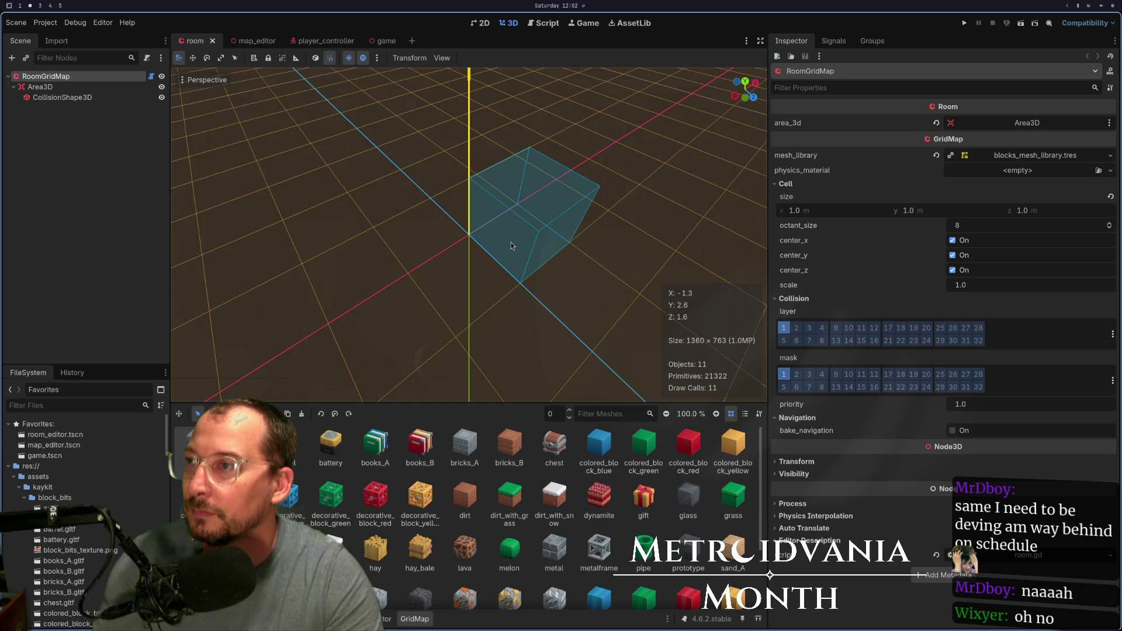
key("super+1")
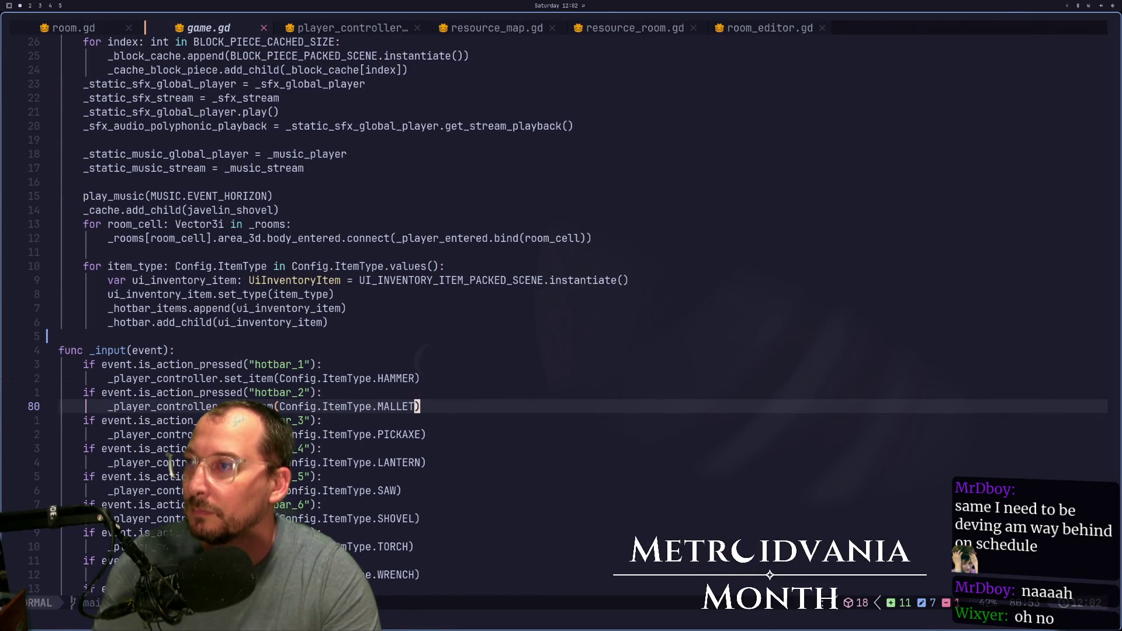
- Switch workspaces from Neovim back to Godot's room scene
key("super+2")
key("super+3")
key("super+2")
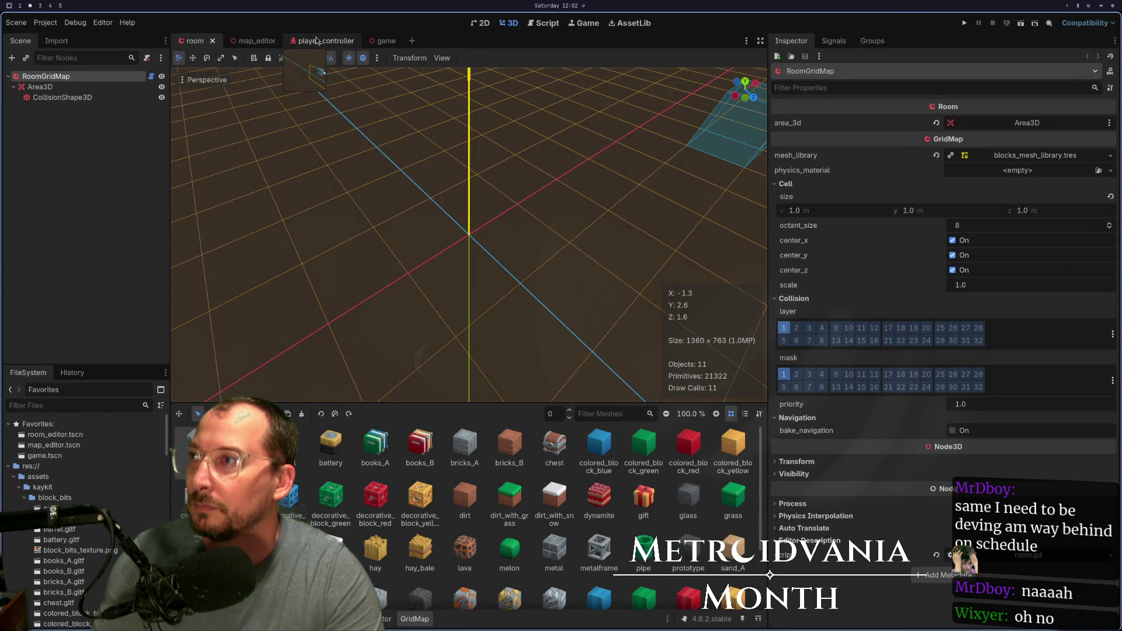
- Open the game scene, run it, inspect the Game root node's properties, and stop it
left_click(384, 41)
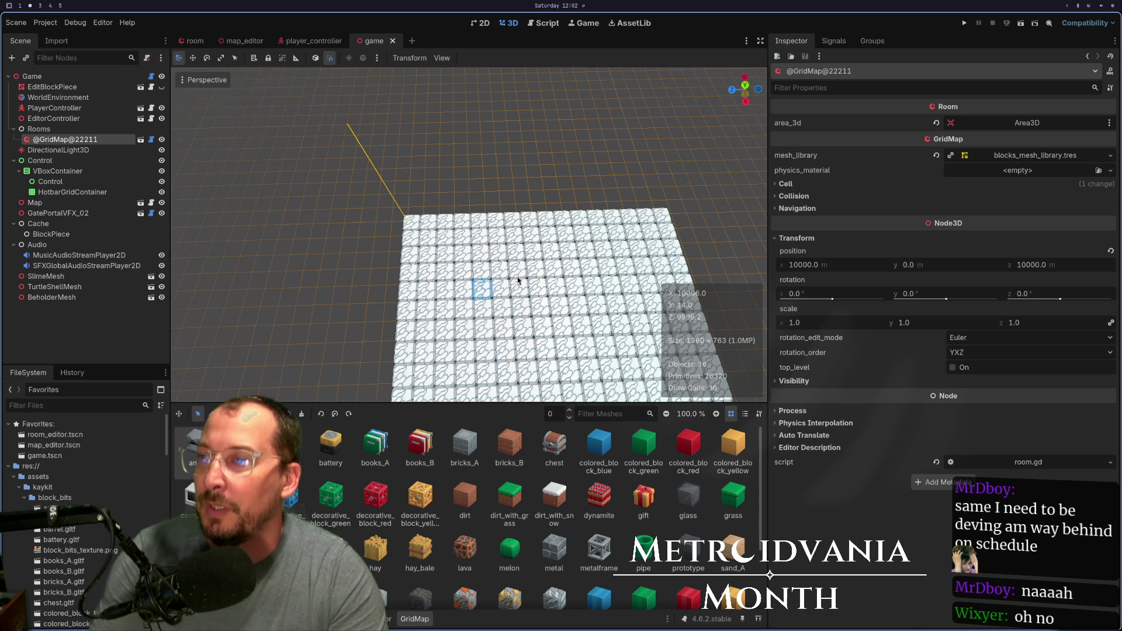
left_click(965, 24)
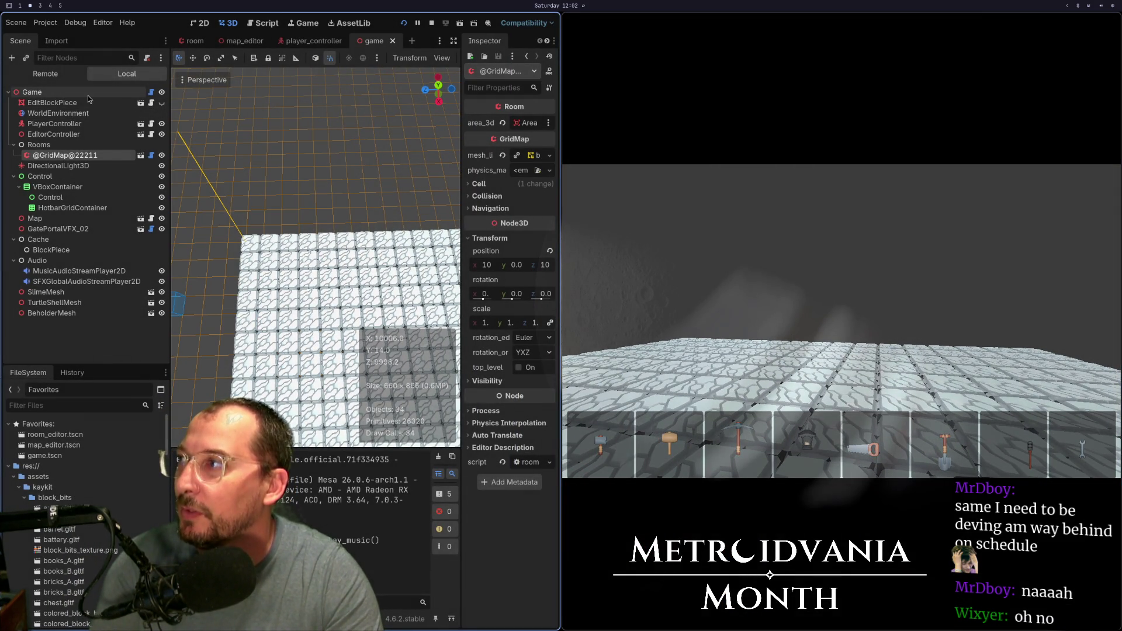
left_click(88, 93)
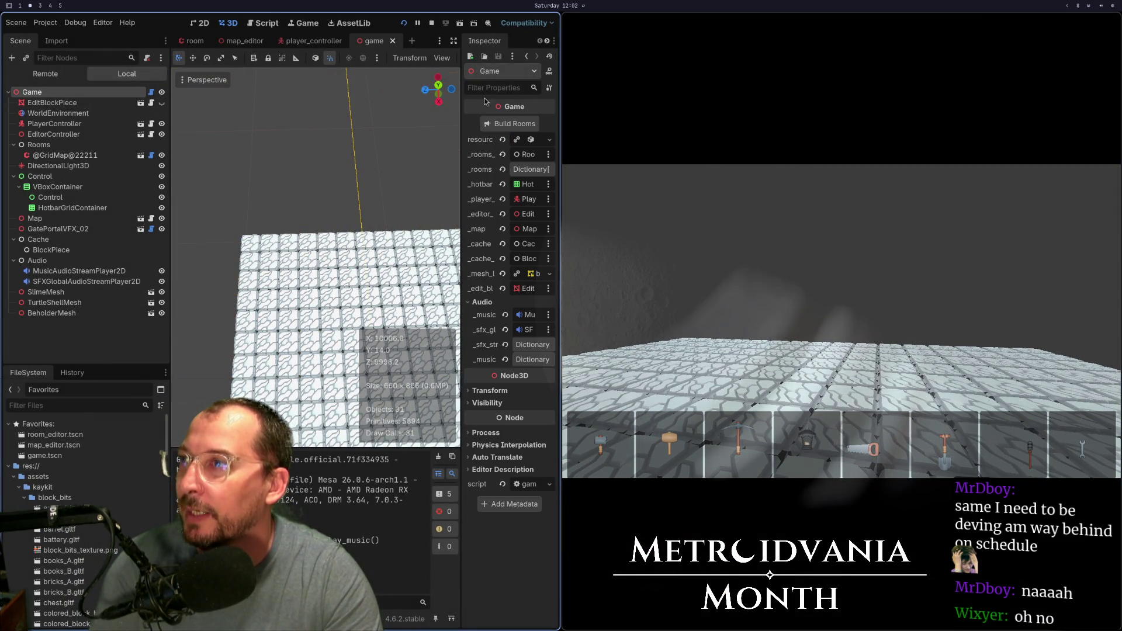
scroll(306, 288, "down", 5)
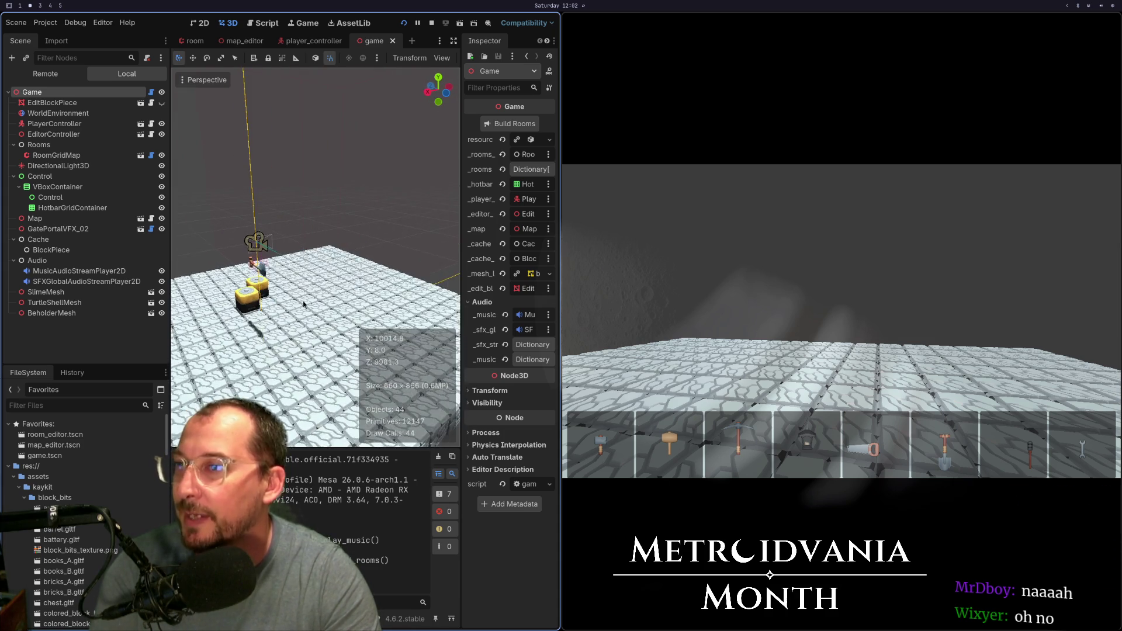
key("F8")
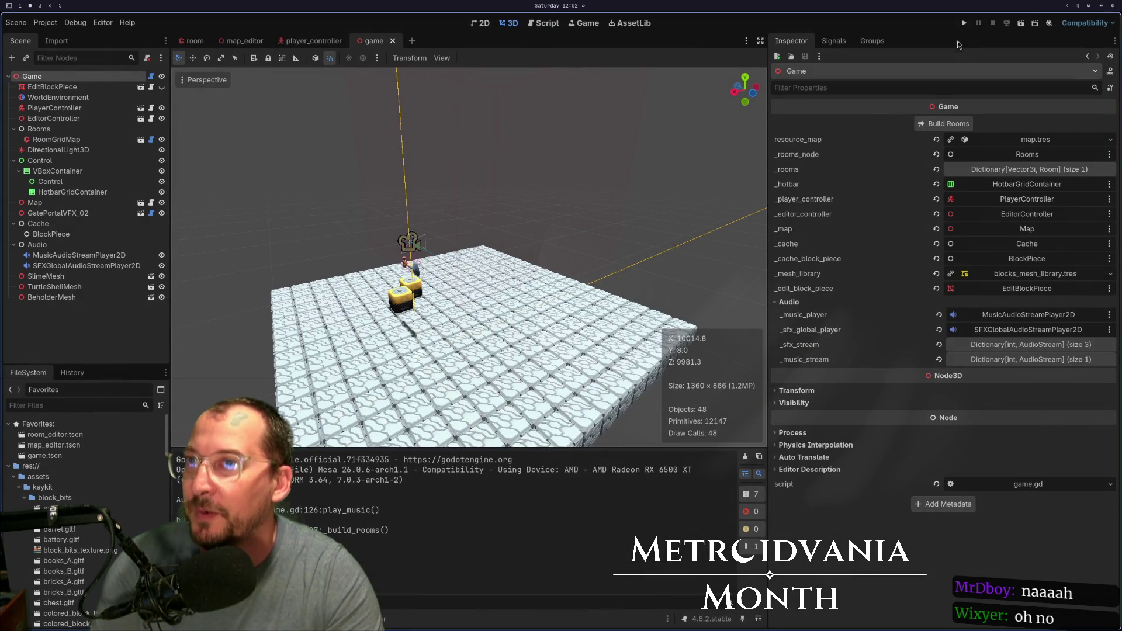
- Relaunch the game twice to check the floor and edit block, then stop it
left_click(964, 24)
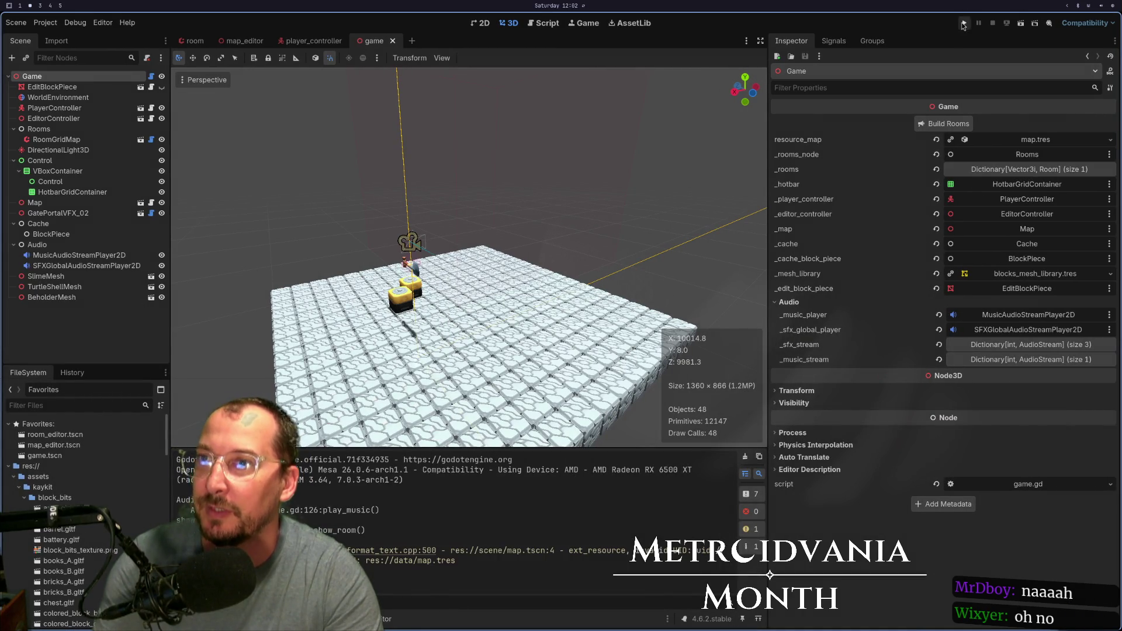
left_click(964, 23)
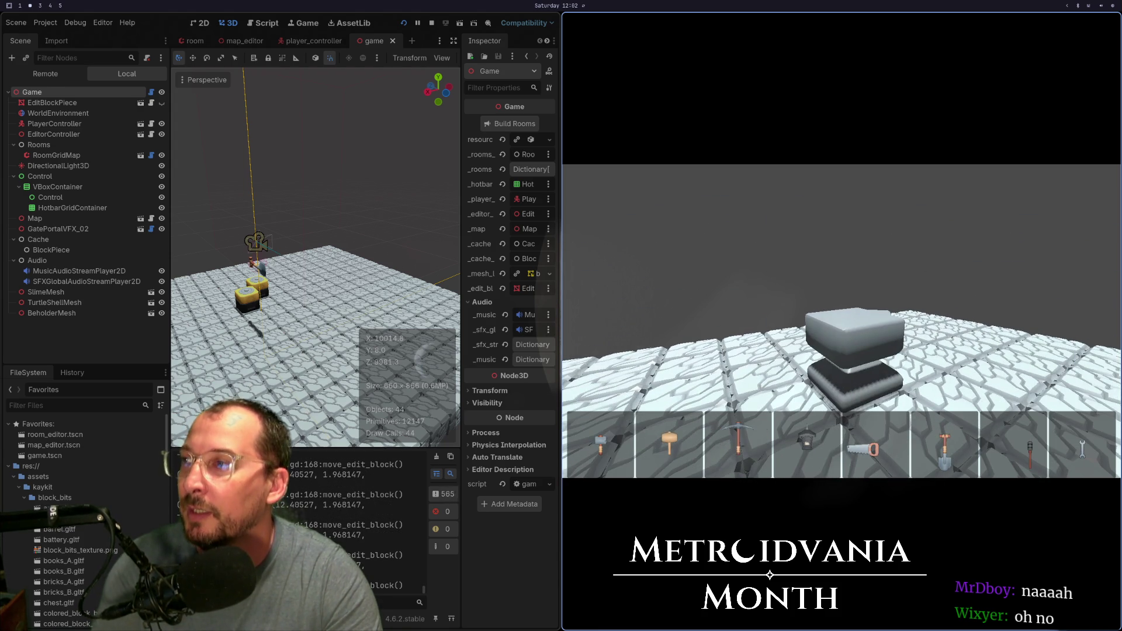
key("F8")
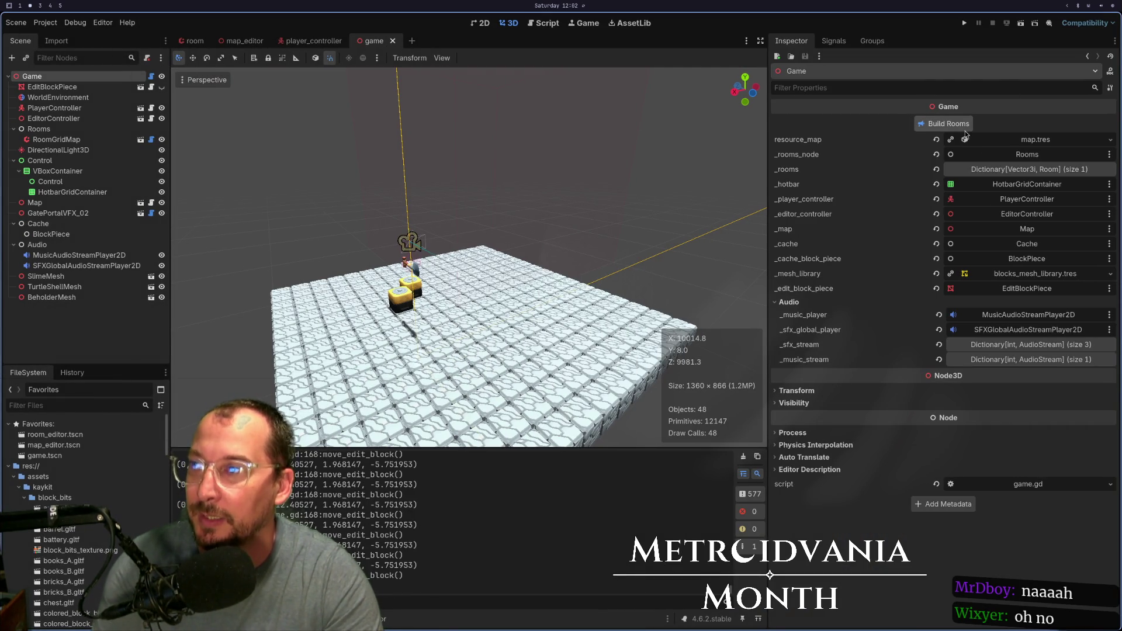
- Save the game scene, run and stop it, then relaunch to test edit-block movement
key("ctrl+s")
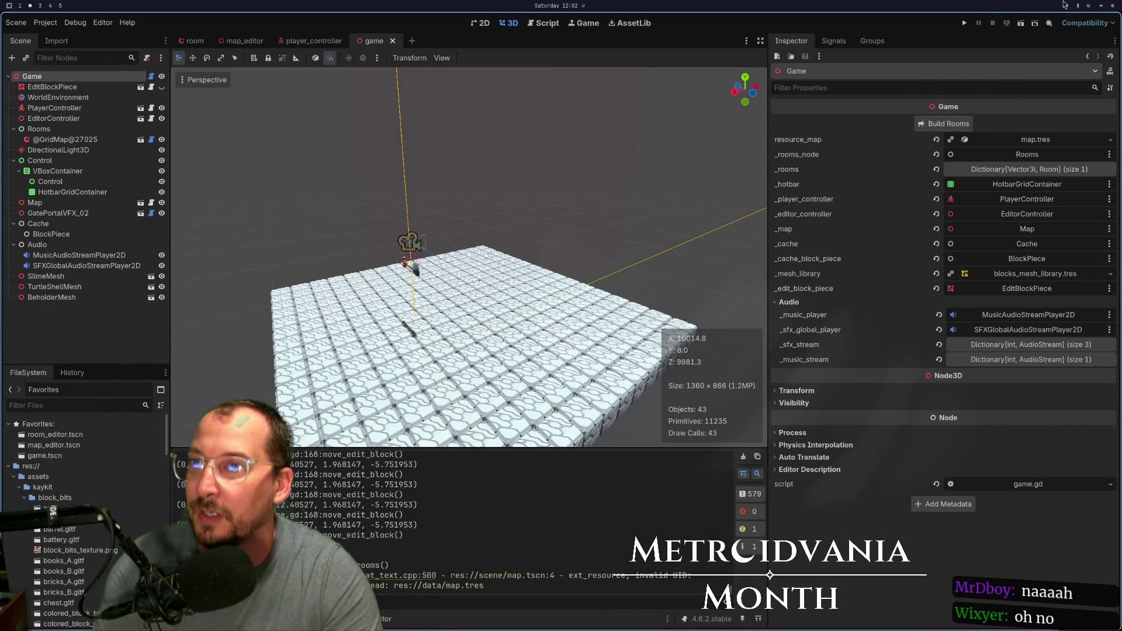
left_click(966, 23)
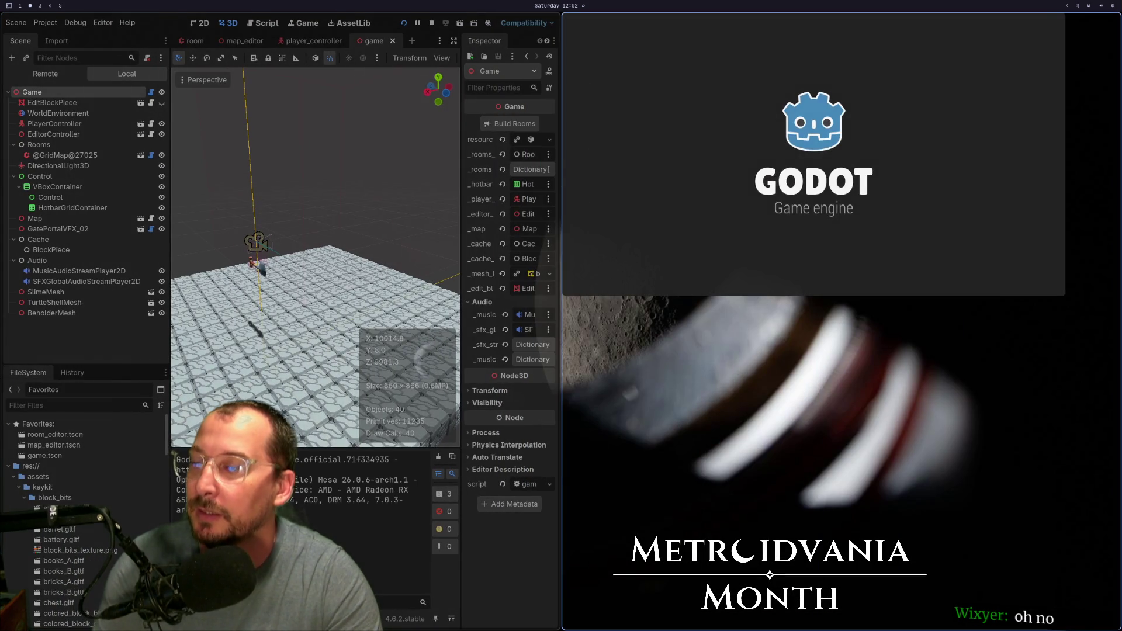
key("F8")
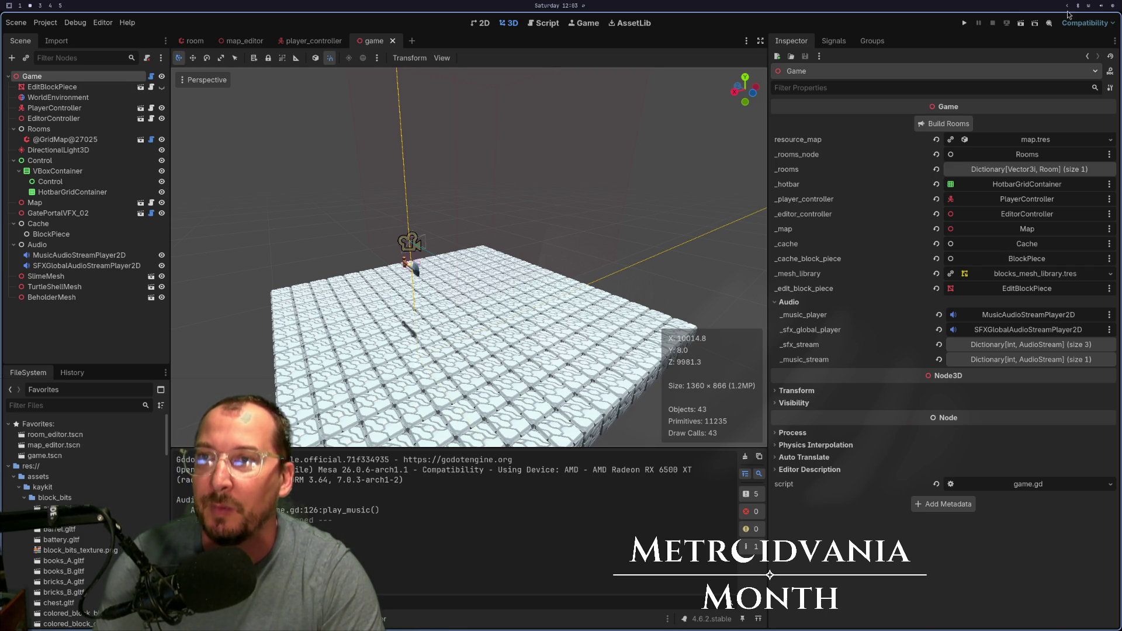
left_click(962, 26)
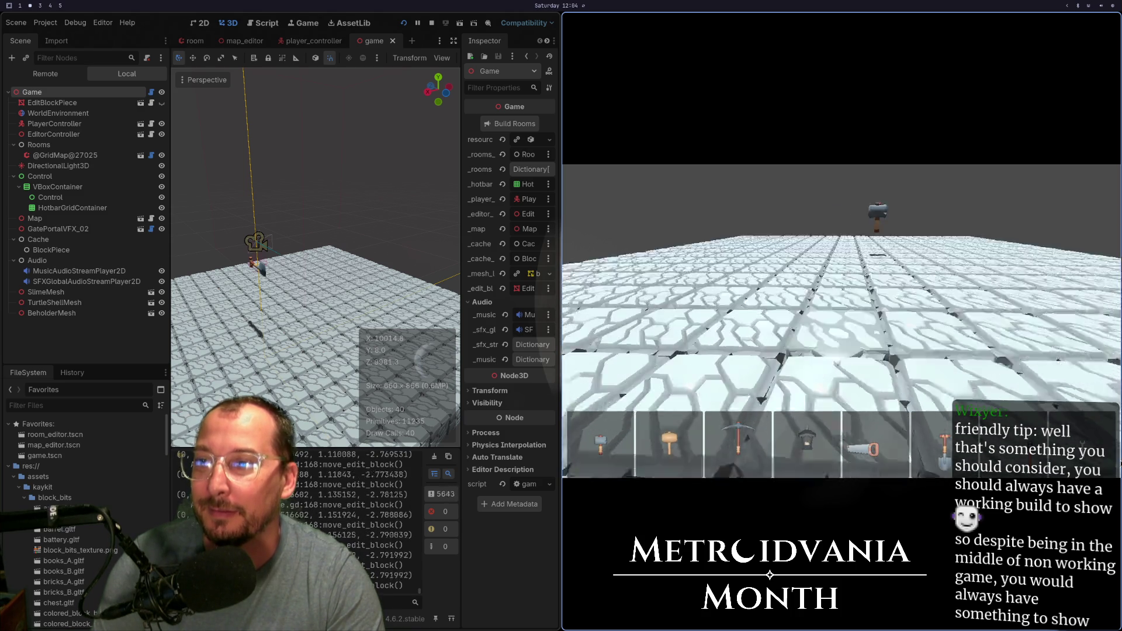
- Move the edit block over the stone floor with the game fullscreen, then exit fullscreen and stop
key("super+f")
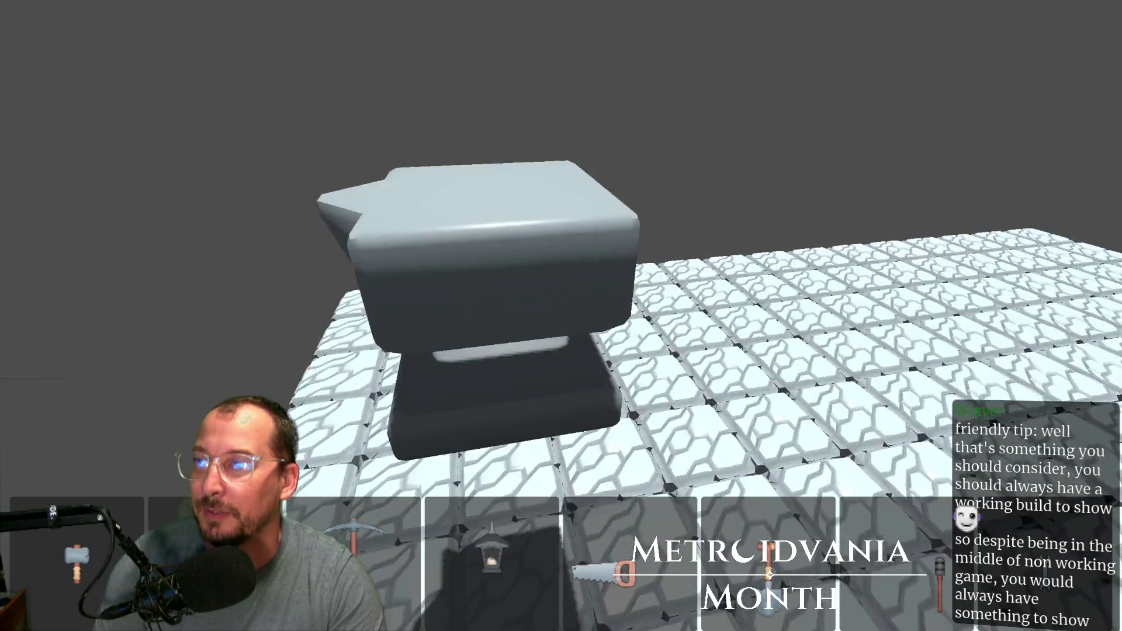
key("super+f")
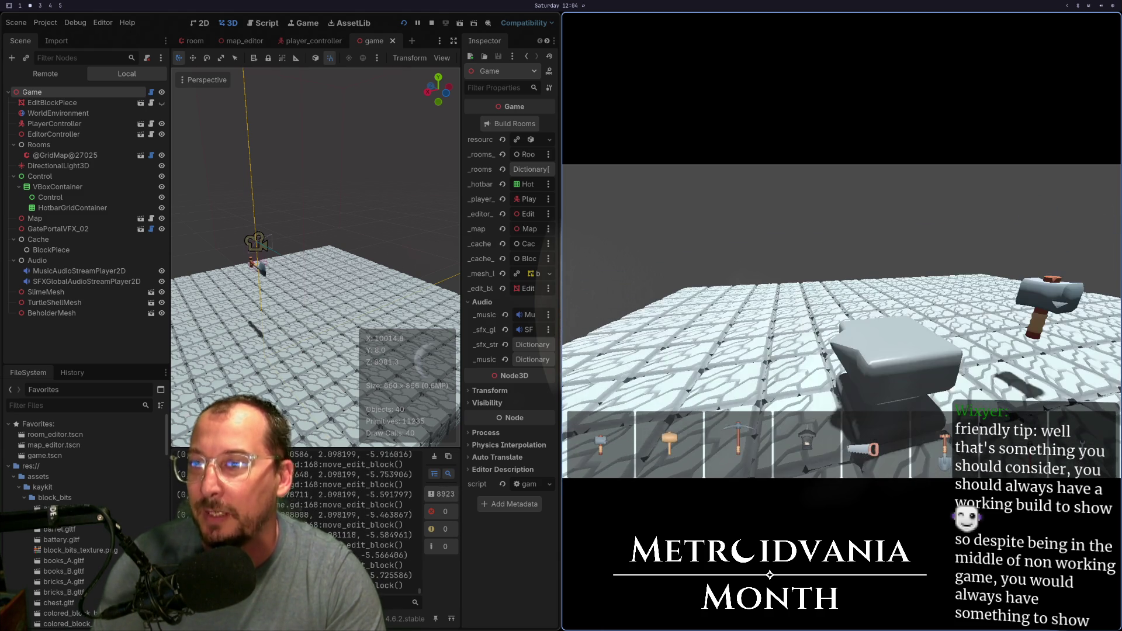
key("F8")
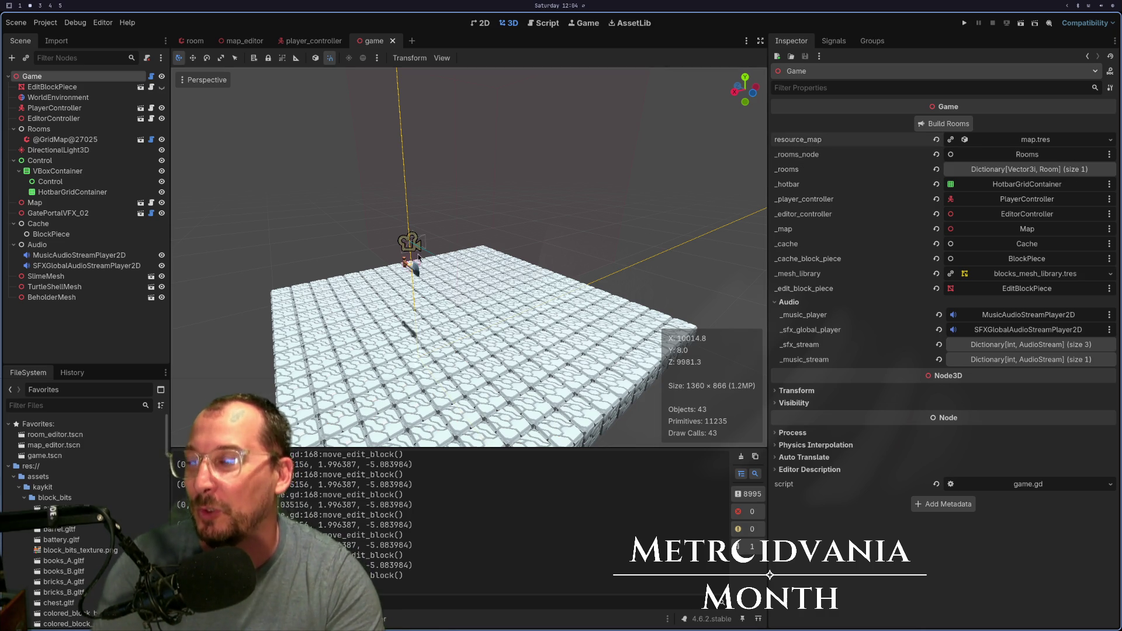
scroll(520, 351, "up", 3)
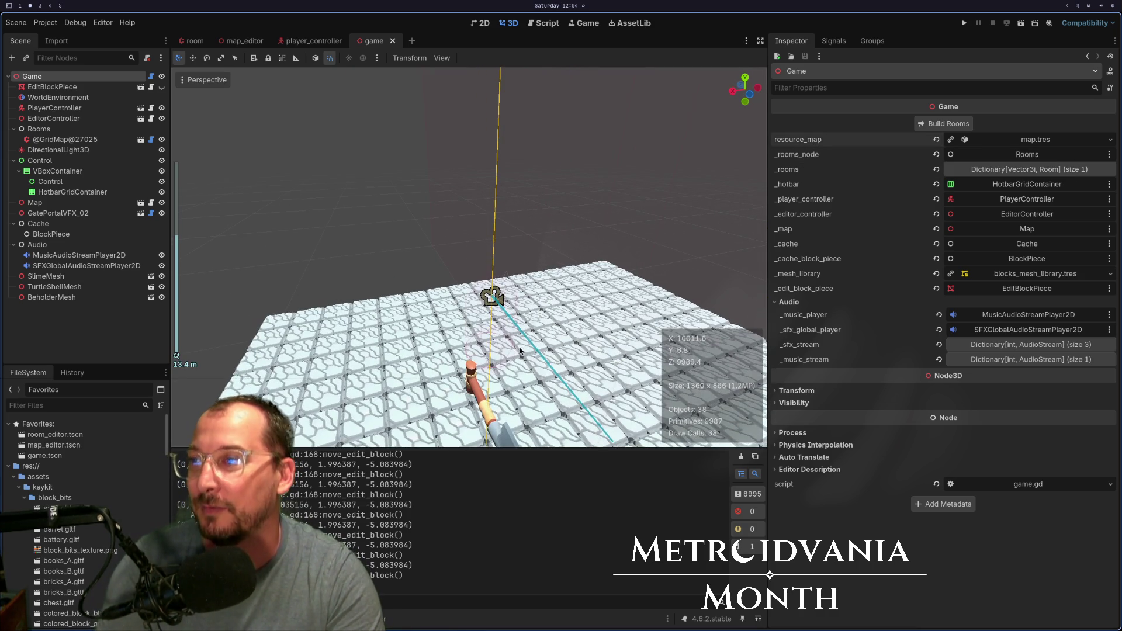
scroll(511, 370, "down", 2)
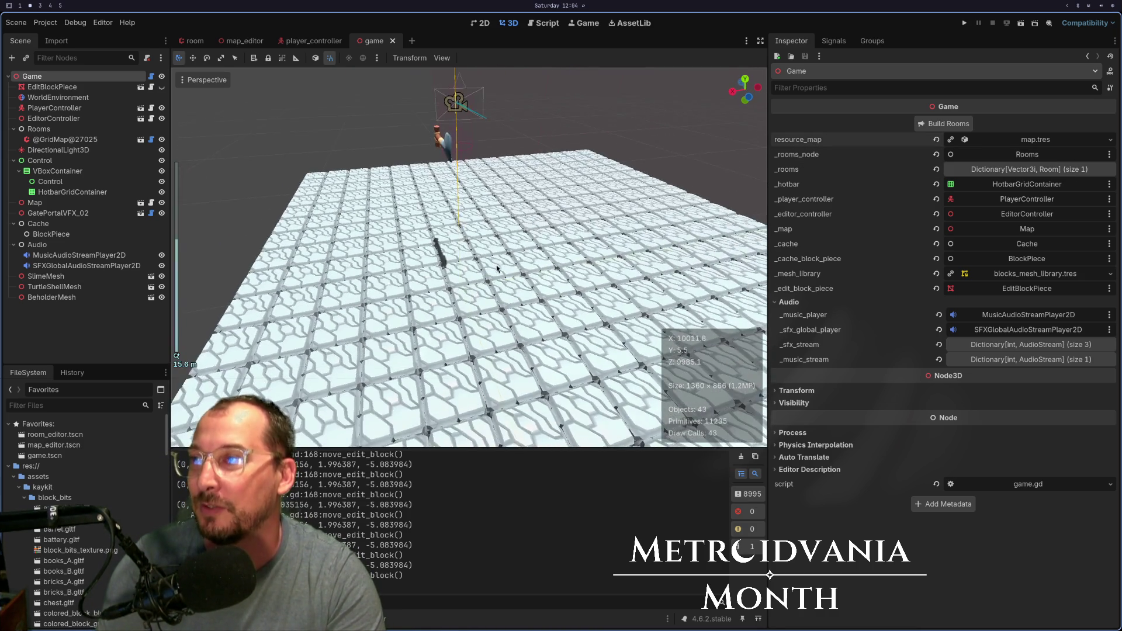
scroll(495, 319, "up", 3)
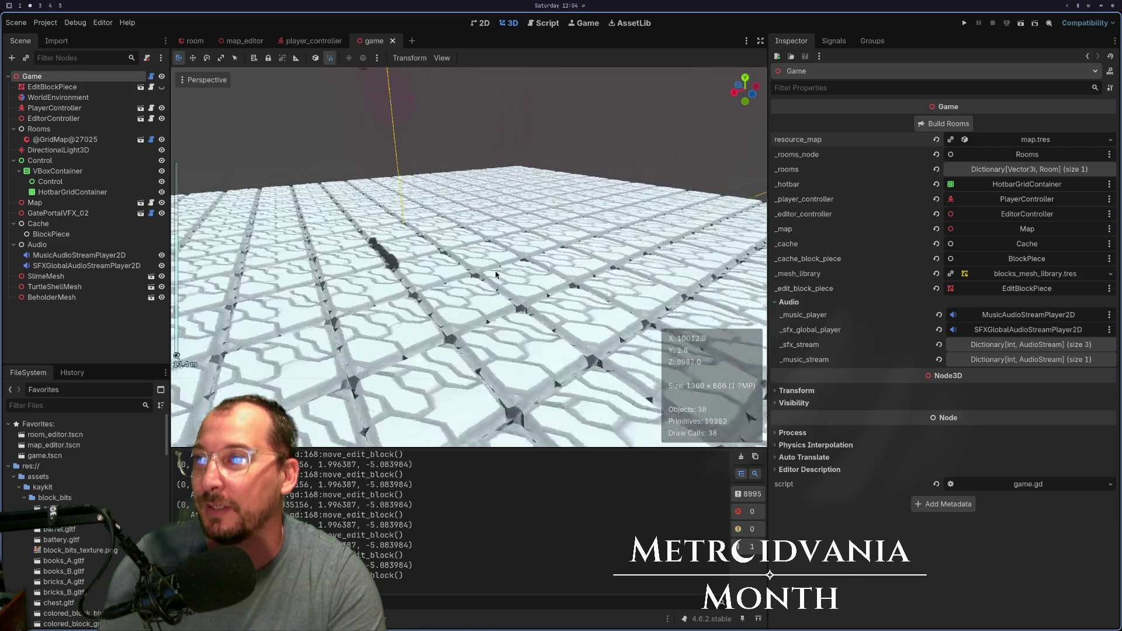
left_click_drag(495, 319, 620, 383)
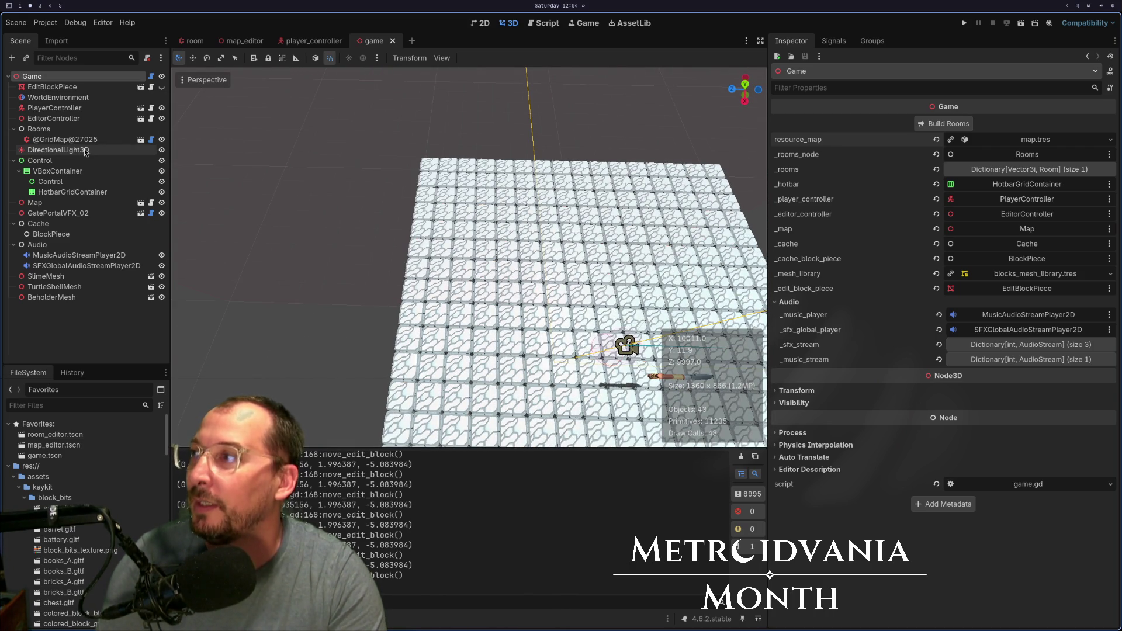
left_click(65, 139)
mouse_move(359, 193)
left_mouse_down()
mouse_move(426, 305)
mouse_move(407, 250)
mouse_move(455, 257)
mouse_move(466, 176)
left_mouse_up()
scroll(465, 175, "up", 3)
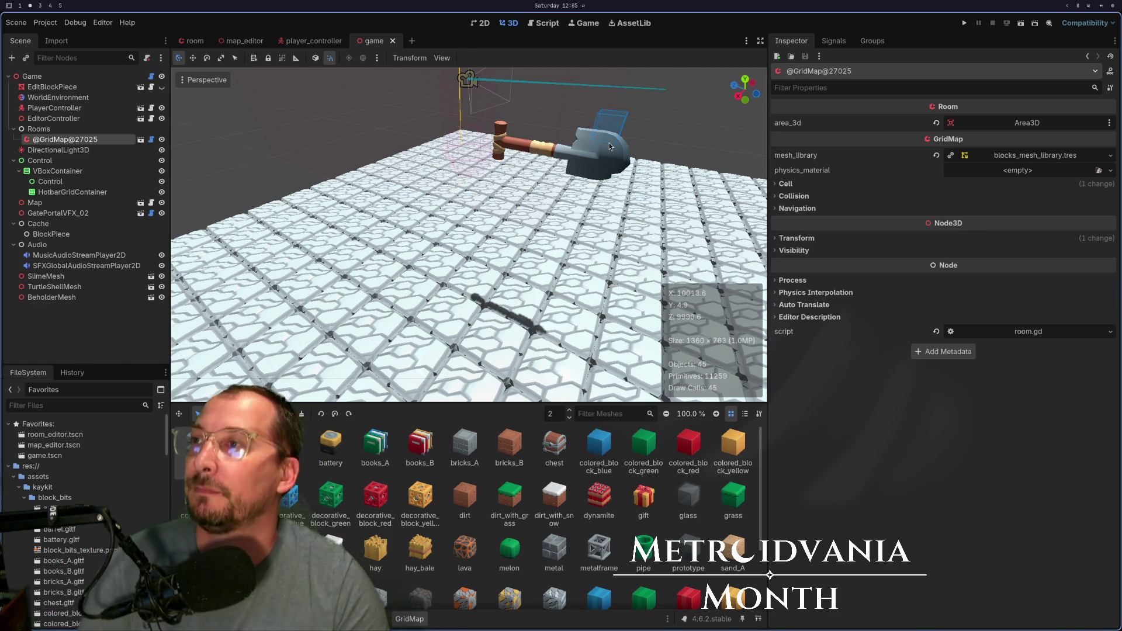
- Bring game.gd's edit_mode input handling code into view in Neovim
key("super+1")
key("z")
key("t")
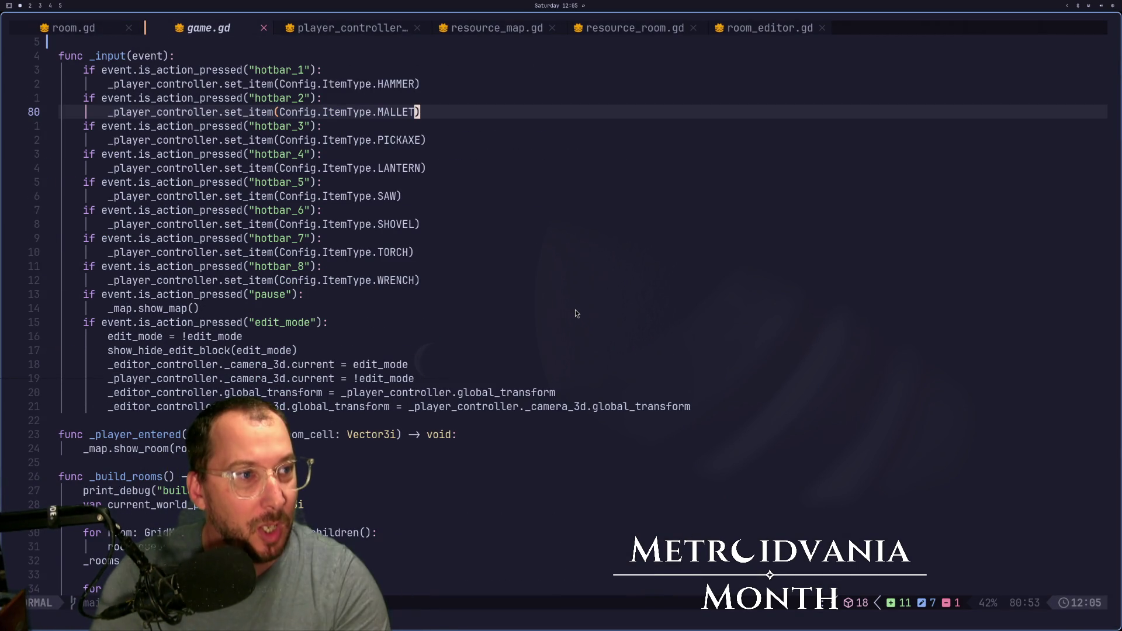
- Back in Godot, zoom out the 3D viewport and run the project to test the room
key("super+2")
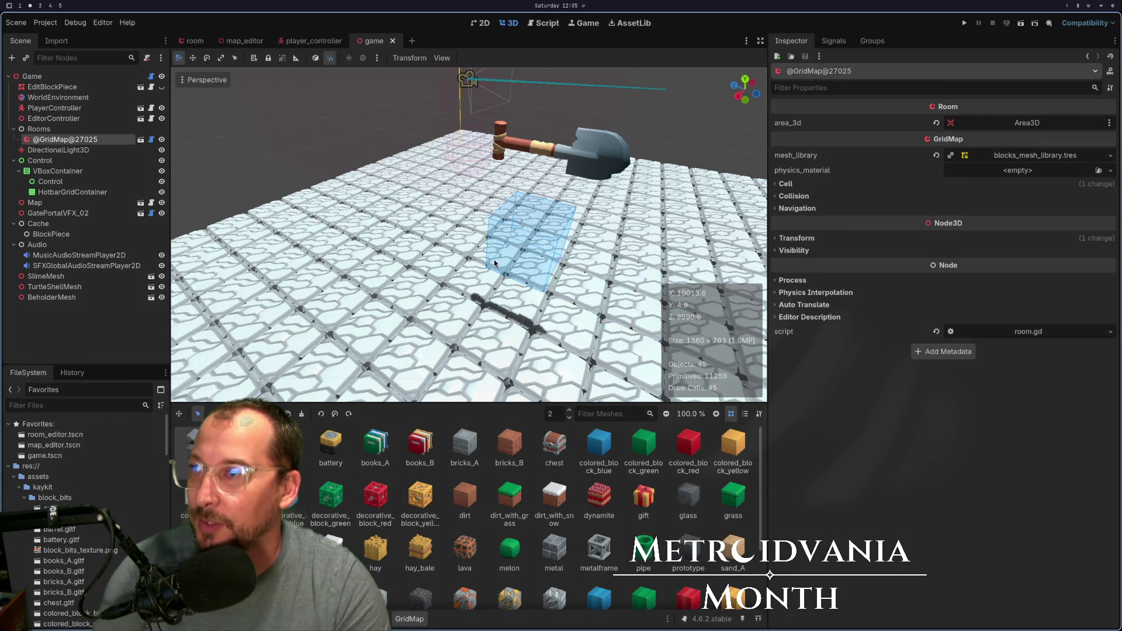
scroll(495, 264, "down", 4)
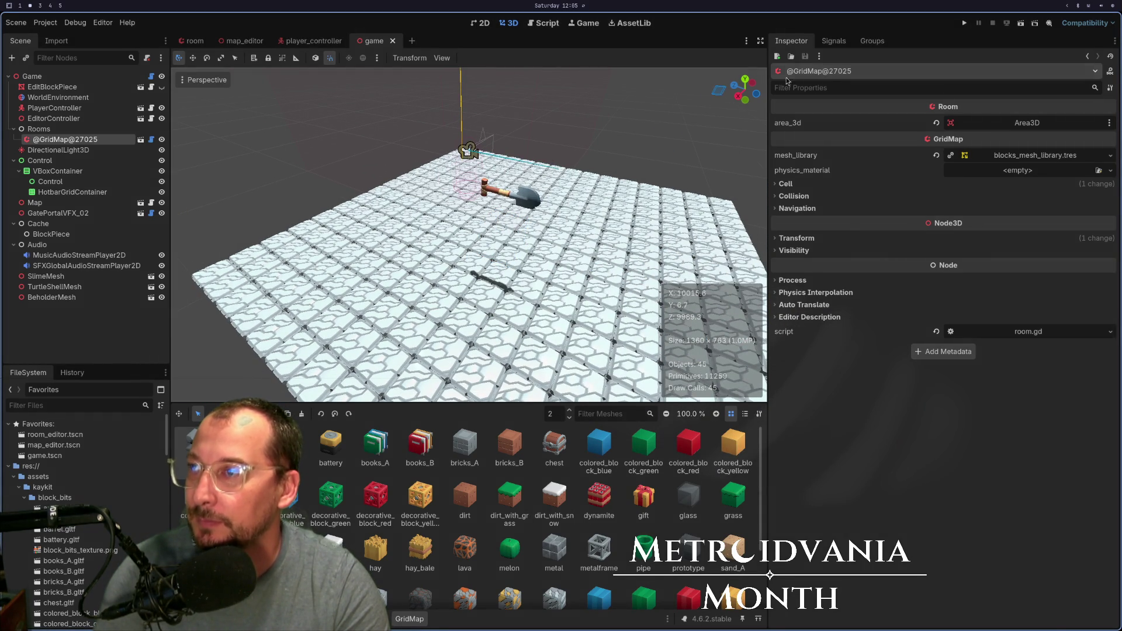
left_click(963, 25)
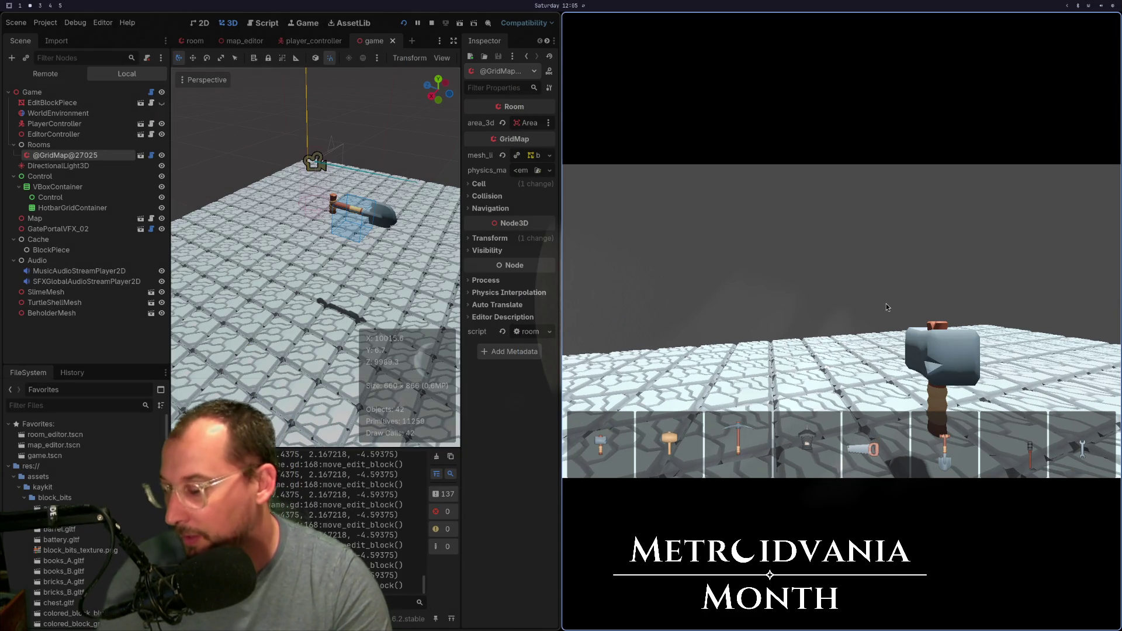
- Try placing a block in the running game, then stop and relaunch it to retest placement
left_click(935, 336)
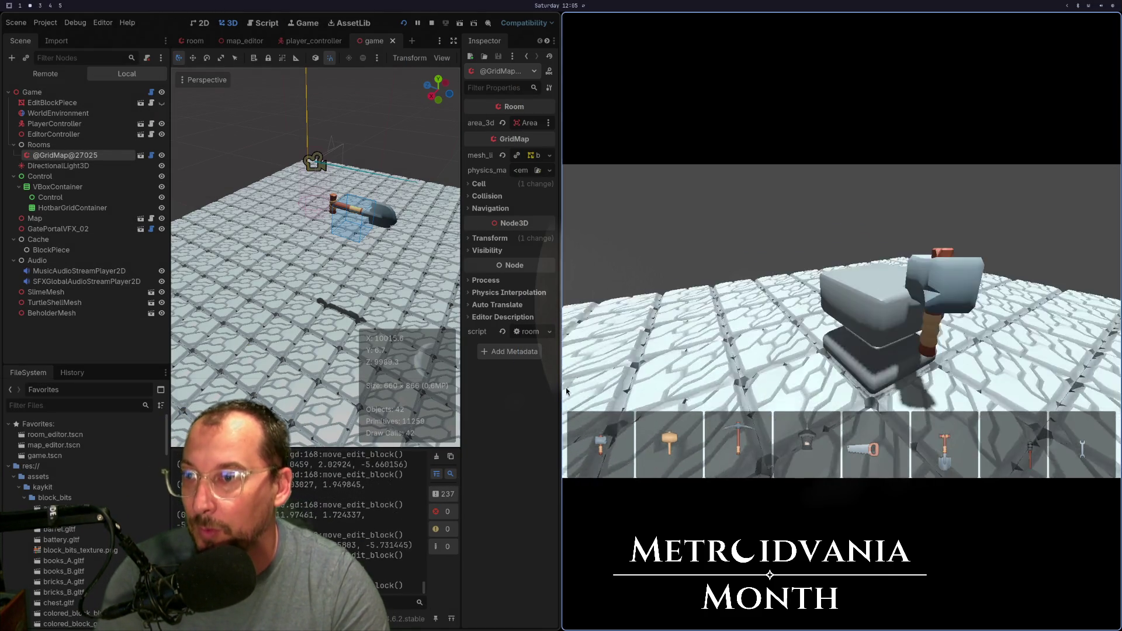
key("F8")
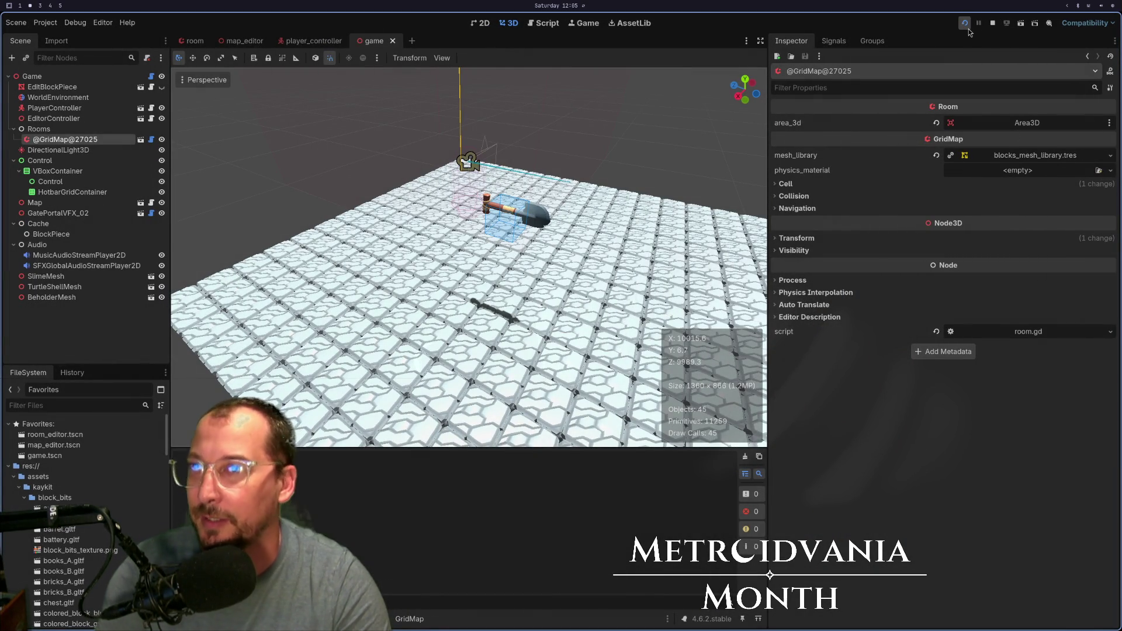
left_click(968, 29)
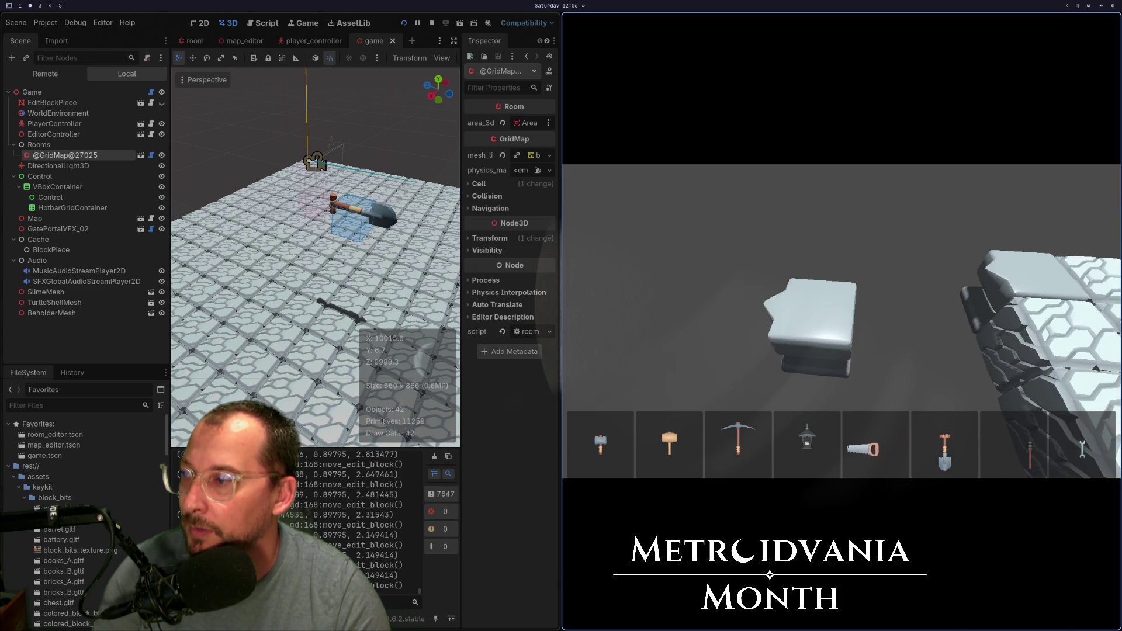
key("super+1")
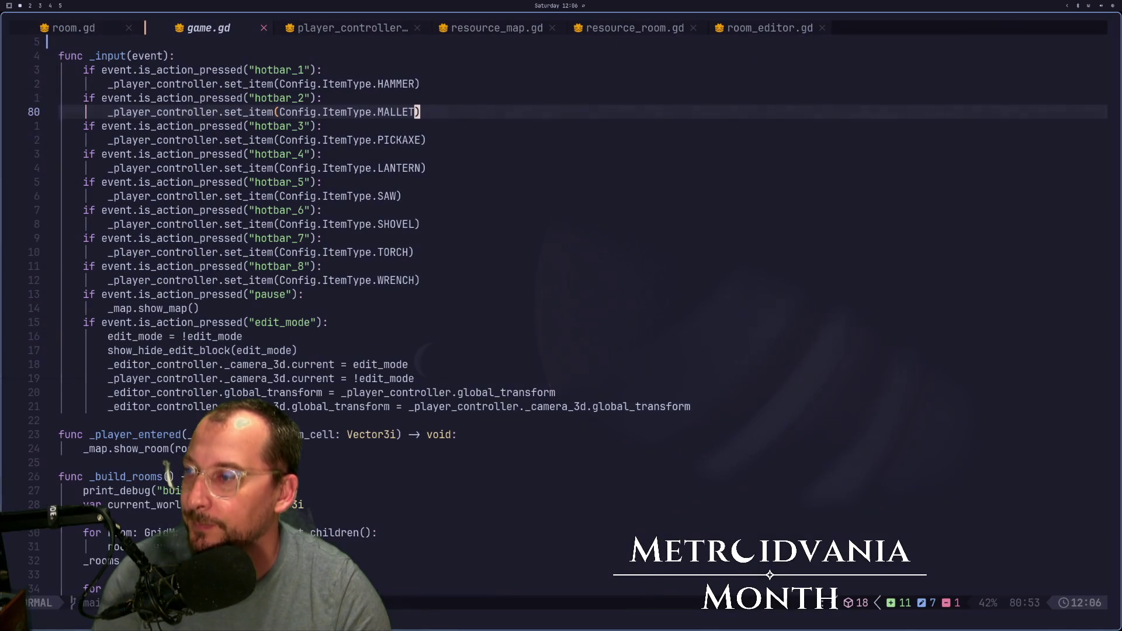
- Jump to the end of game.gd and compare the code against the running game
key("shift+g")
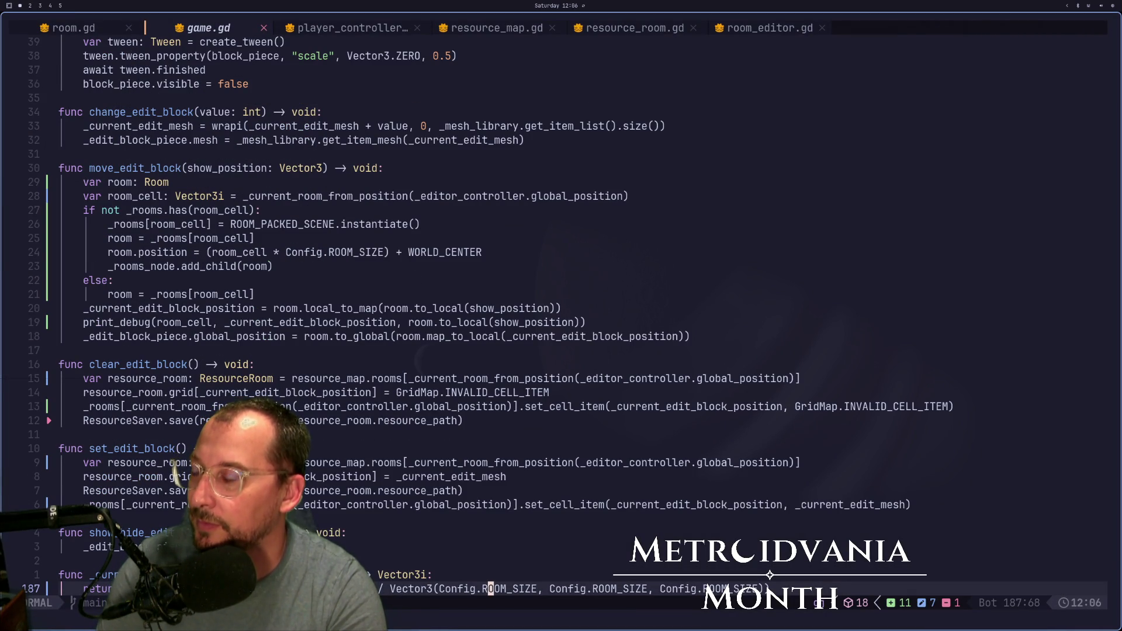
key("super+2")
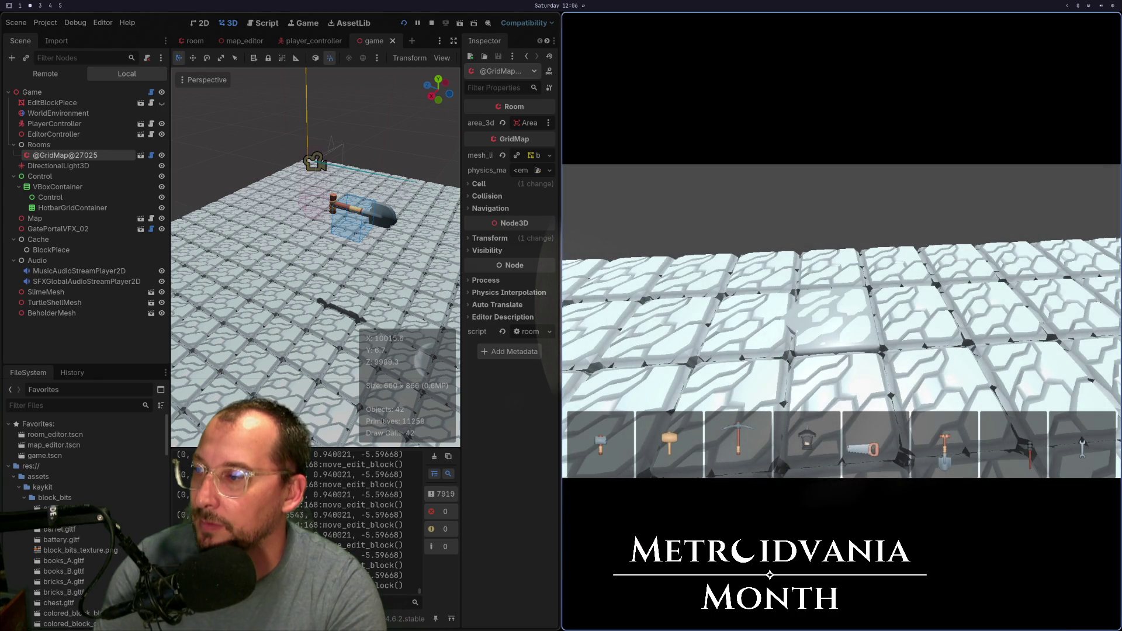
key("super+1")
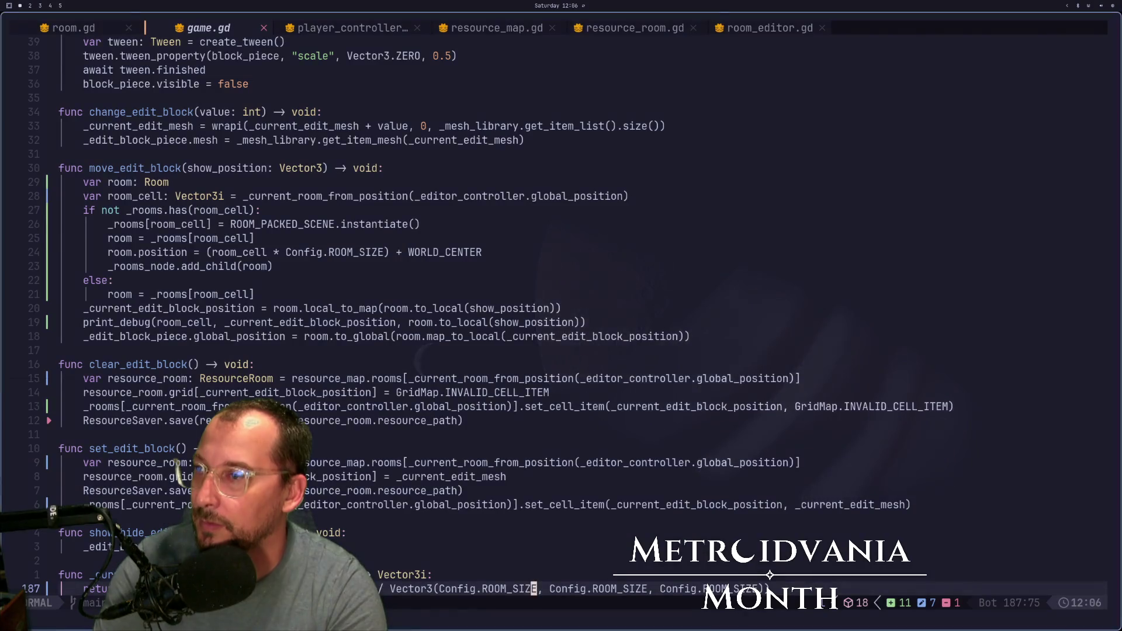
key("super+2")
key("super+1")
key("super+2")
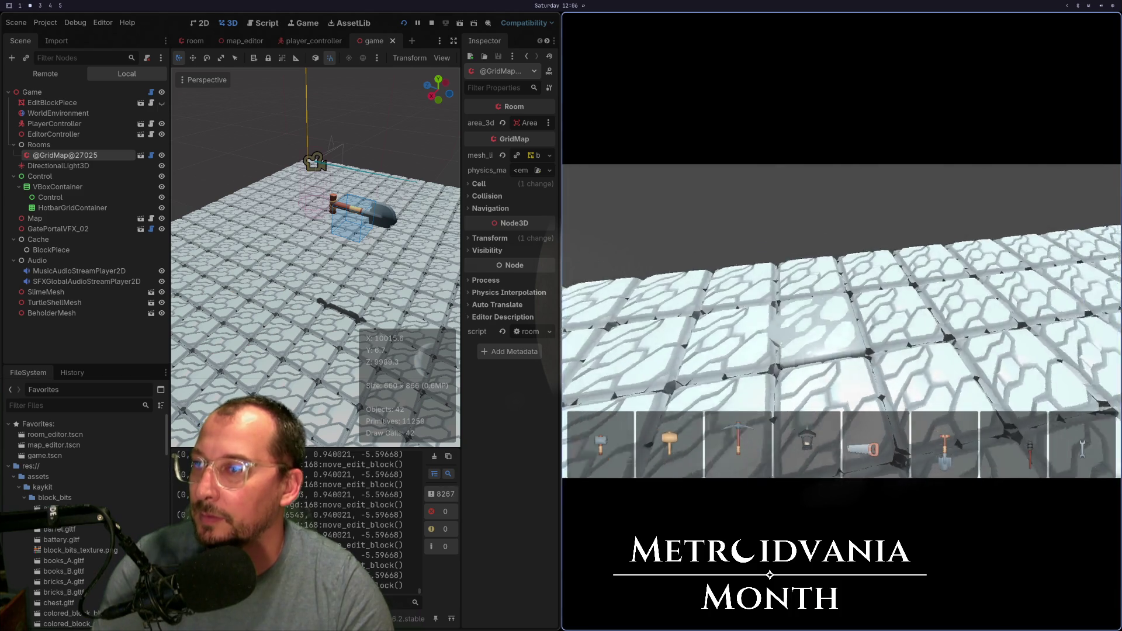
- Fly the edit camera with WASD to see where the grey block sits beside the floor
key("w")
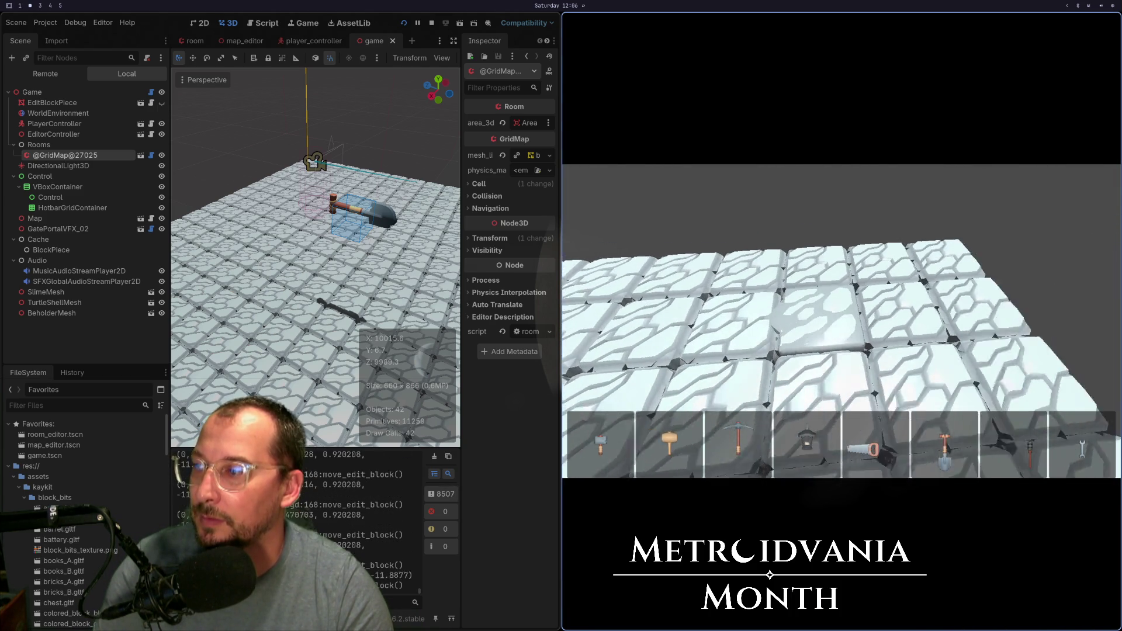
key("w")
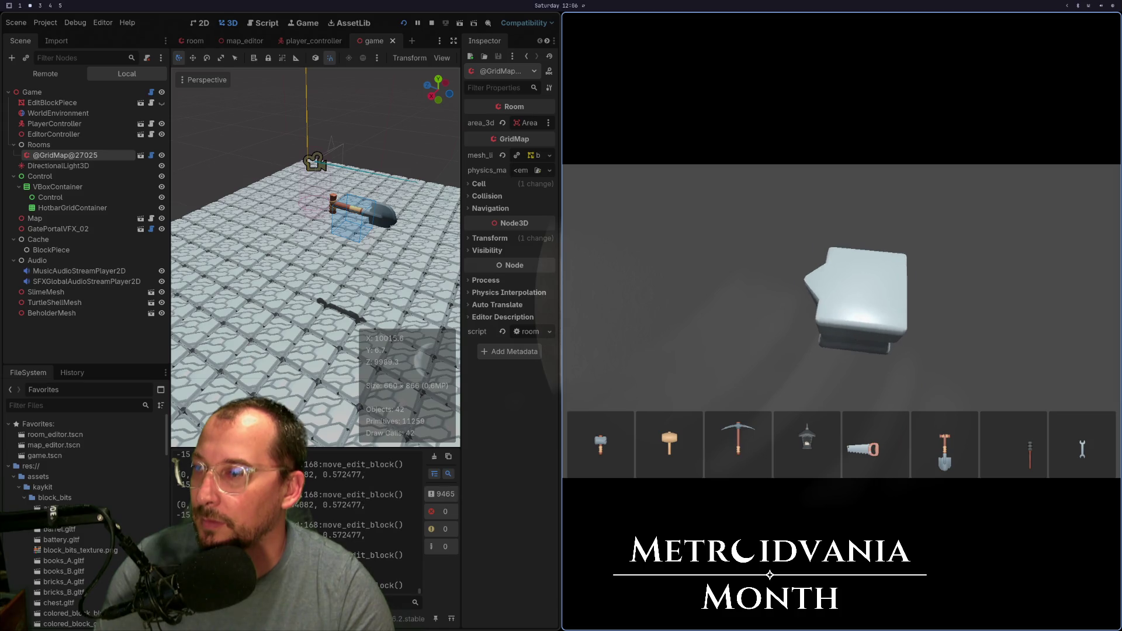
key("a")
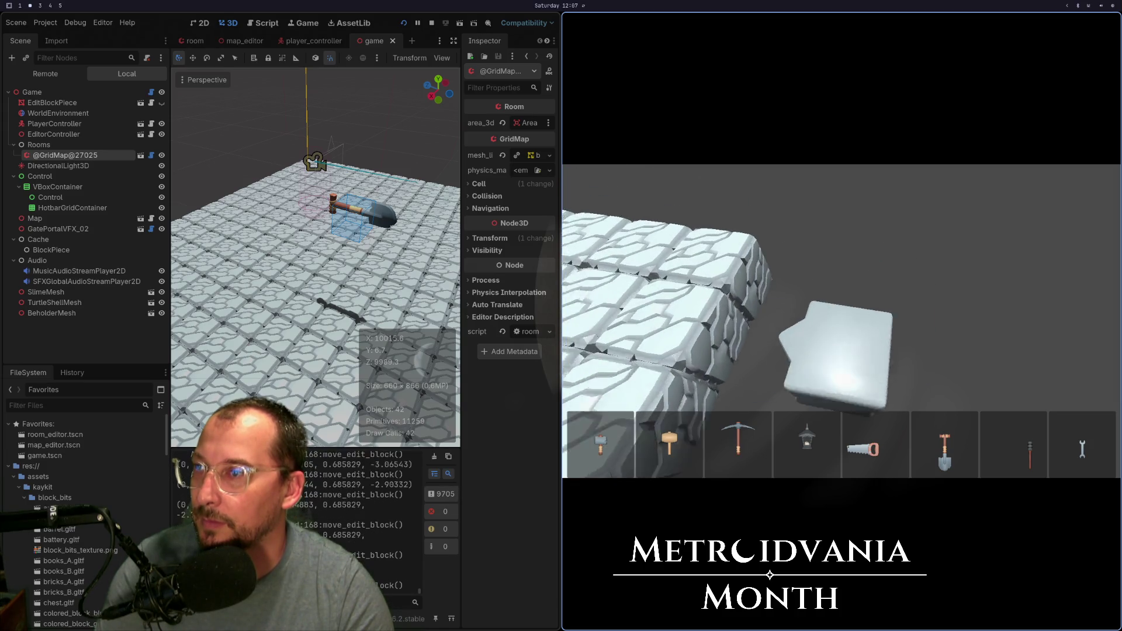
key("a")
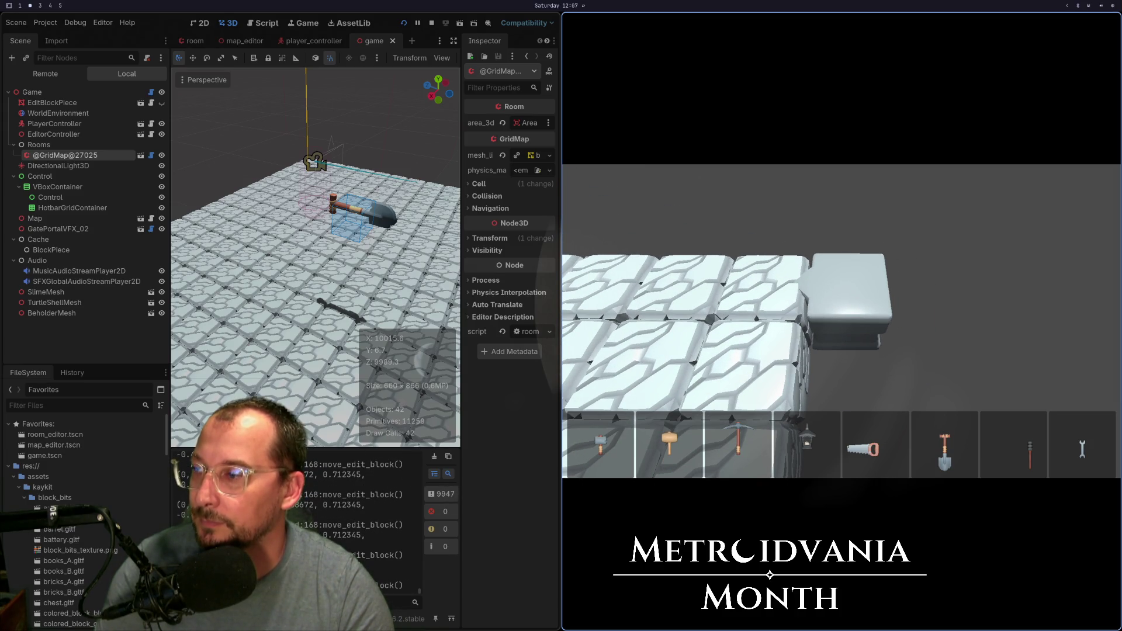
key("d")
key("a")
key("d")
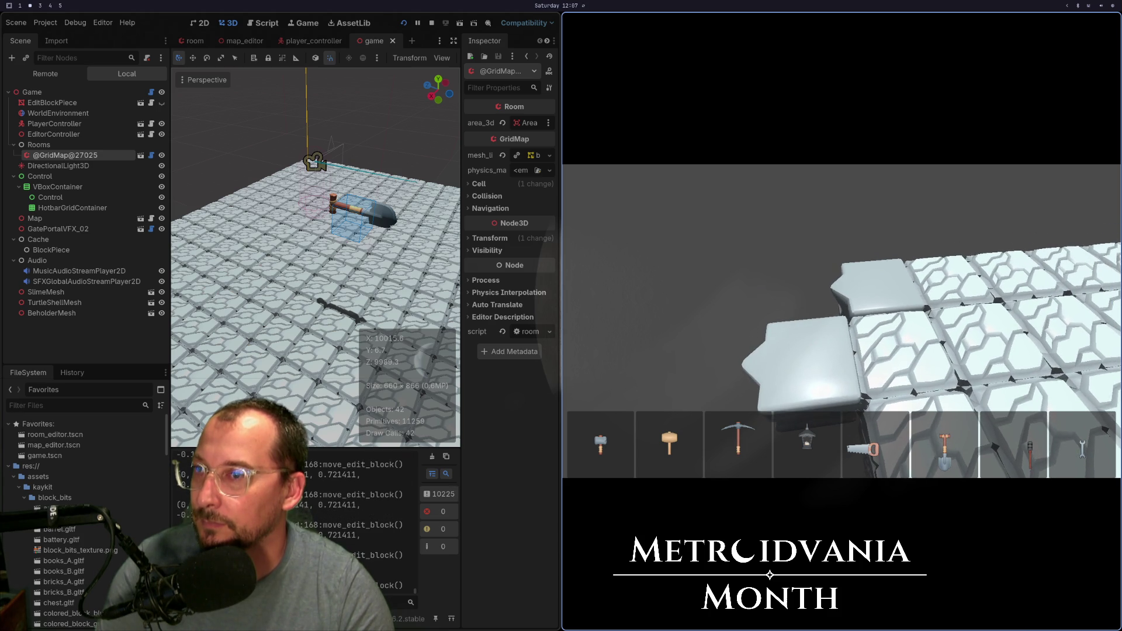
key("s")
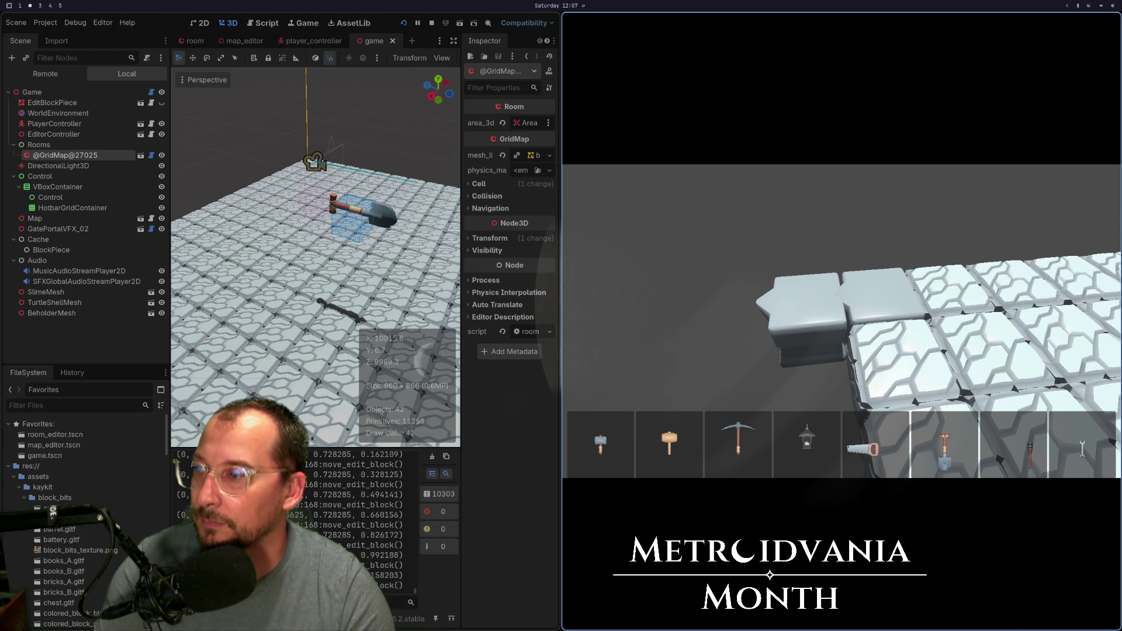
key("a")
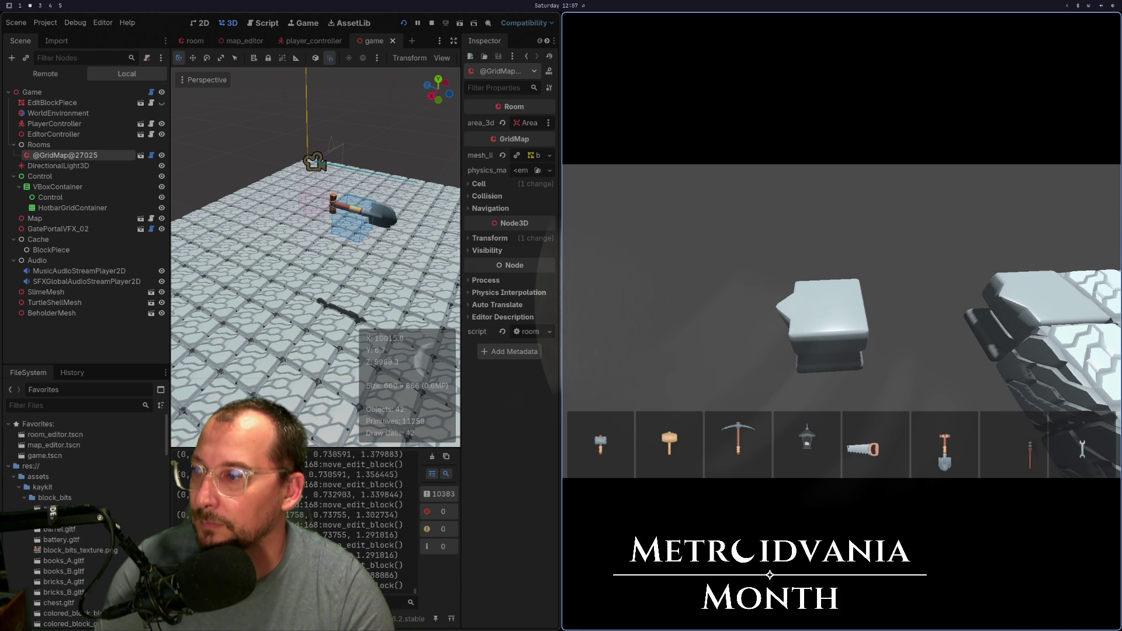
key("a")
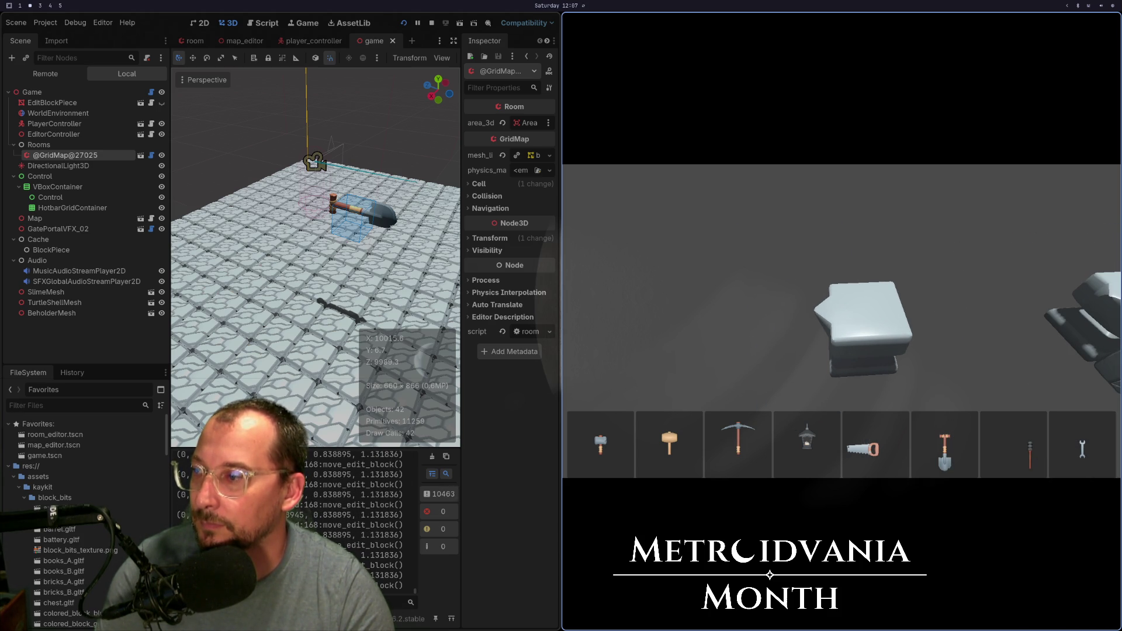
key("super+1")
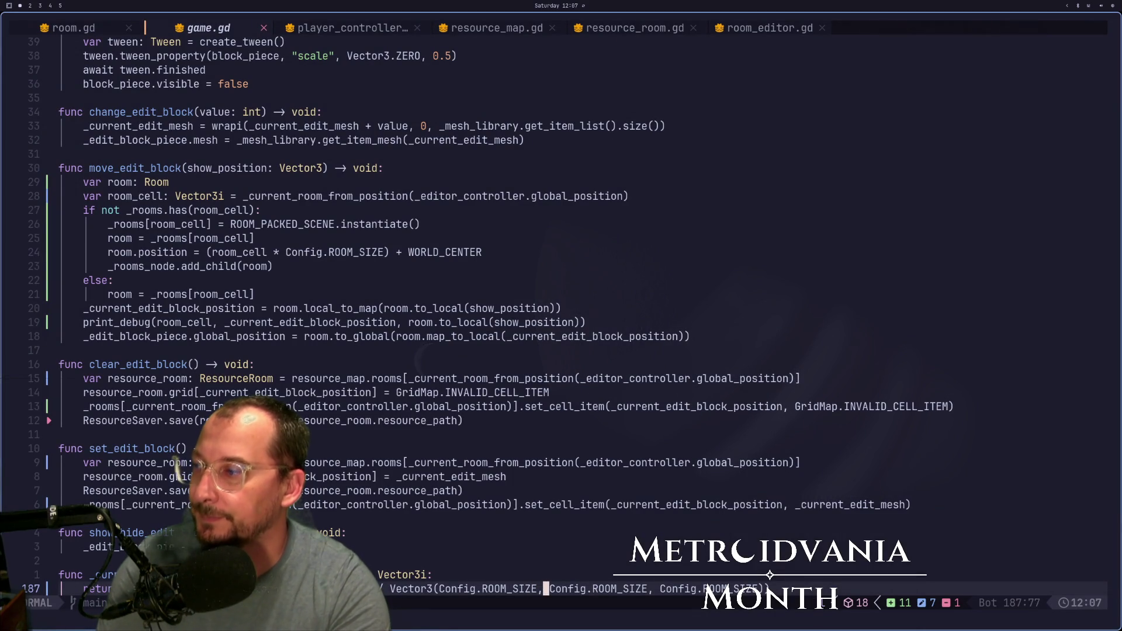
- Open editor_controller.gd via the file finder ('edi') and move down to its position update lines
key("k")
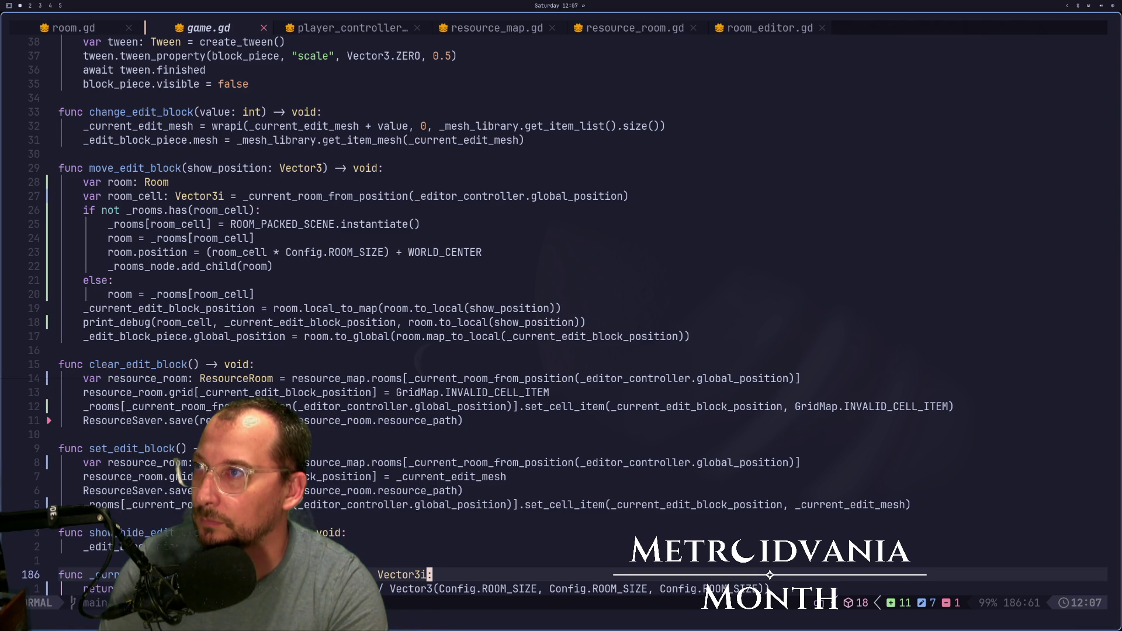
key("space")
key("space")
type("edi")
key("Return")
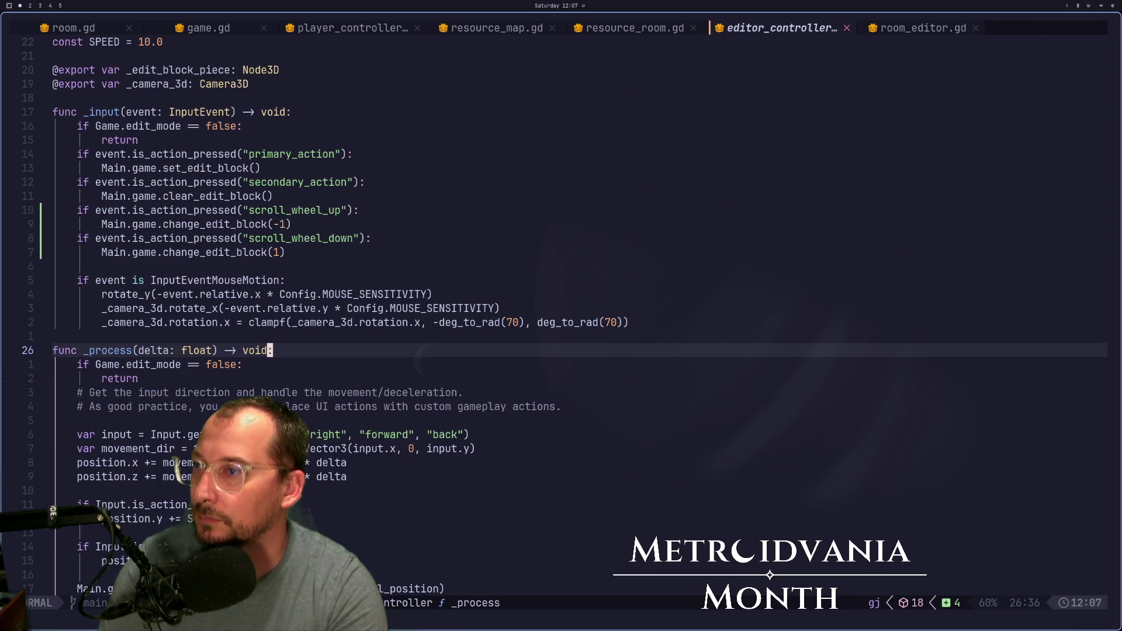
key("j")
key("j")
key("j")
key("j")
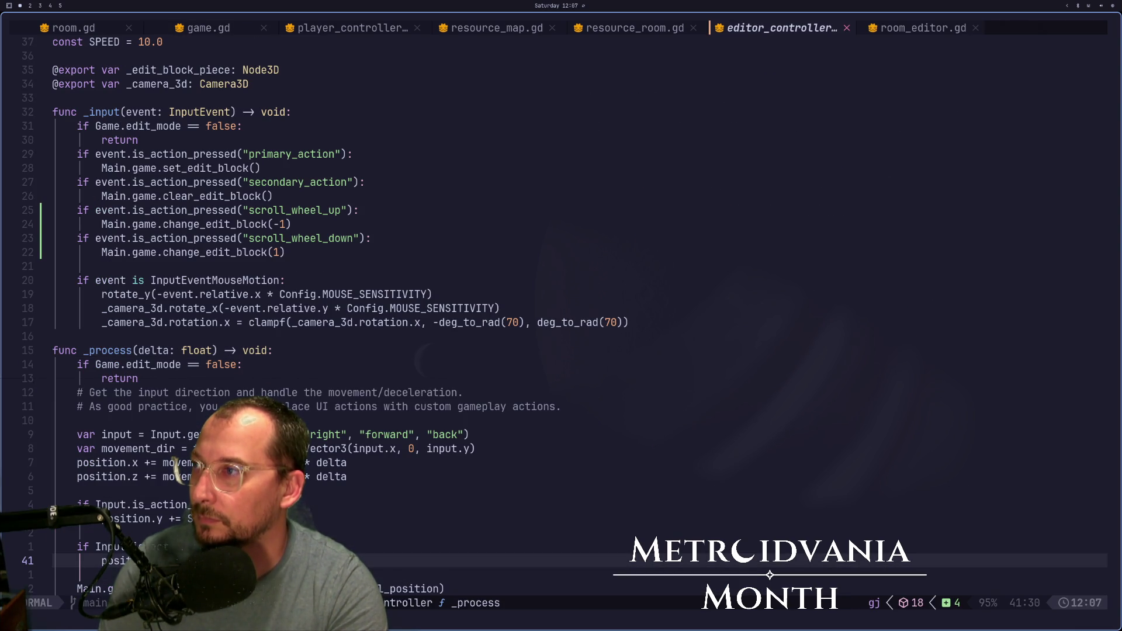
key("j")
key("j")
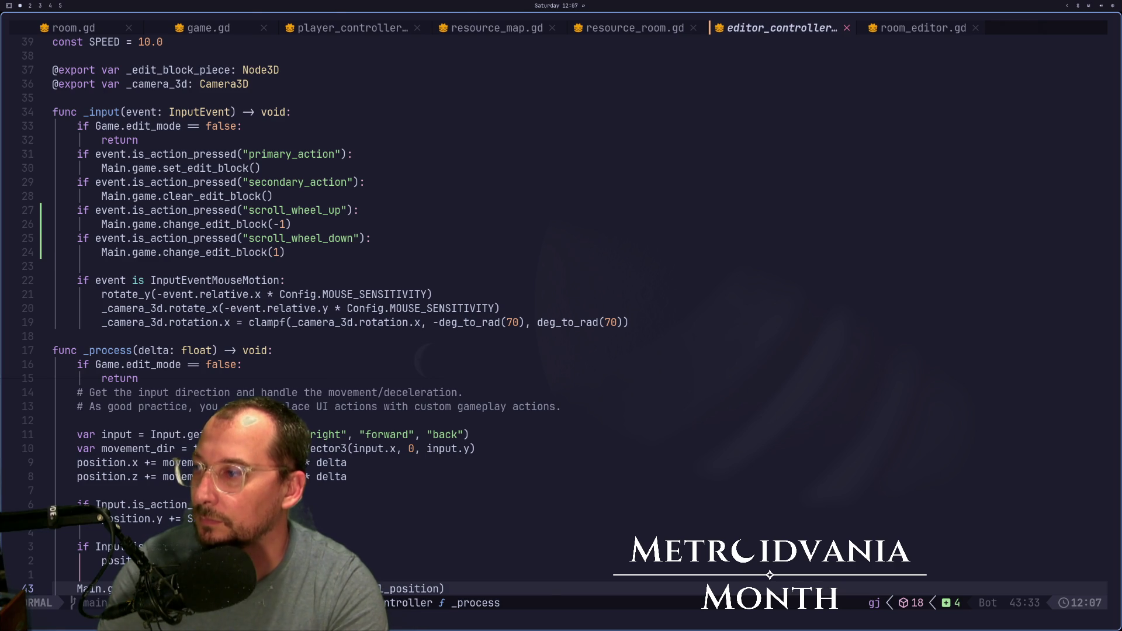
- Check the running game again, then cycle Neovim buffers back toward game.gd
key("super+2")
key("super+1")
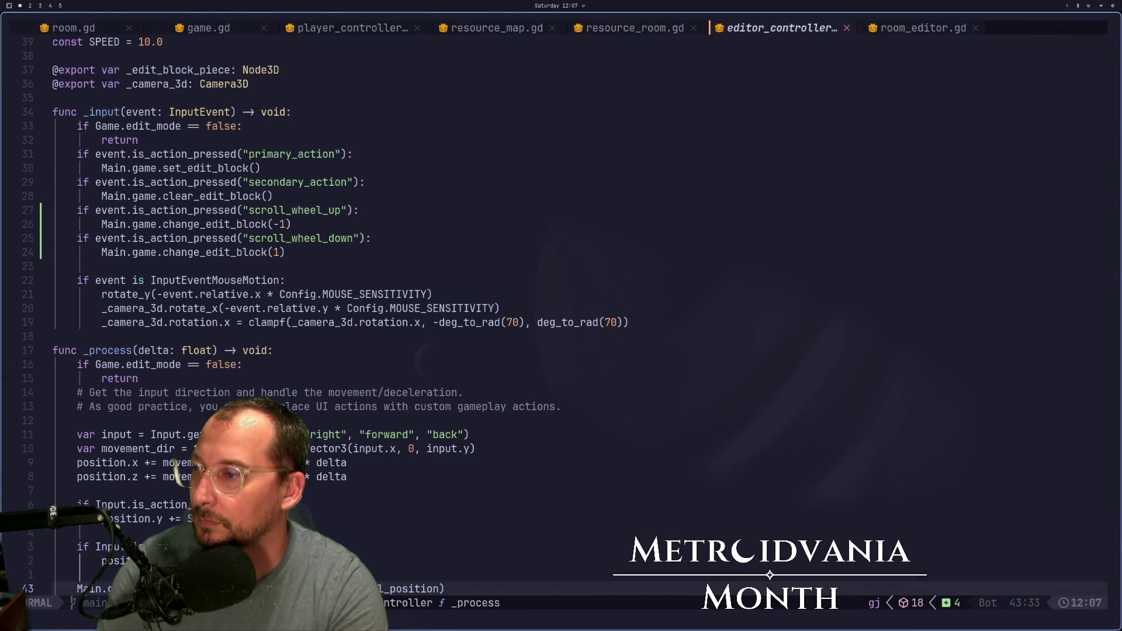
key("super+2")
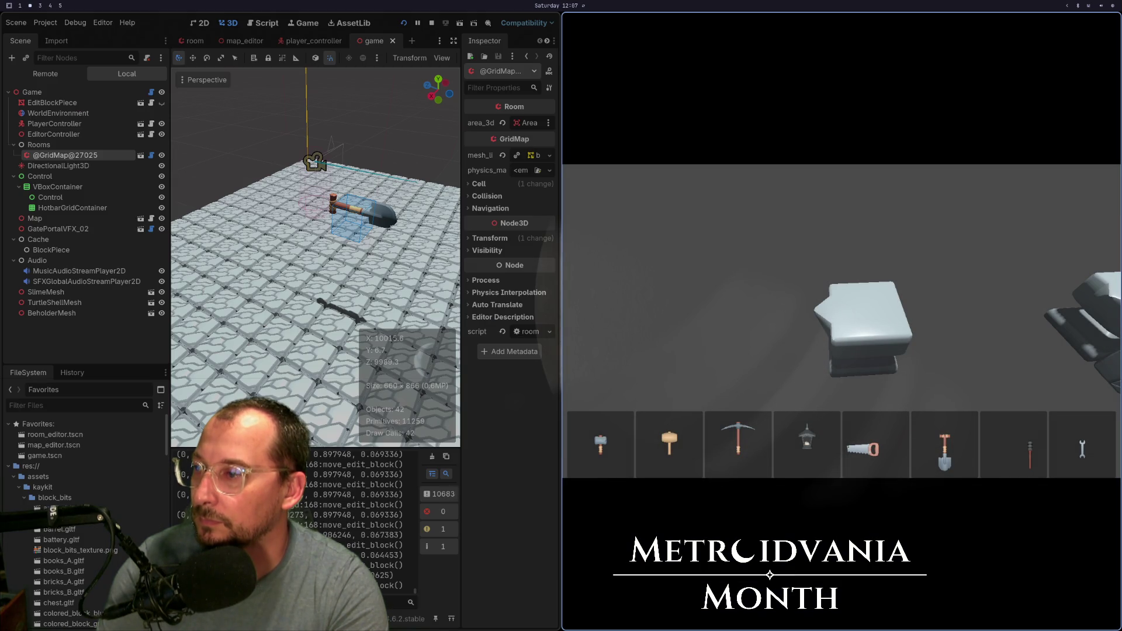
key("super+1")
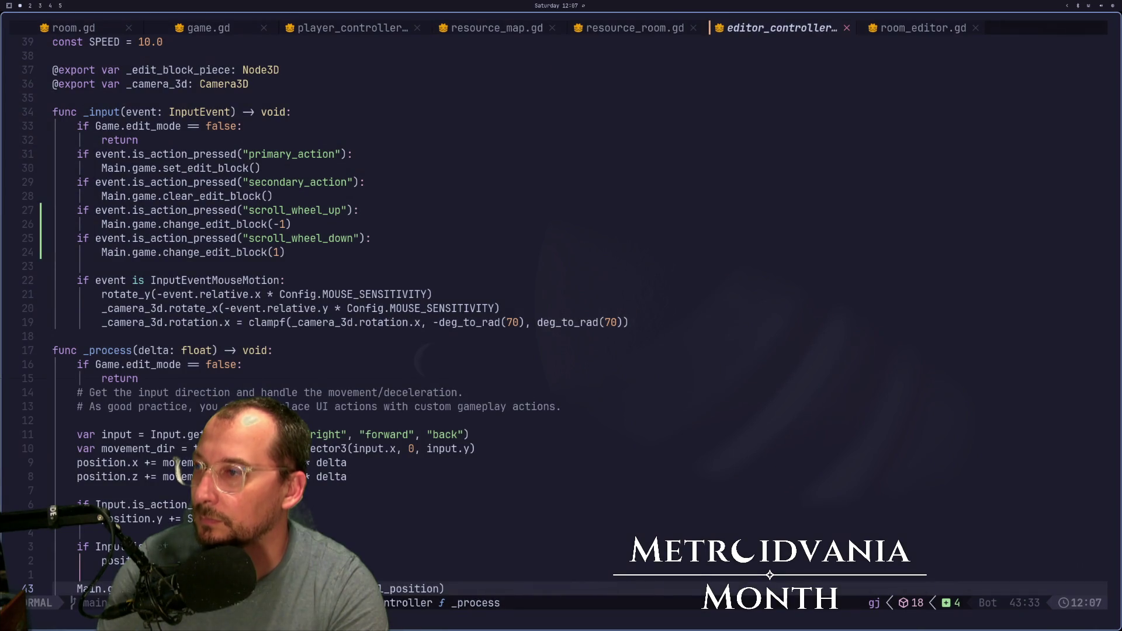
key("shift+h")
key("shift+h")
key("shift+h")
key("shift+h")
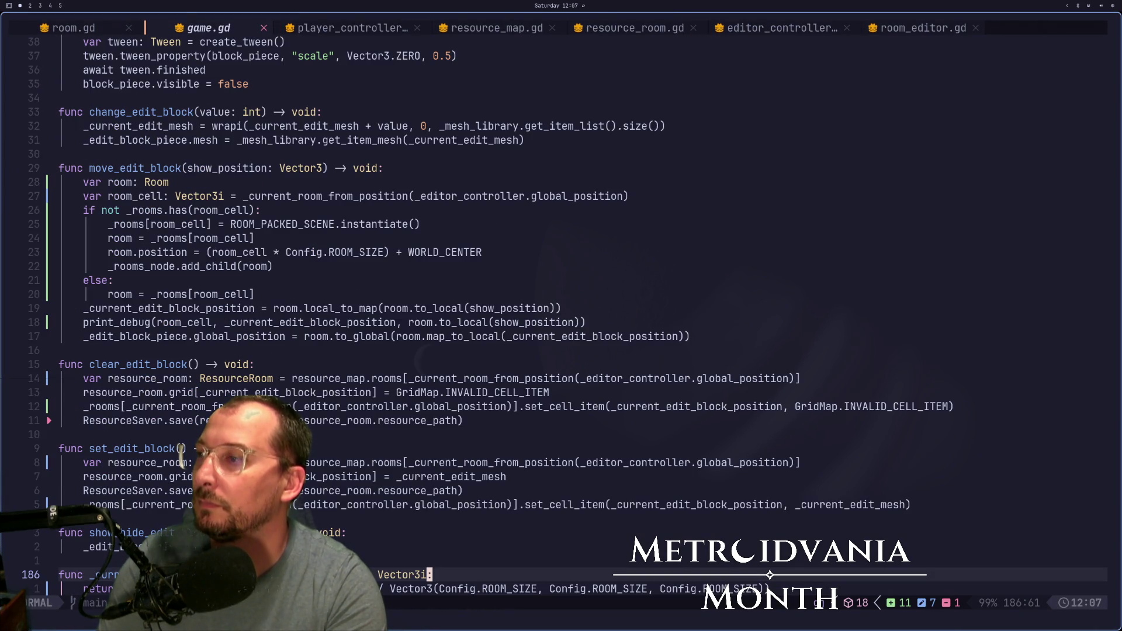
key("k")
key("k")
key("k")
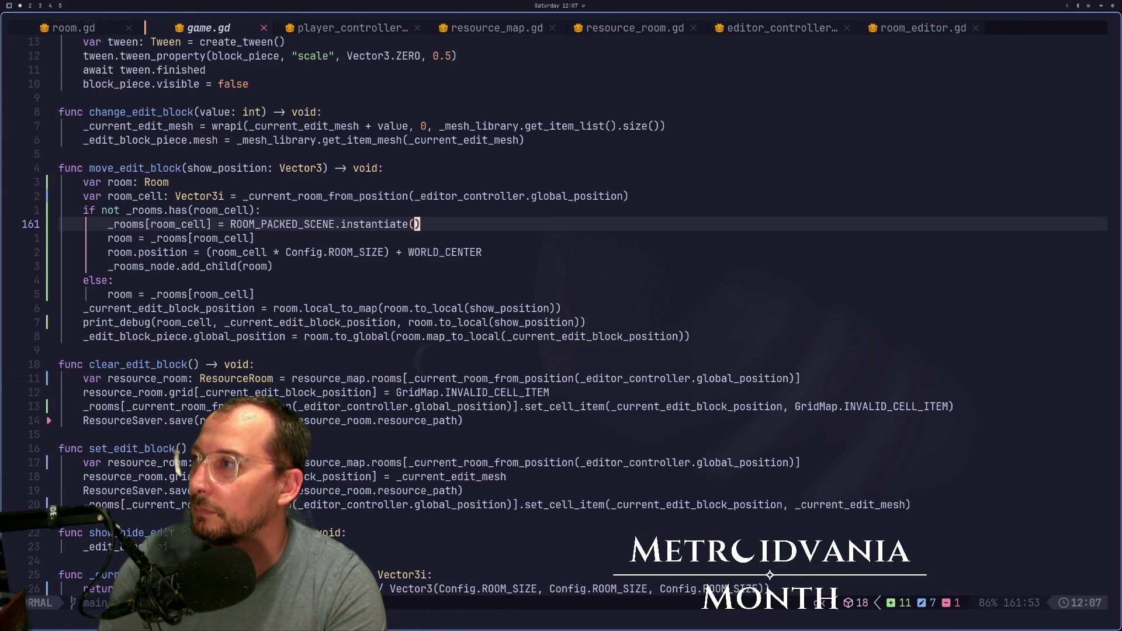
key("k")
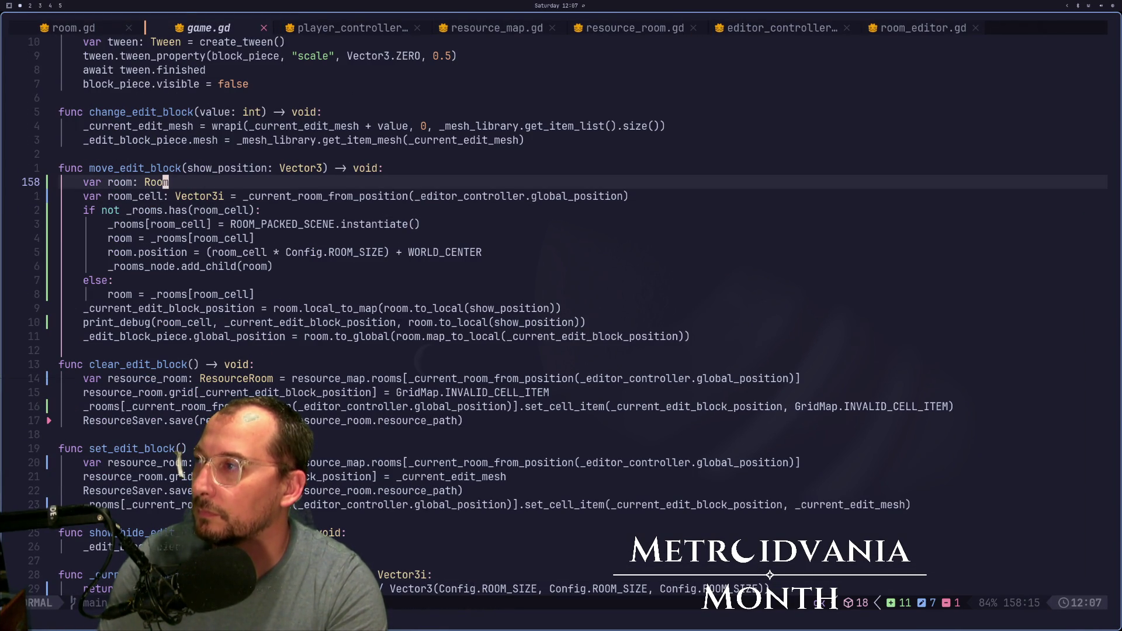
left_click(154, 196)
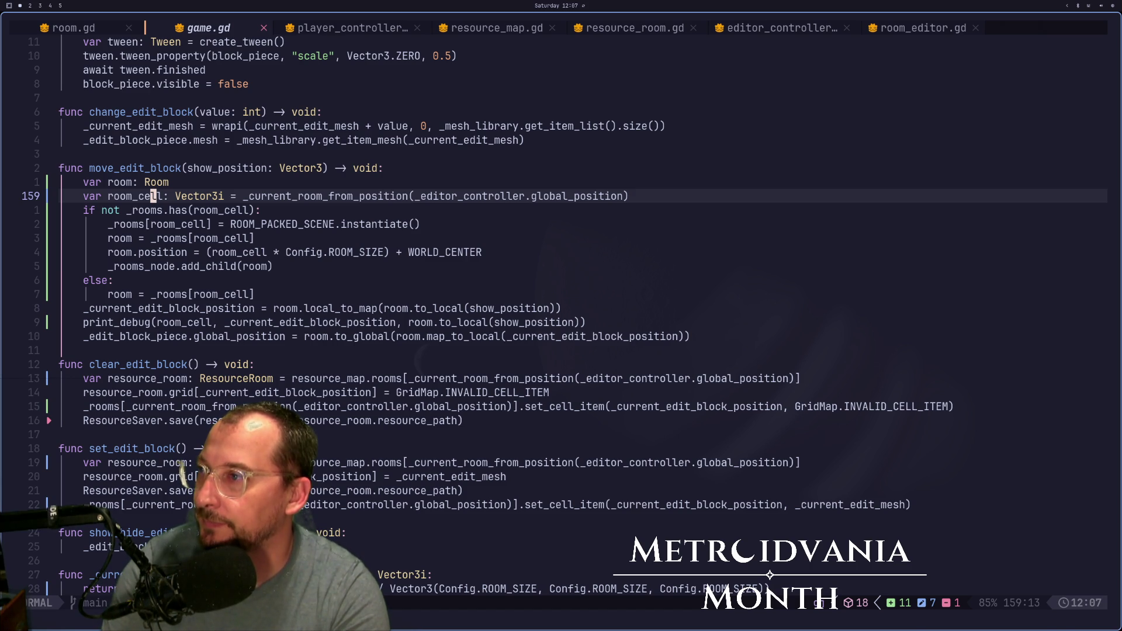
key("j")
key("j")
key("j")
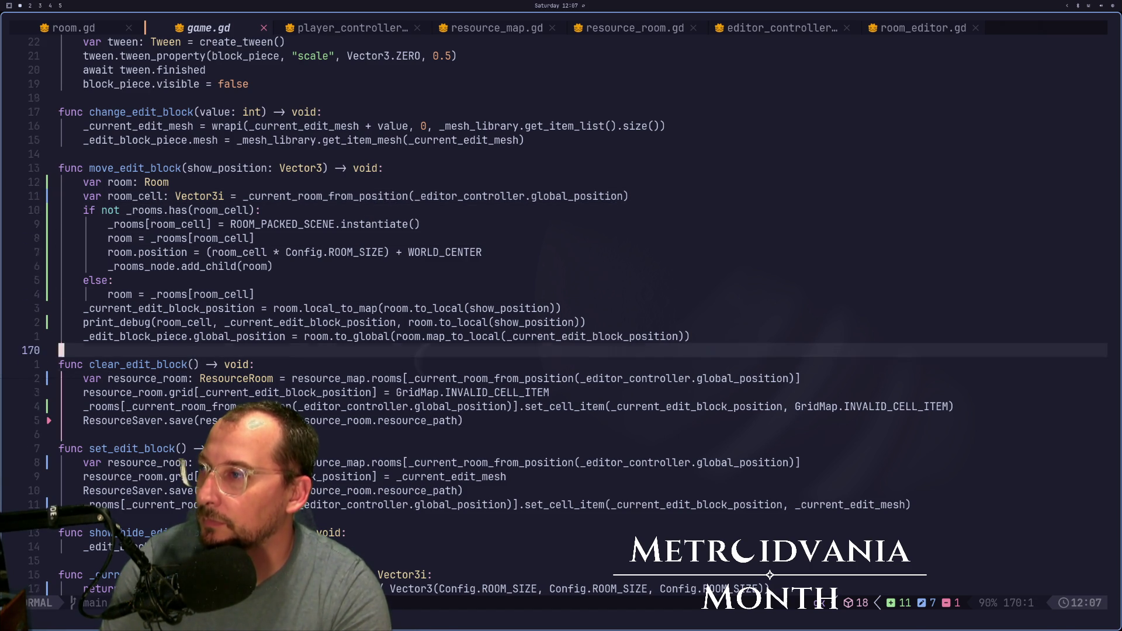
key("k")
key("k")
key("k")
key("e")
key("super+2")
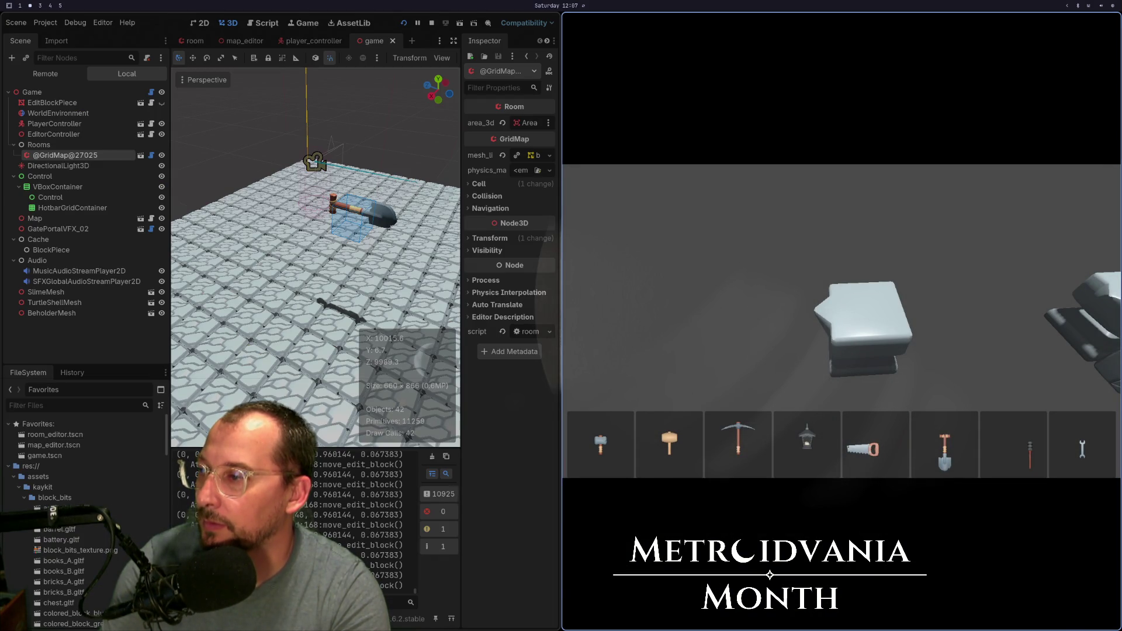
key("super+1")
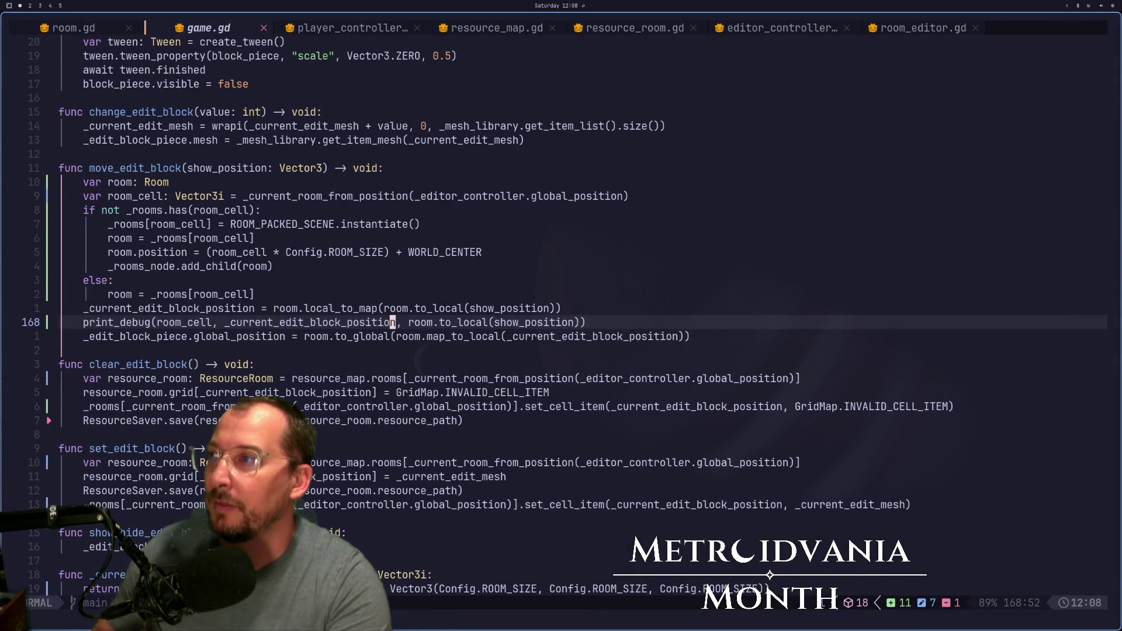
key("alt+Tab")
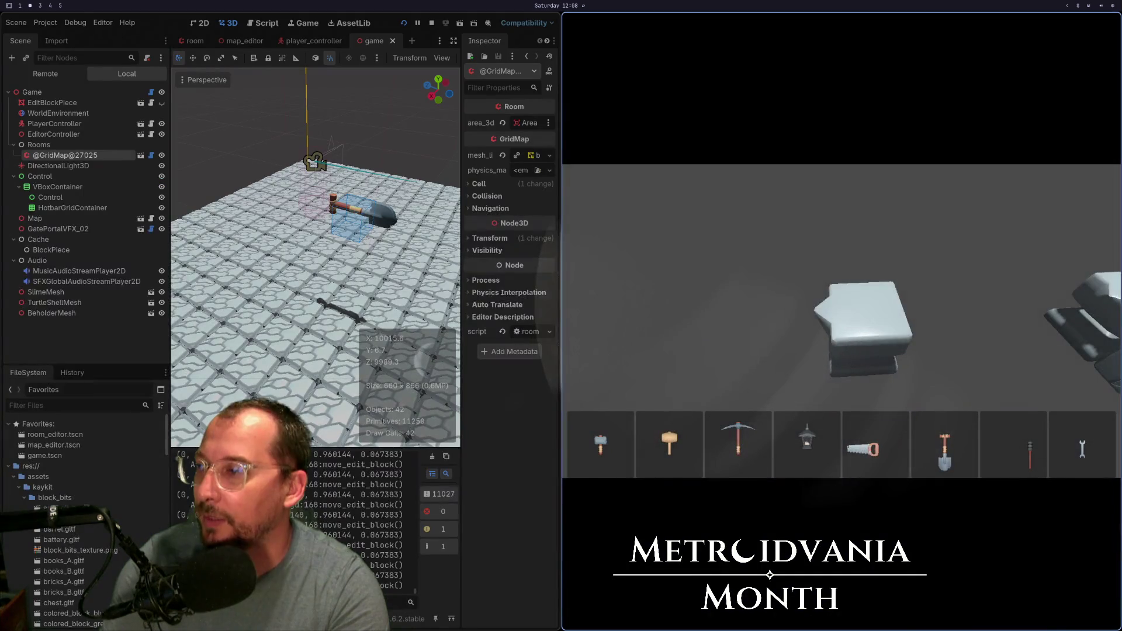
key("super+1")
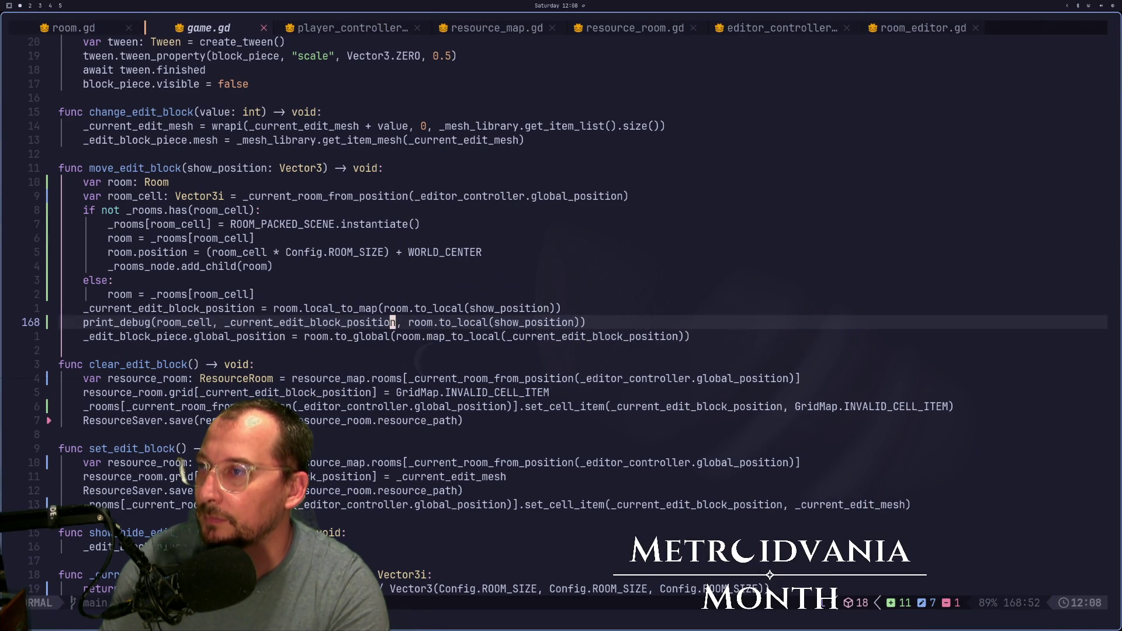
key("j")
key("j")
key("j")
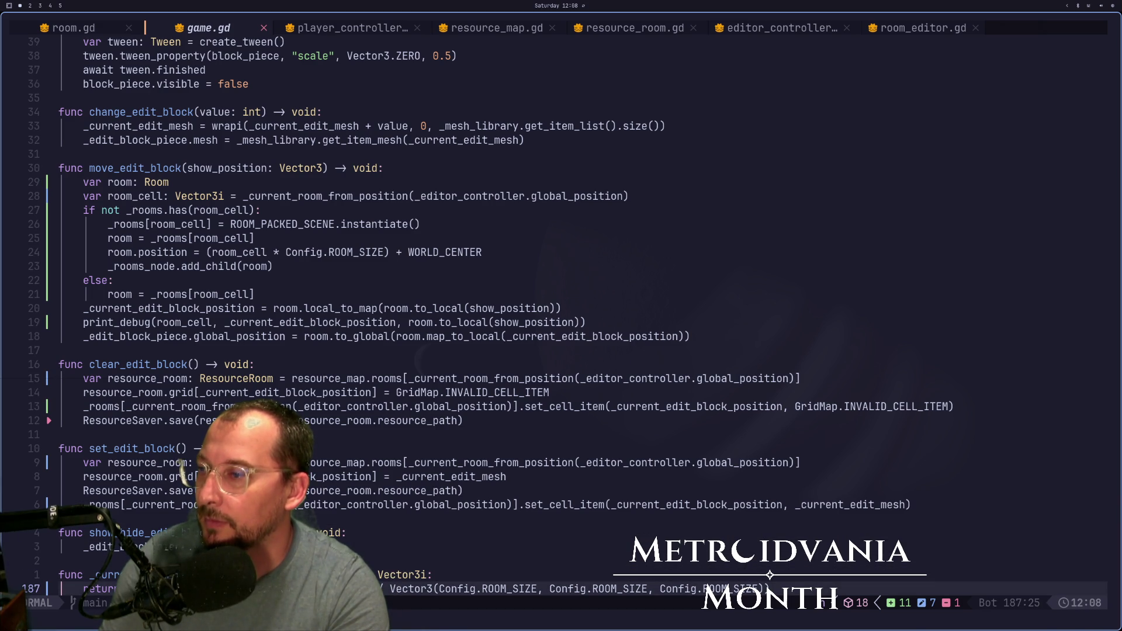
key("v")
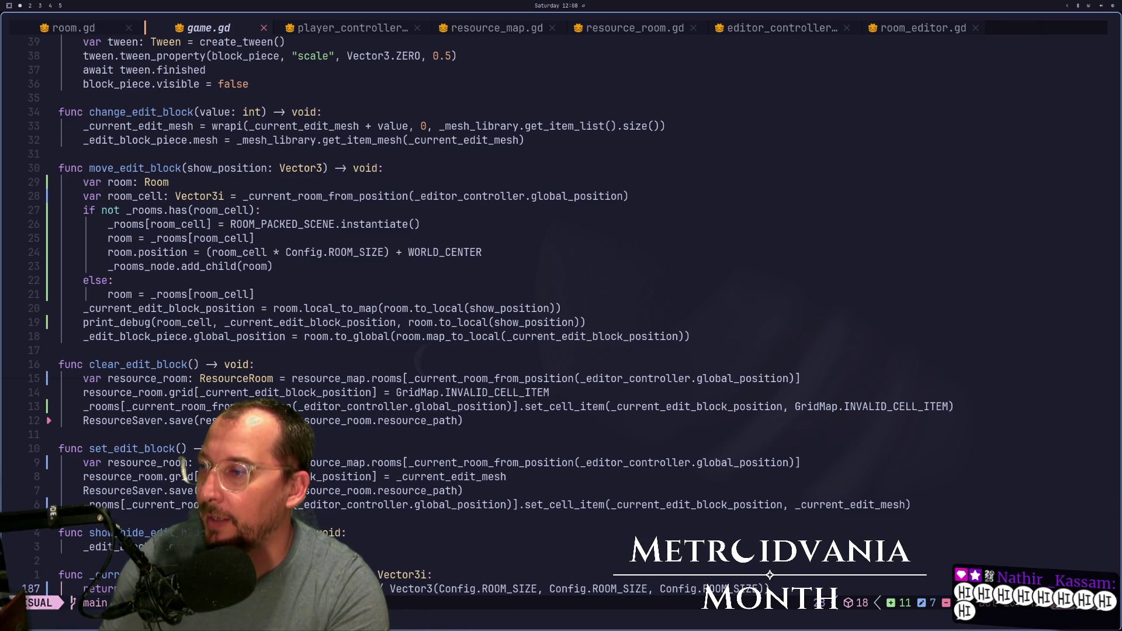
key("Escape")
key("shift+o")
- Add a print(...) debug line above the return in _current_room_from_position and save game.gd
type("print(")
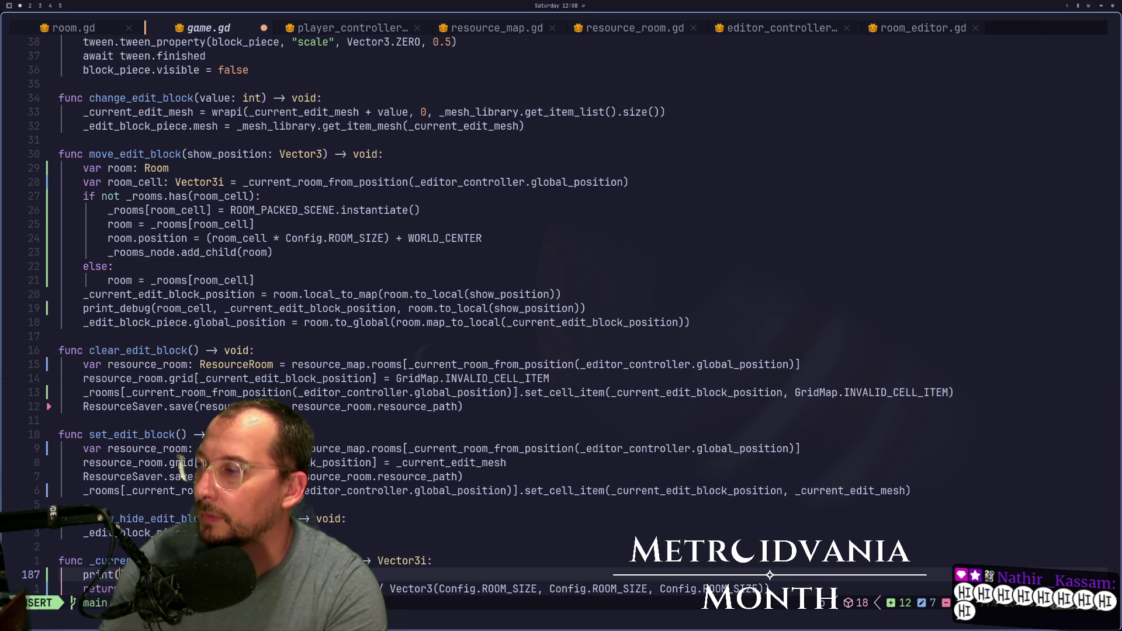
type("g")
key("BackSpace")
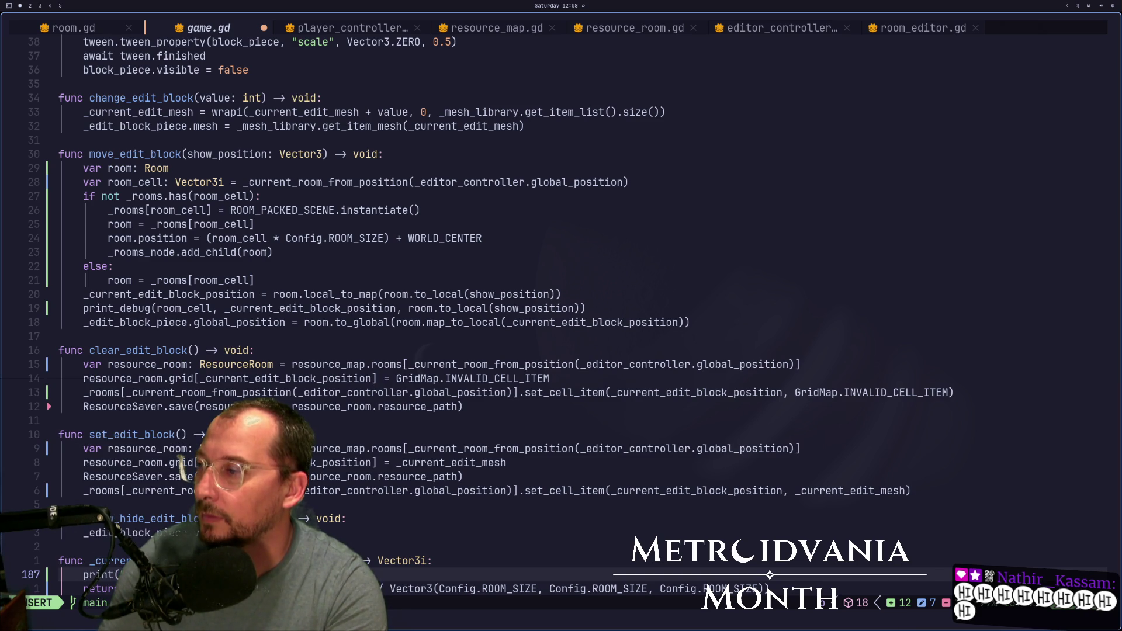
type("pos")
key("BackSpace")
key("BackSpace")
key("BackSpace")
key("Escape")
key("u")
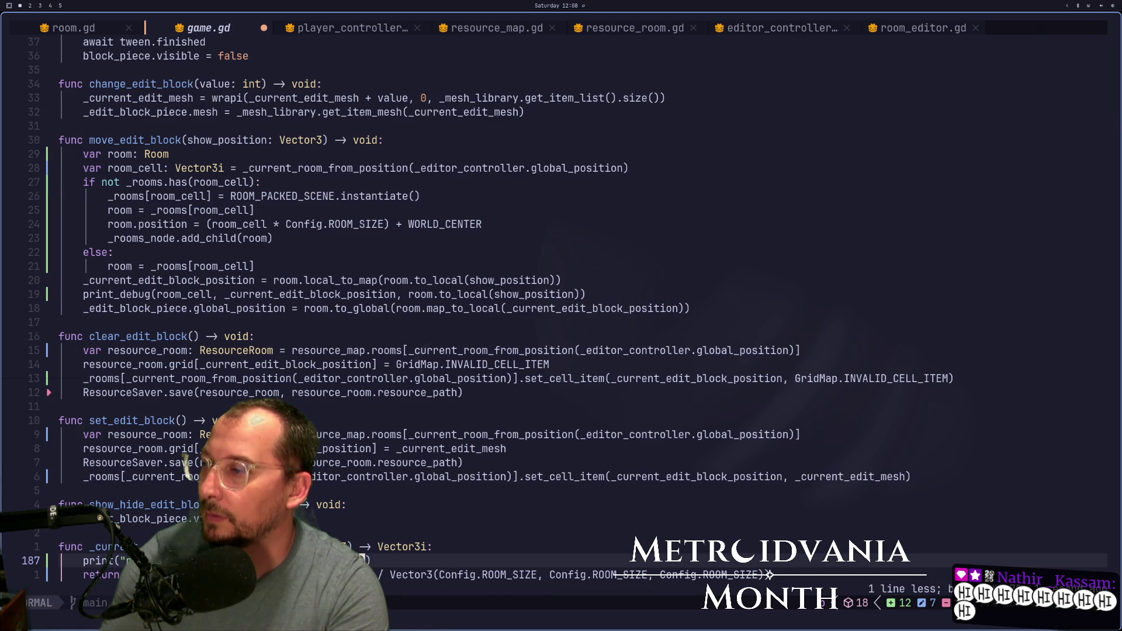
key("quotedbl")
key("Escape")
key("ctrl+s")
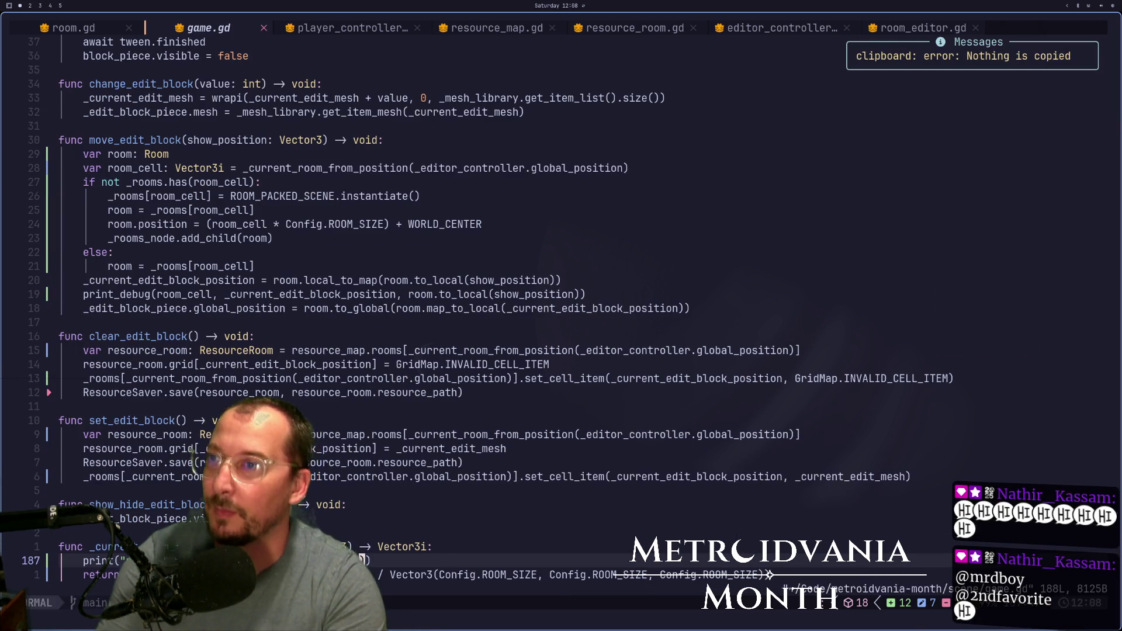
key("super+2")
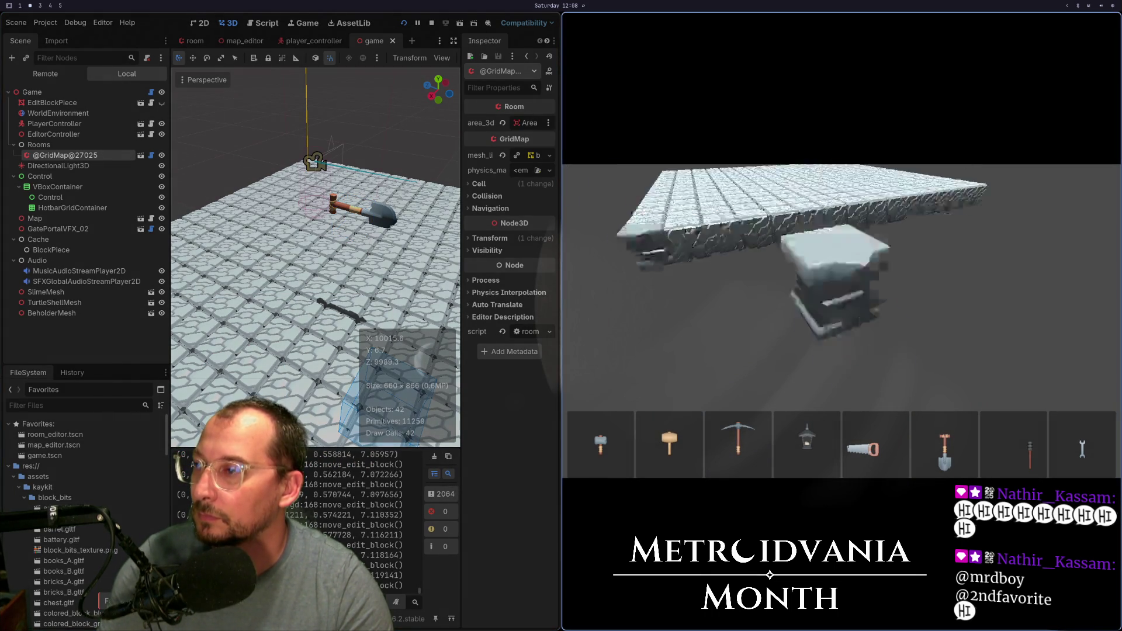
- Stop and quit the running game, then launch it again
key("ctrl+q")
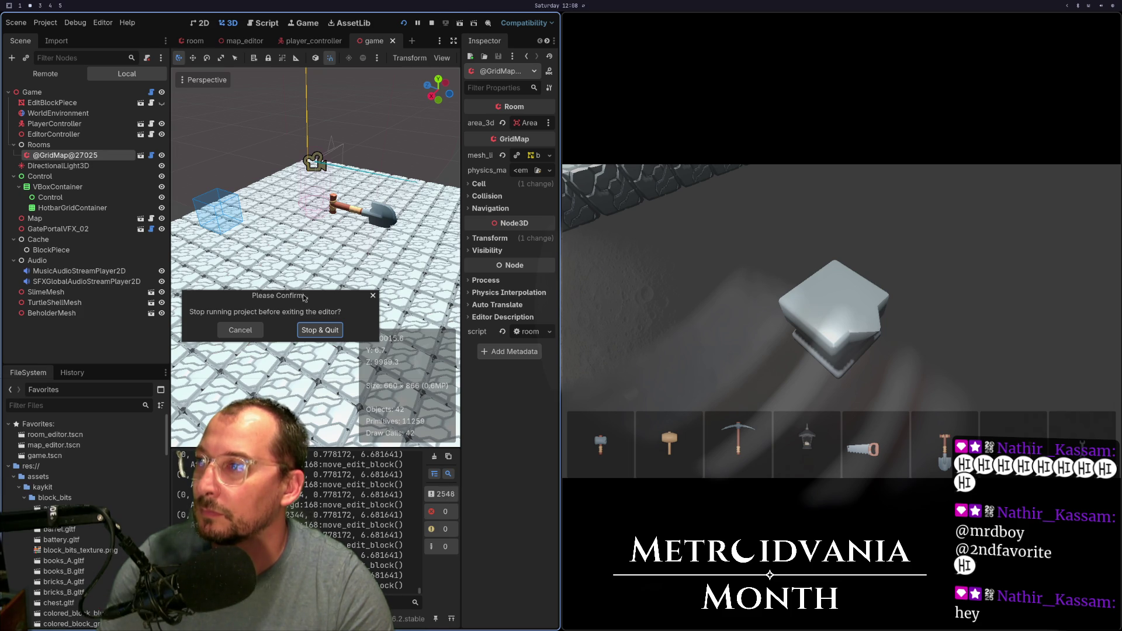
left_click(240, 330)
left_click(432, 23)
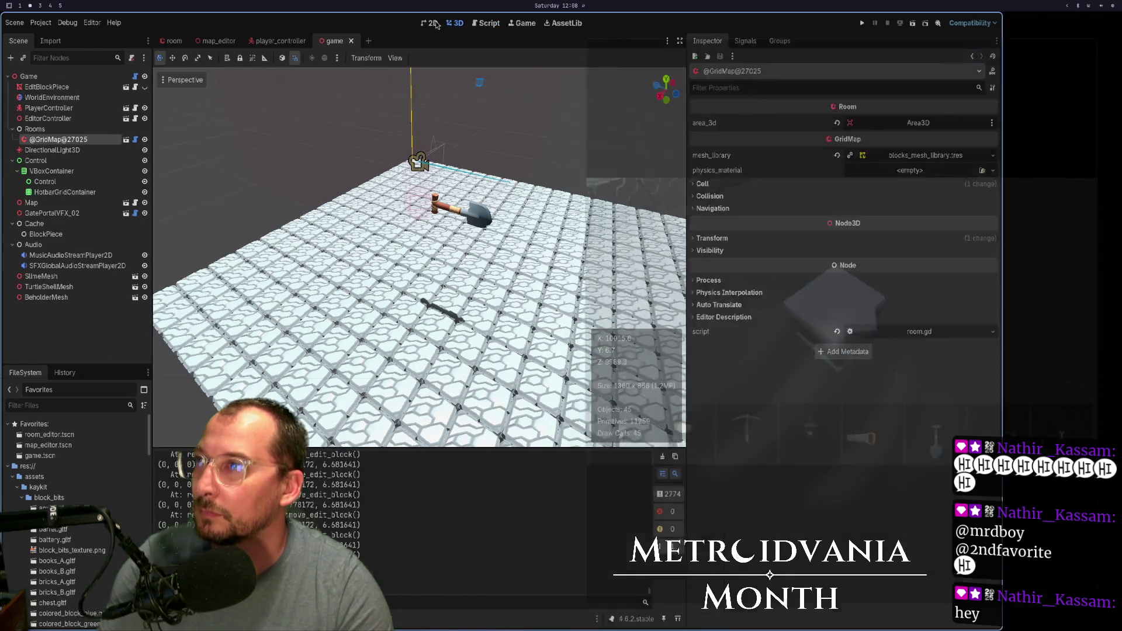
left_click(965, 23)
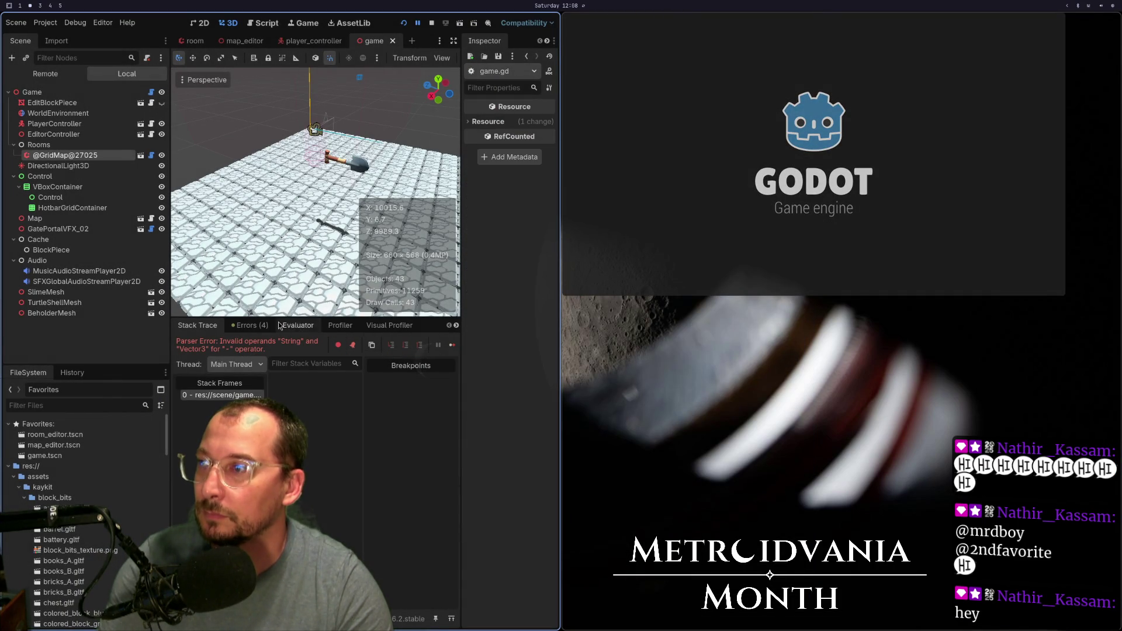
- Edit the end of the print call on line 187 of game.gd and save with :w
key("super+1")
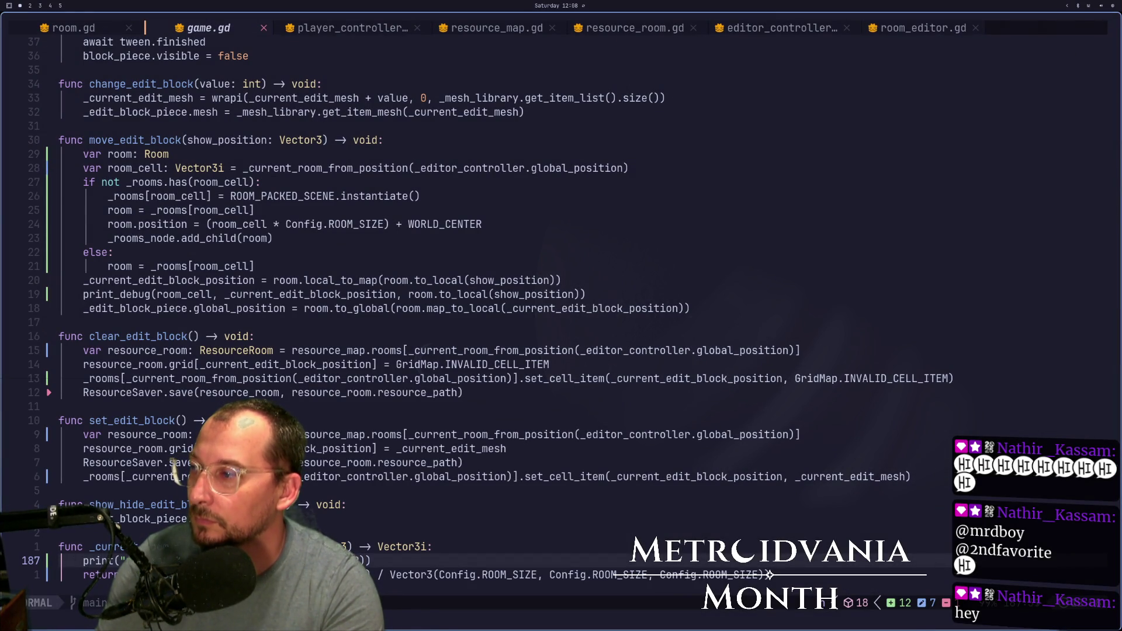
key("i")
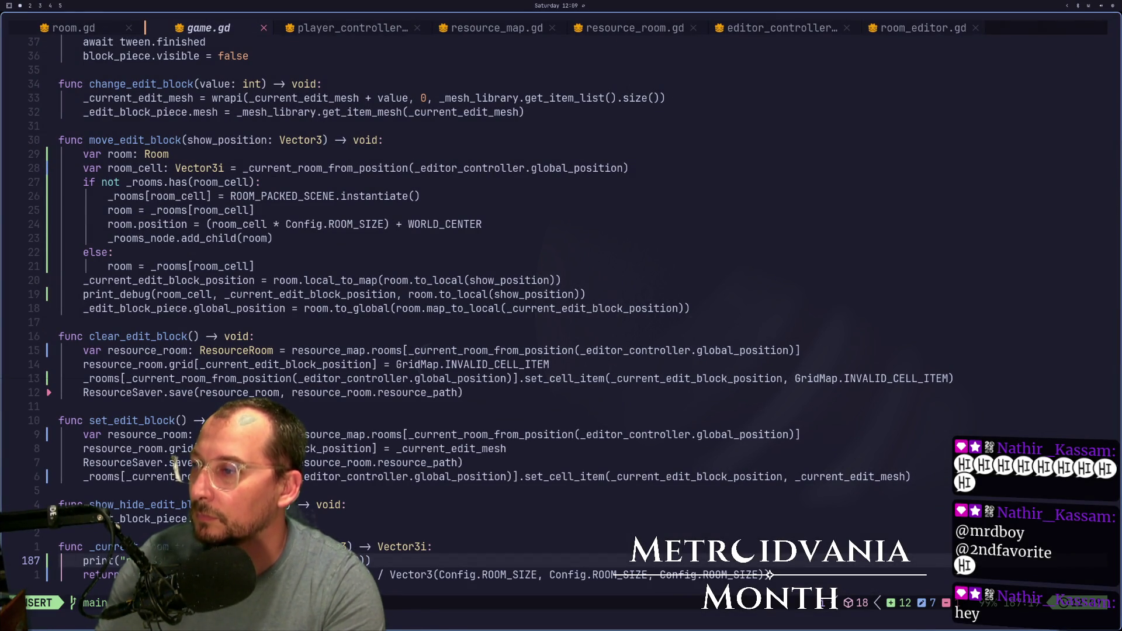
key("Escape")
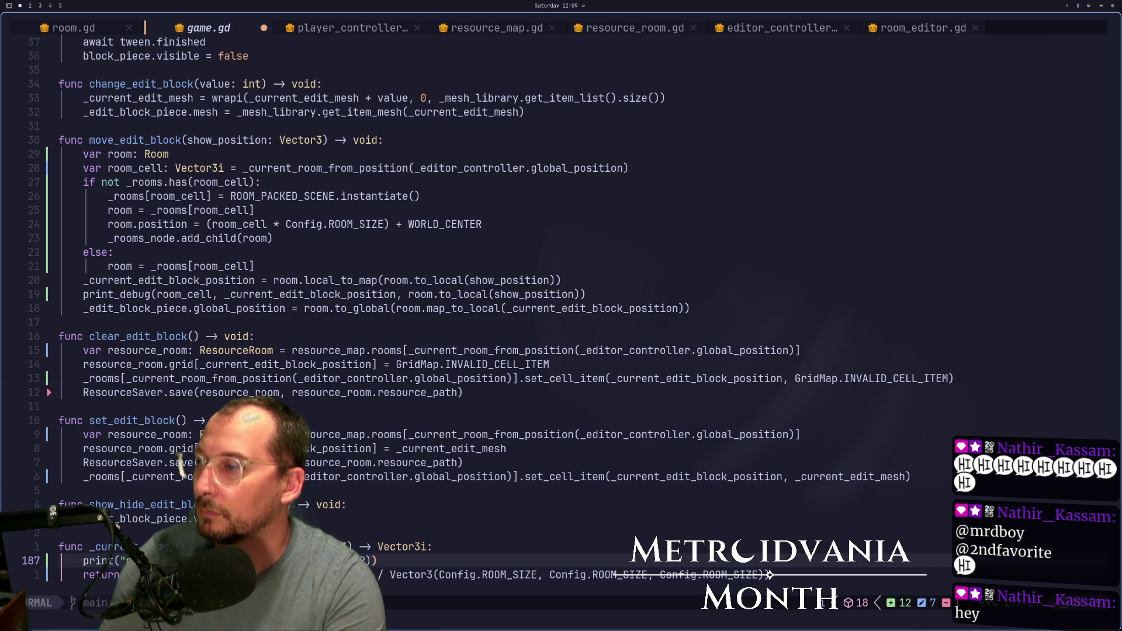
type(":w")
key("Return")
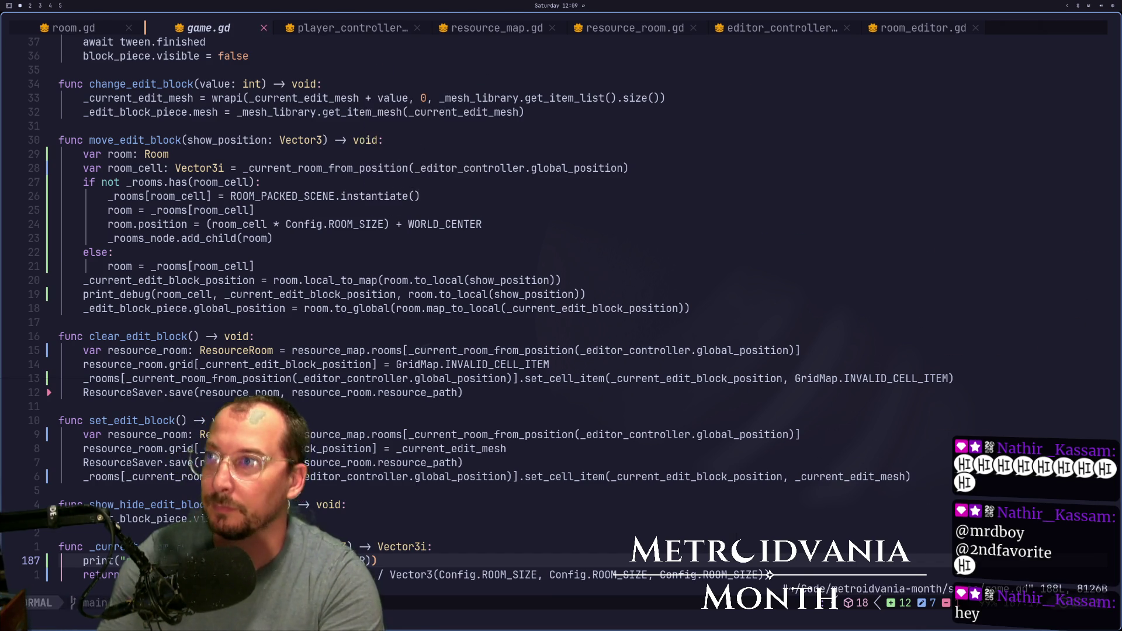
key("super+2")
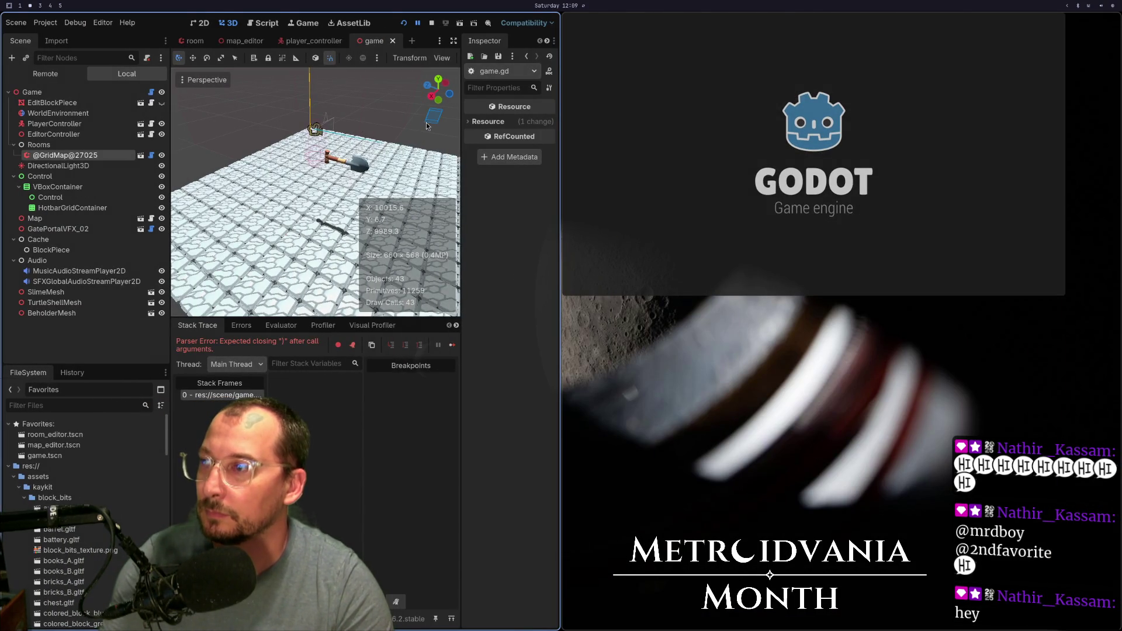
- Fix the closing parenthesis on line 187, save, and rerun the game from Godot
key("super+1")
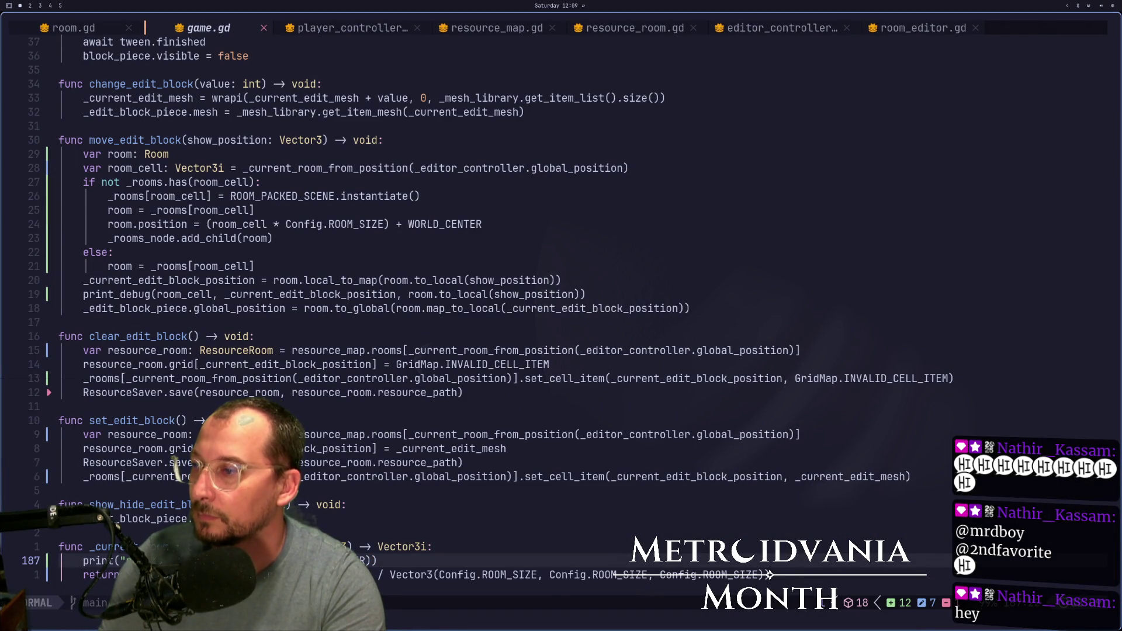
key("a")
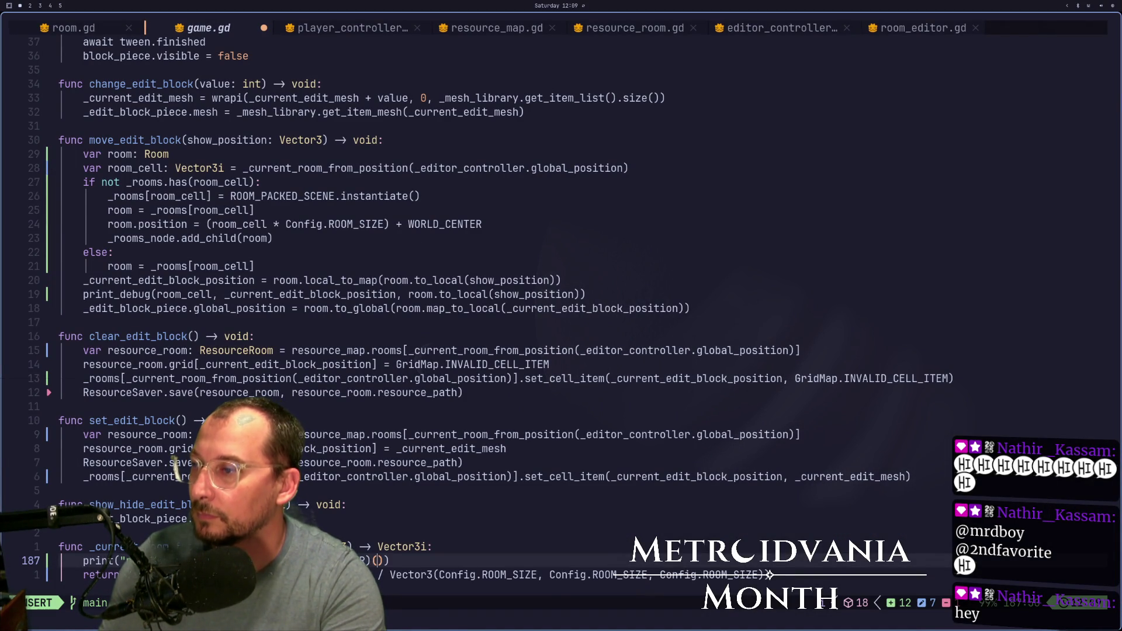
key("Escape")
type(":w")
key("Return")
key("super+2")
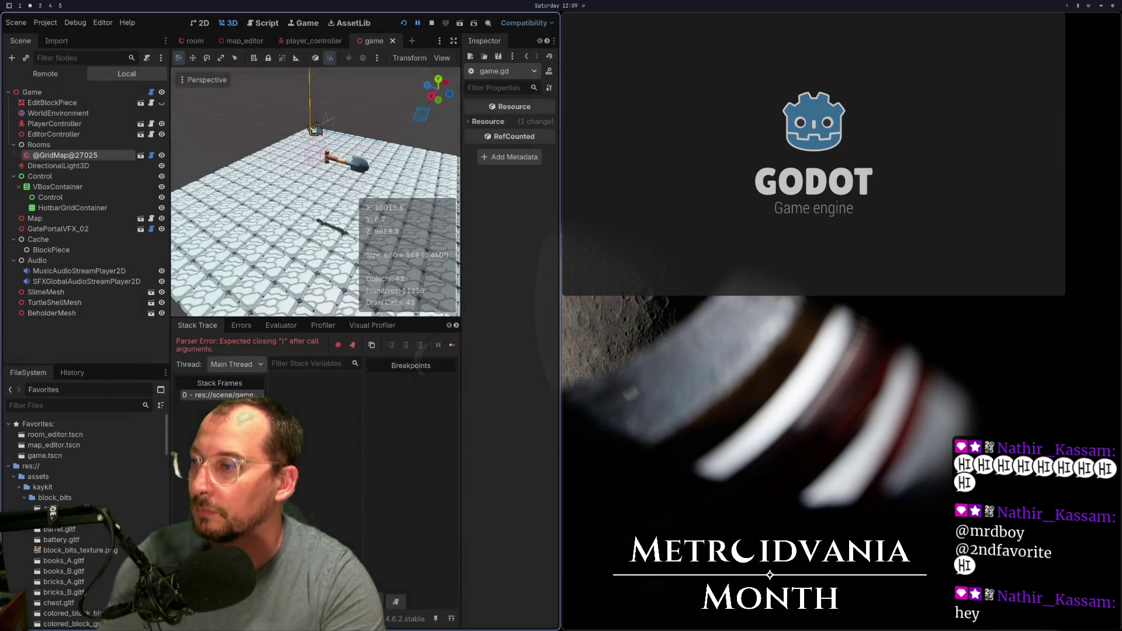
left_click(403, 23)
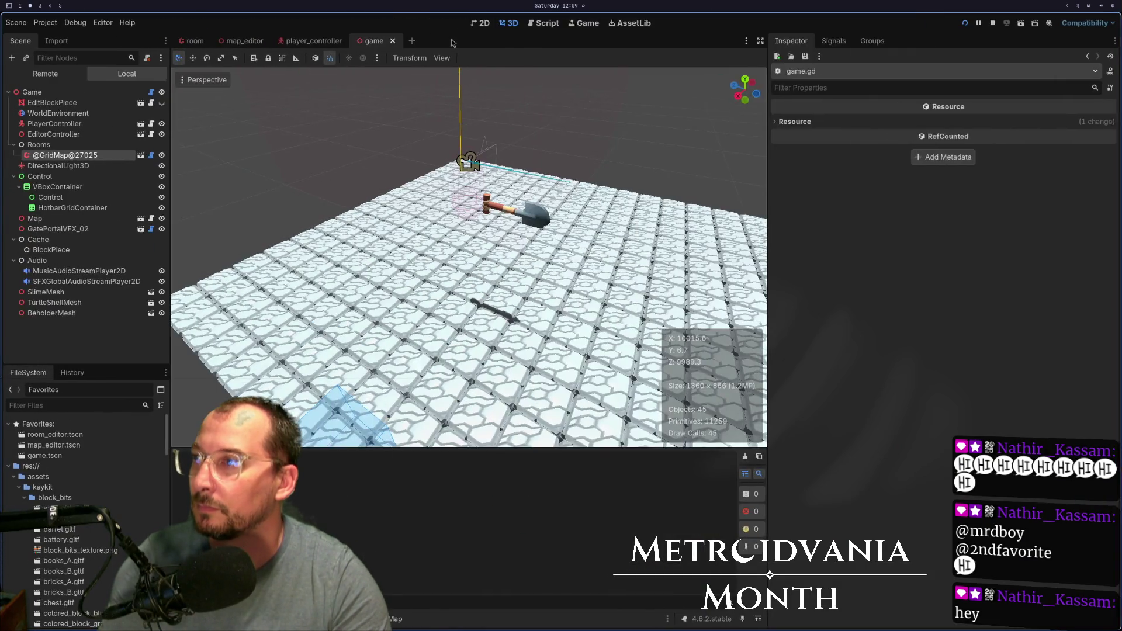
- Dismiss the accidental Search Help dialog and watch the edit block's room positions print in Output
key("F1")
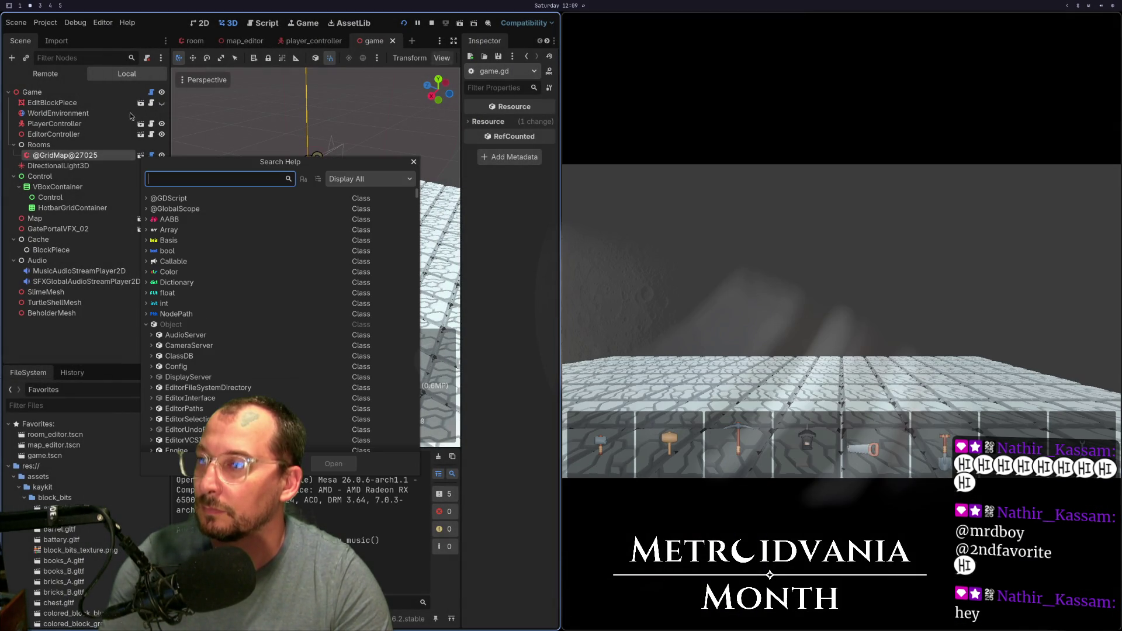
key("Escape")
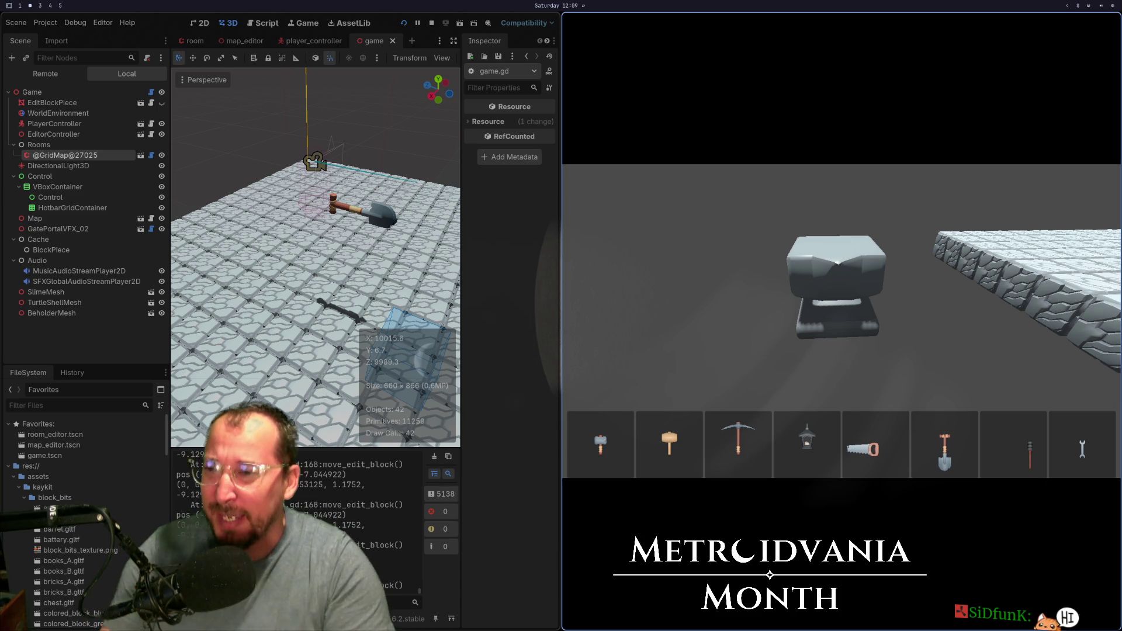
key("super+1")
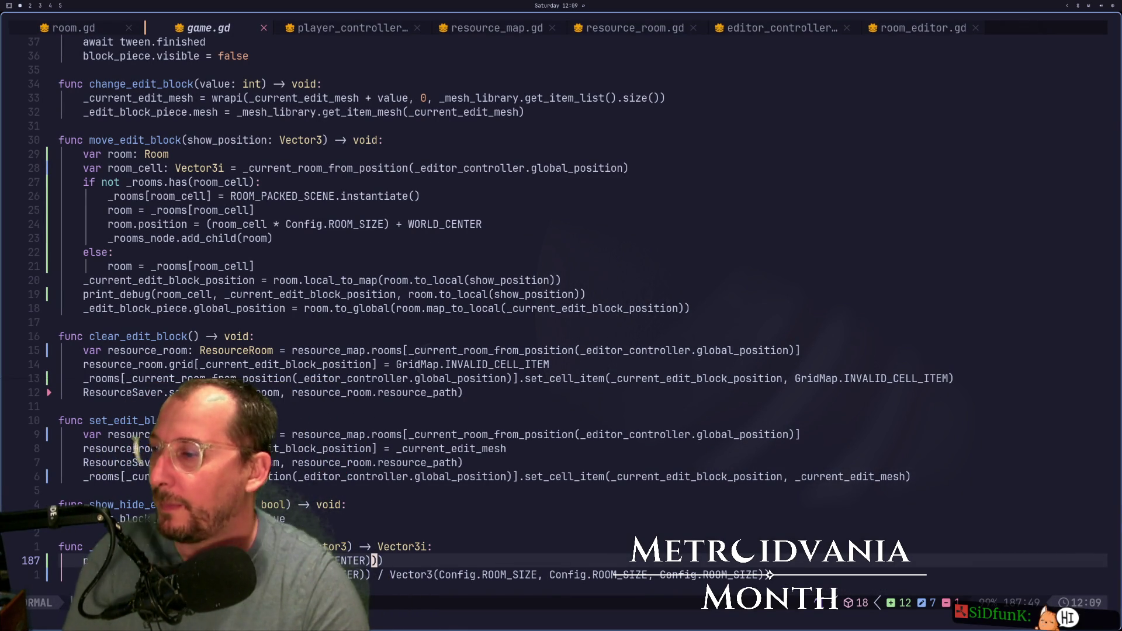
key("j")
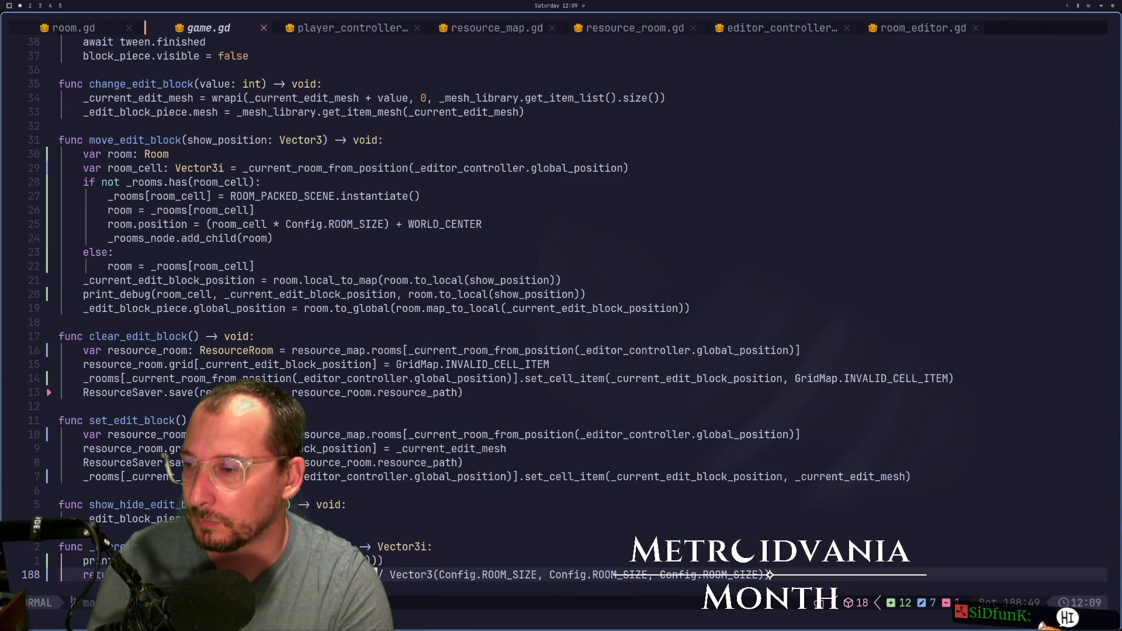
key("super+2")
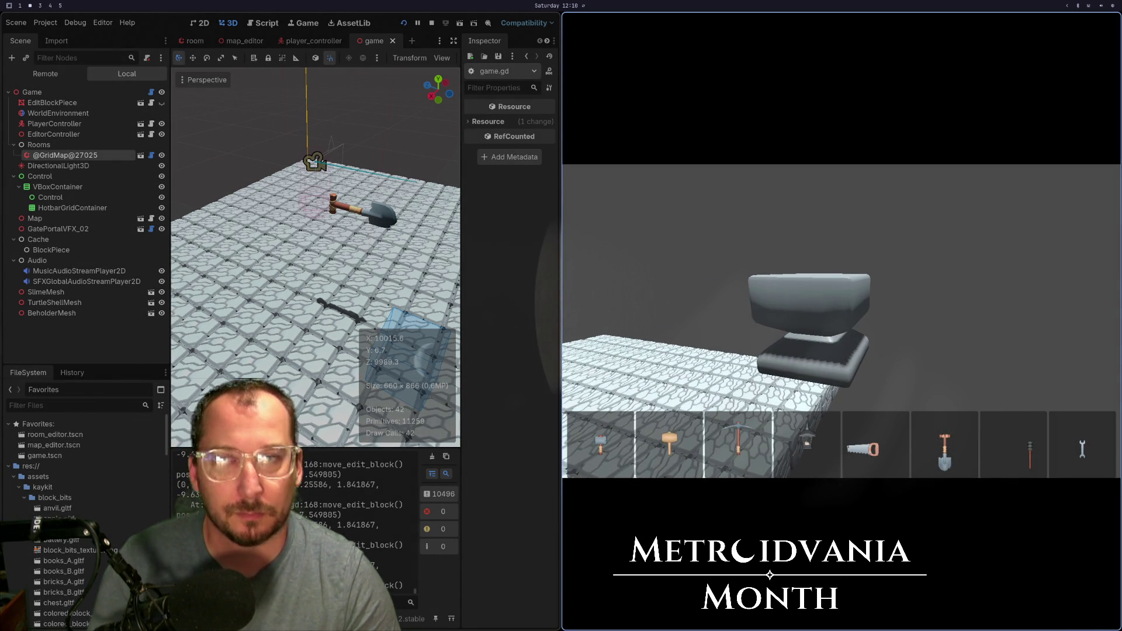
- Move the edit block over the stone floor in the running game and read the debugger output
key("super+1")
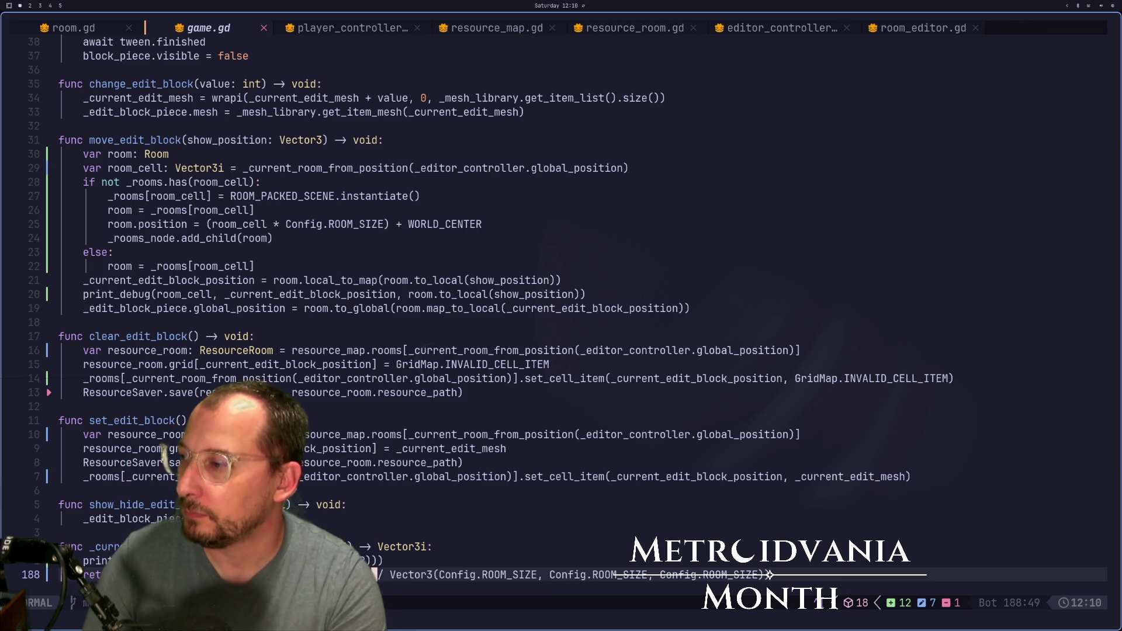
key("super+2")
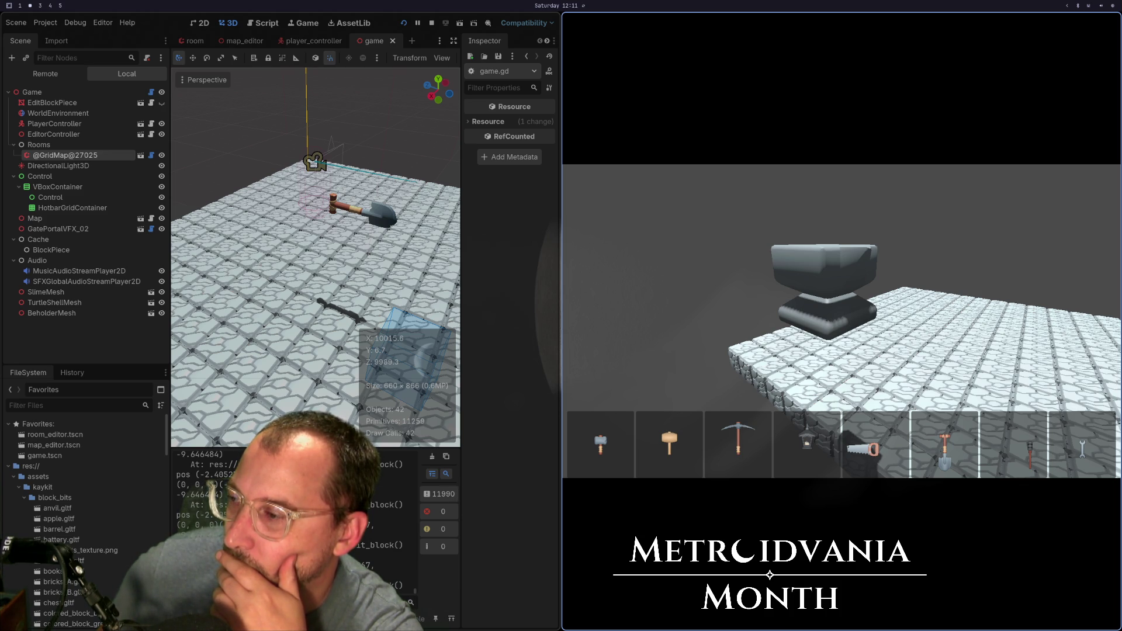
key("super+1")
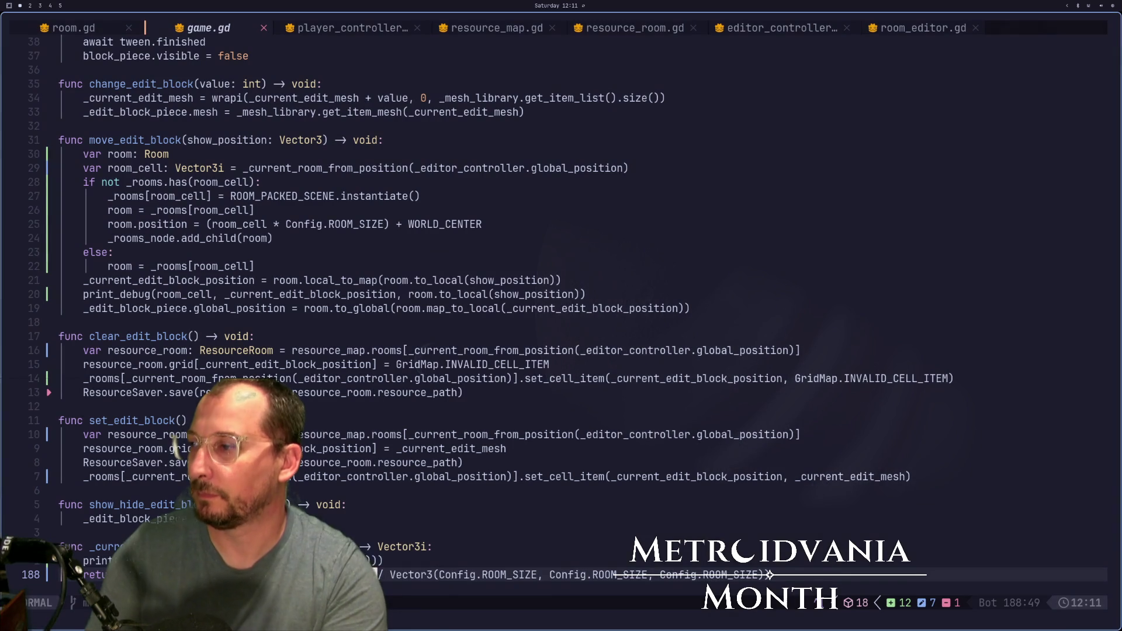
- Move the cursor into the print() call on line 187 of game.gd
key("k")
key("i")
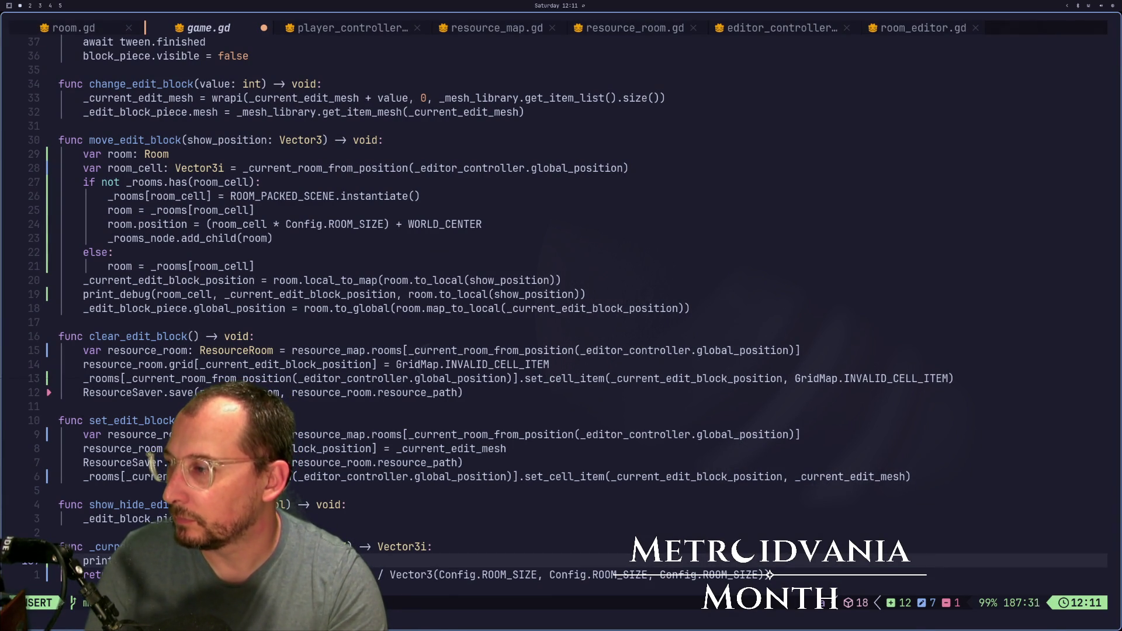
key("Escape")
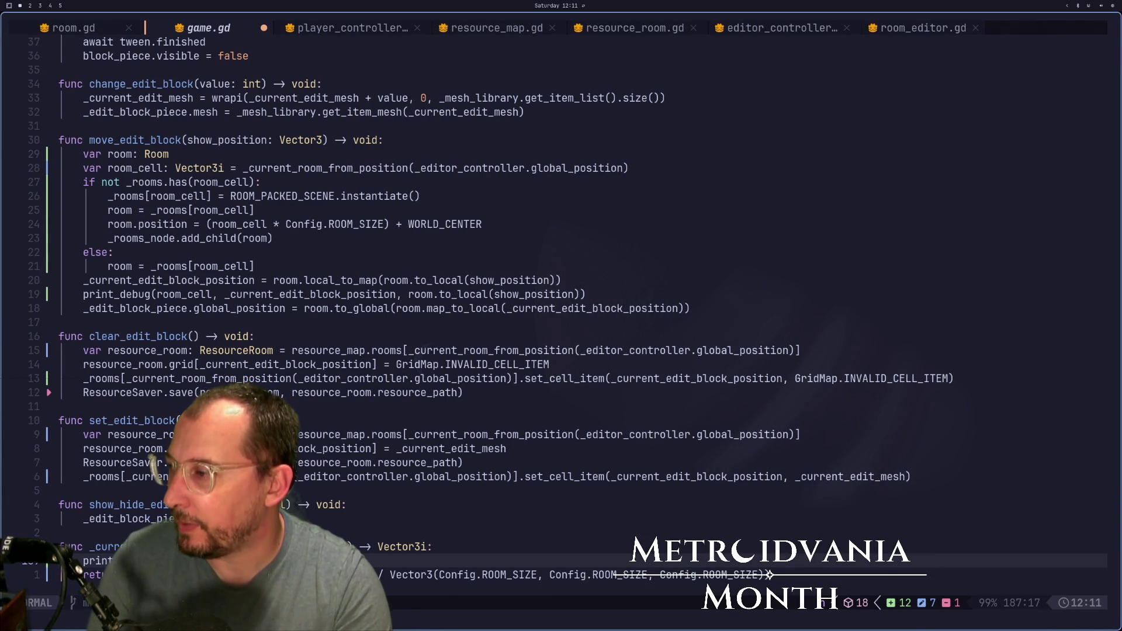
key("b")
key("b")
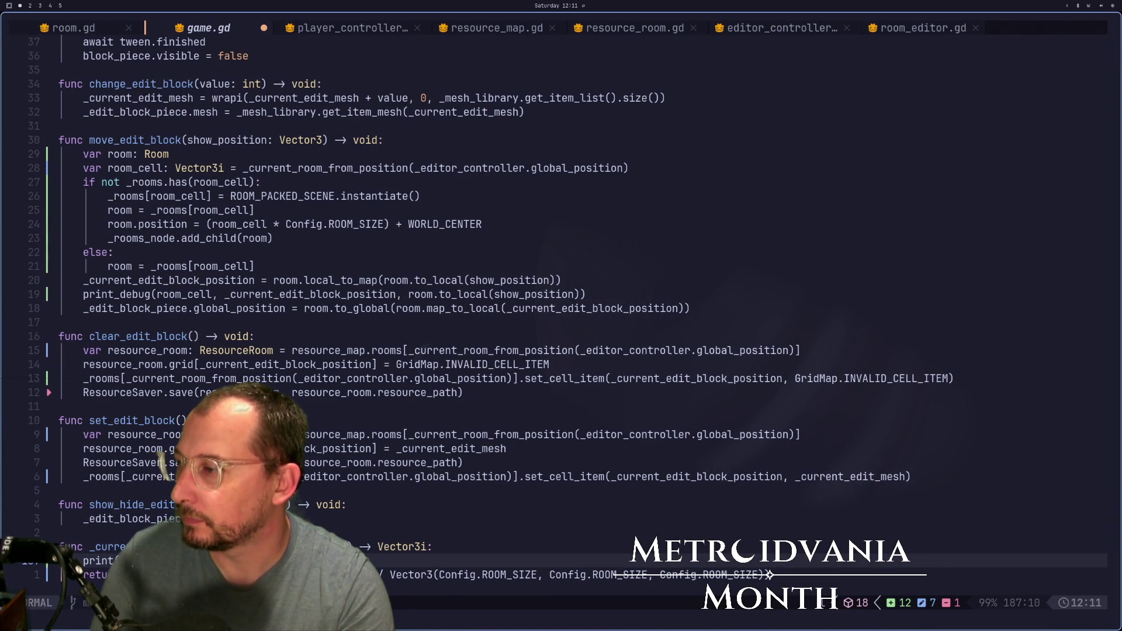
key("l")
key("l")
key("l")
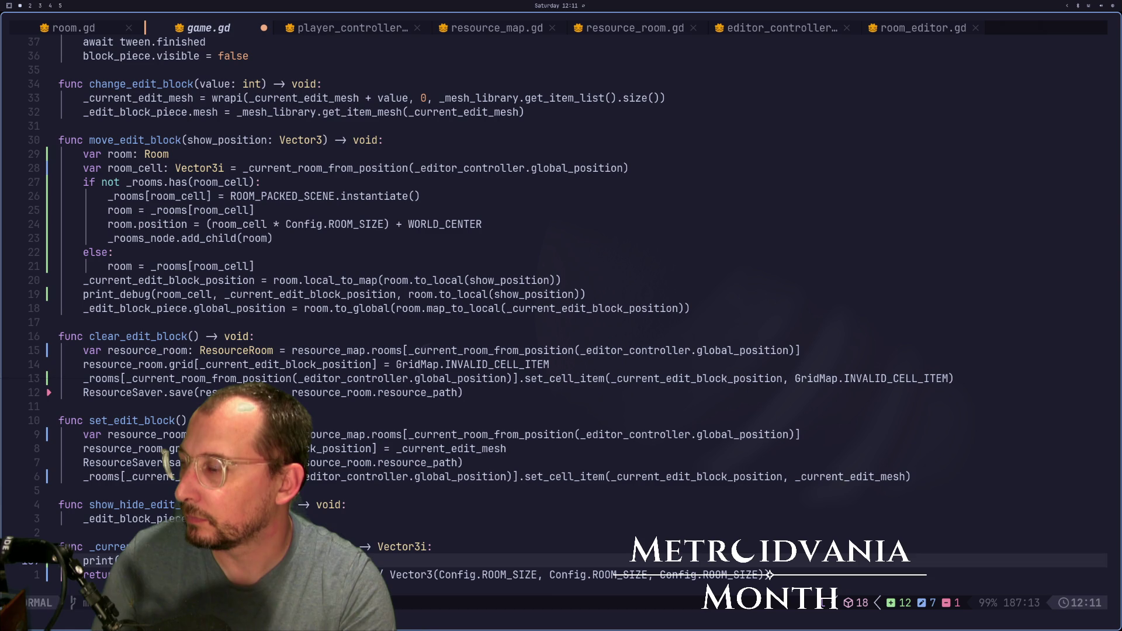
key("e")
key("a")
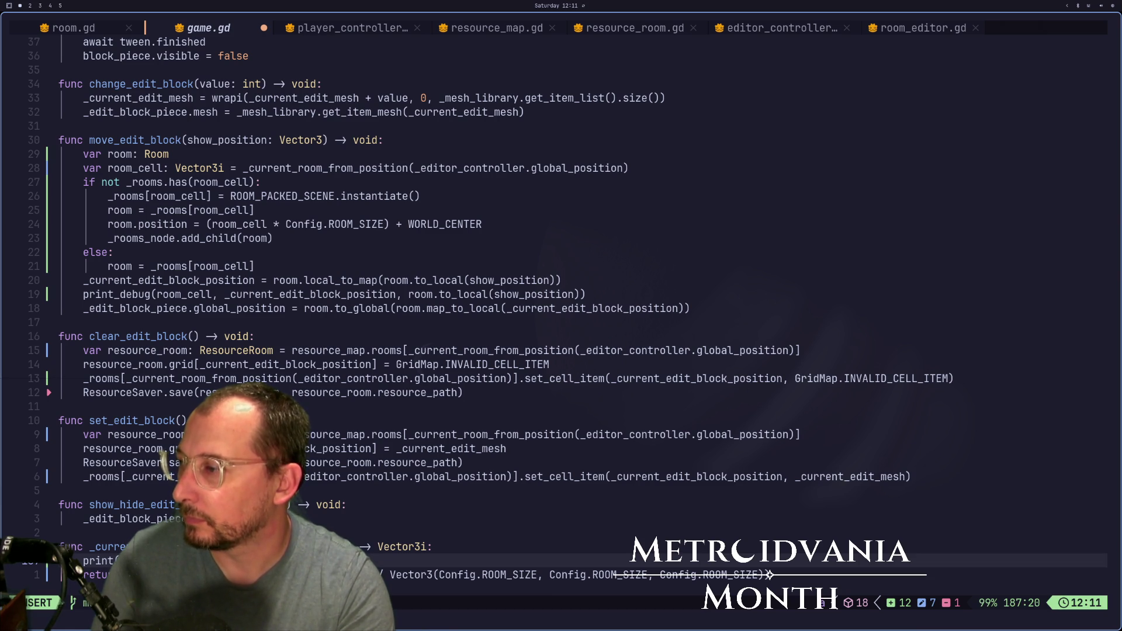
key("Escape")
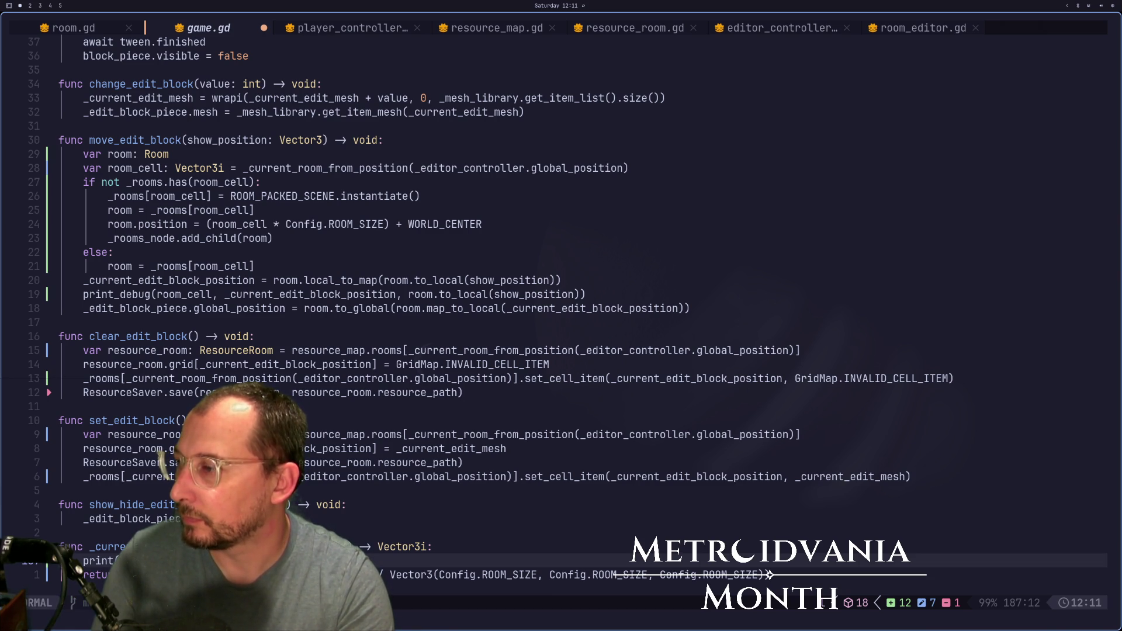
key("l")
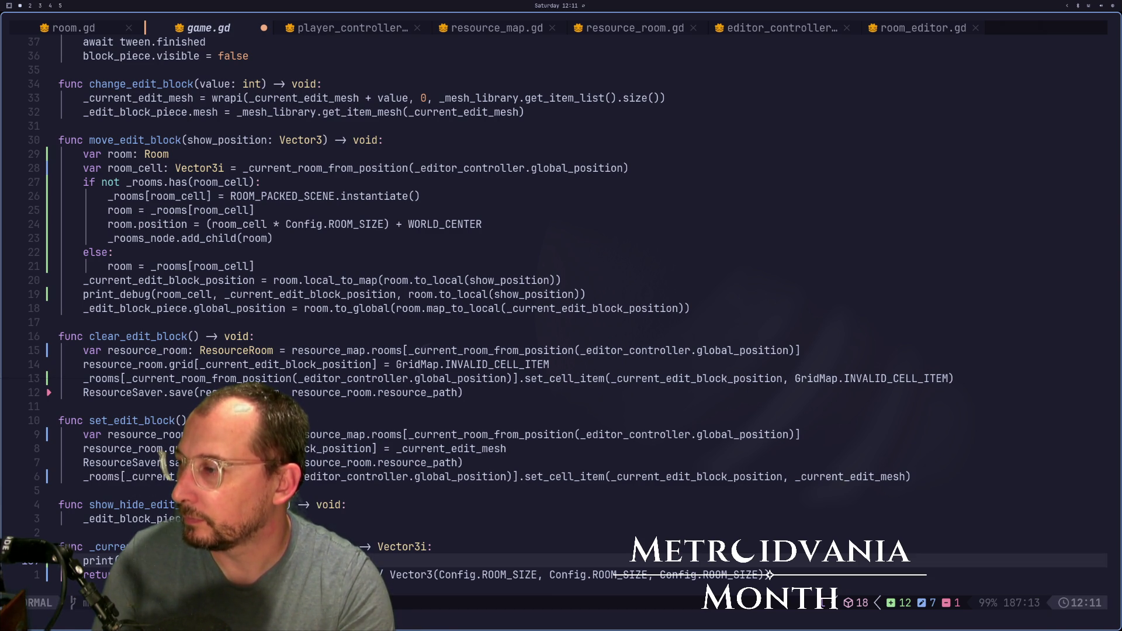
key("a")
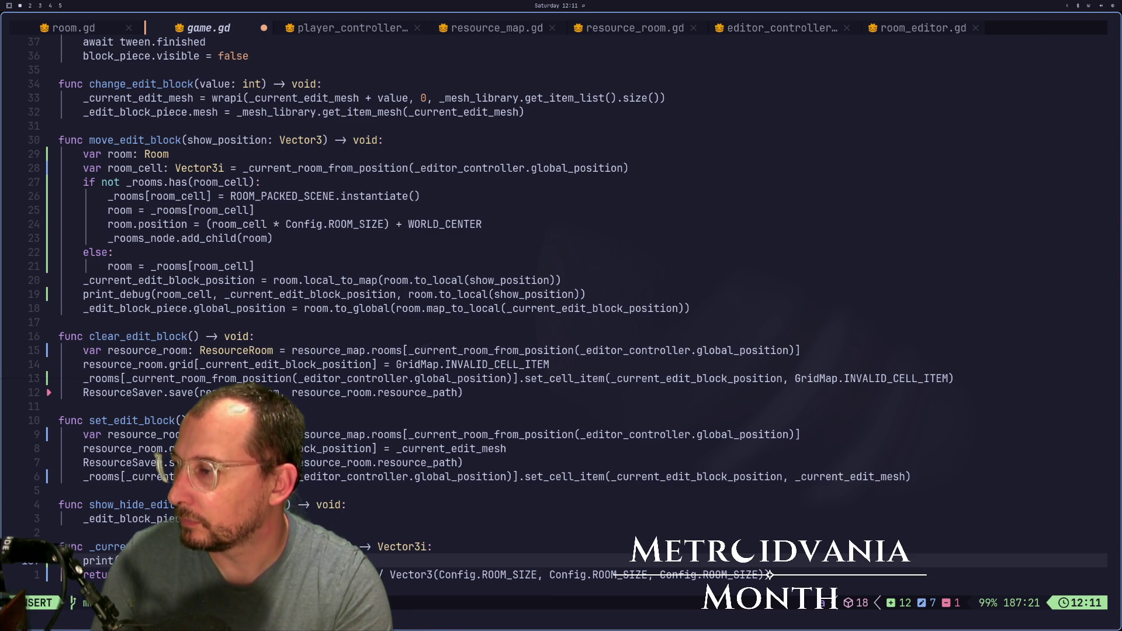
- Add 'position' as an argument to the debug print() call
type("posi")
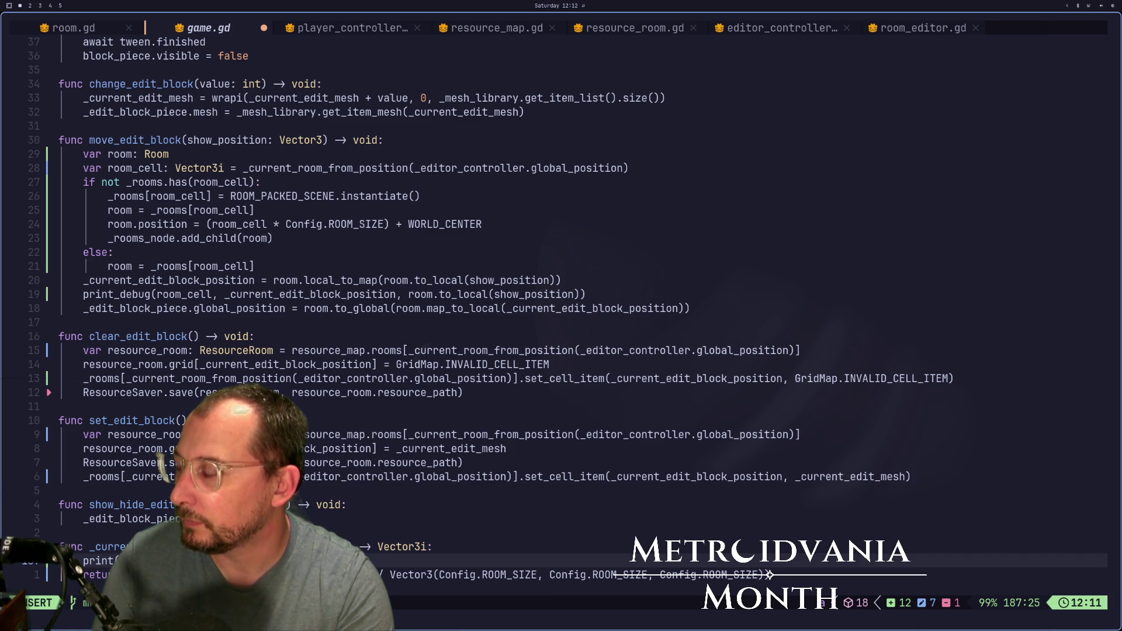
key("Escape")
key("i")
key("Escape")
key("a")
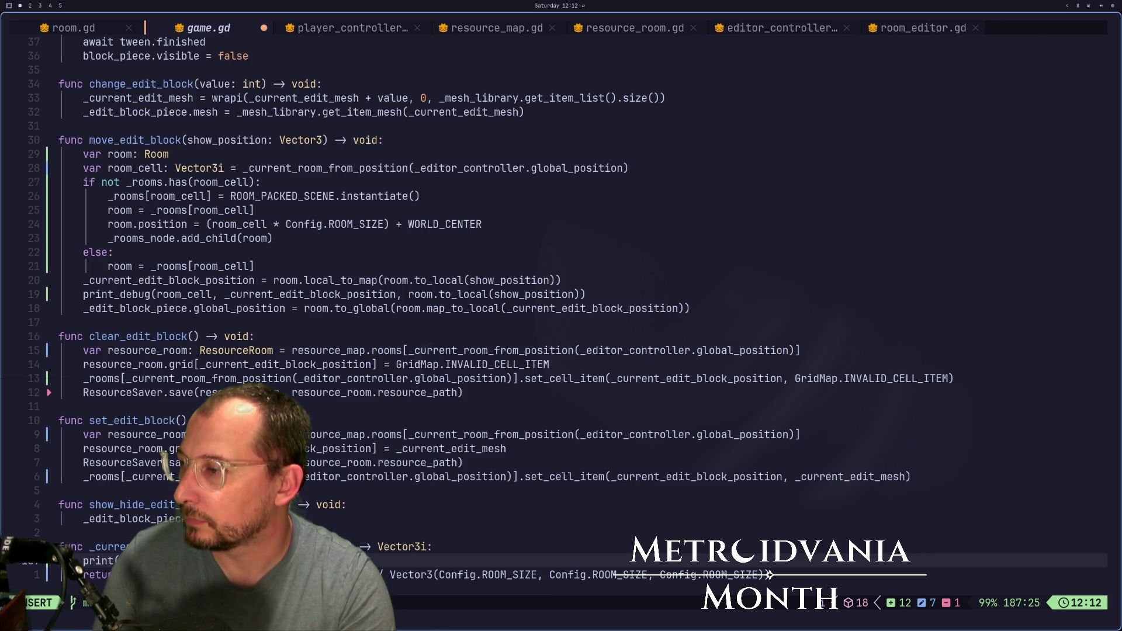
type("tion")
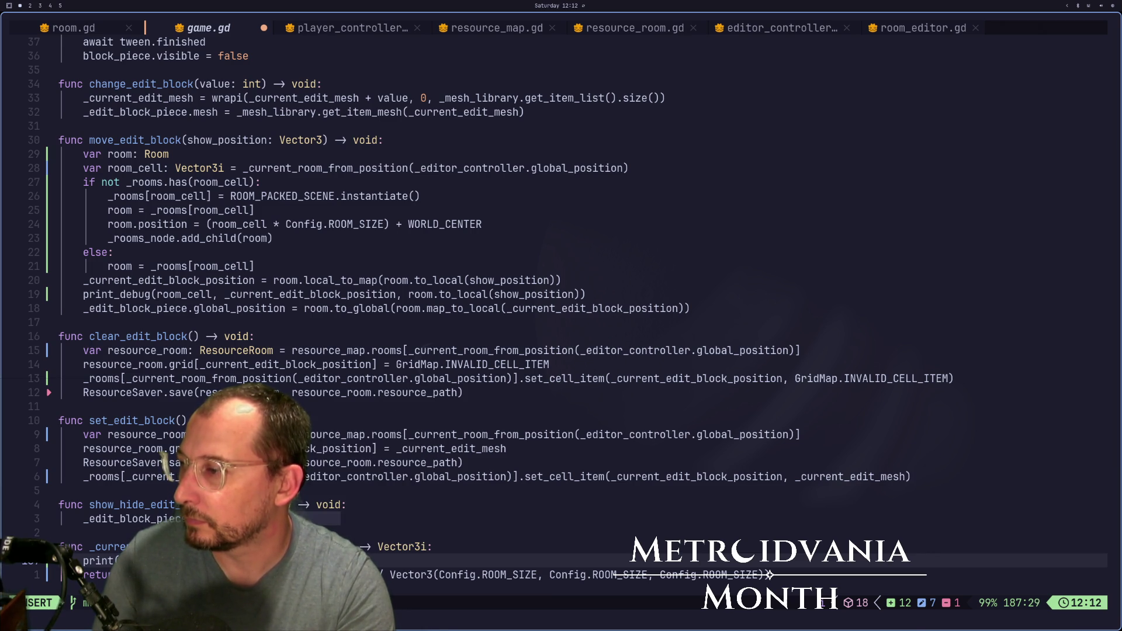
type(")_")
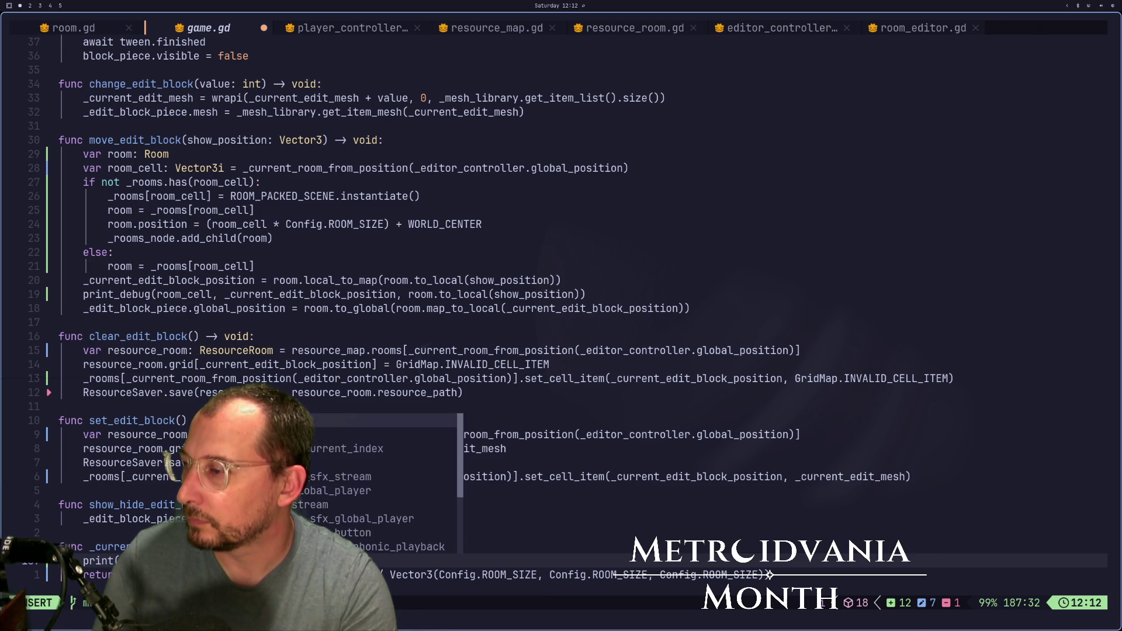
key("ctrl+e")
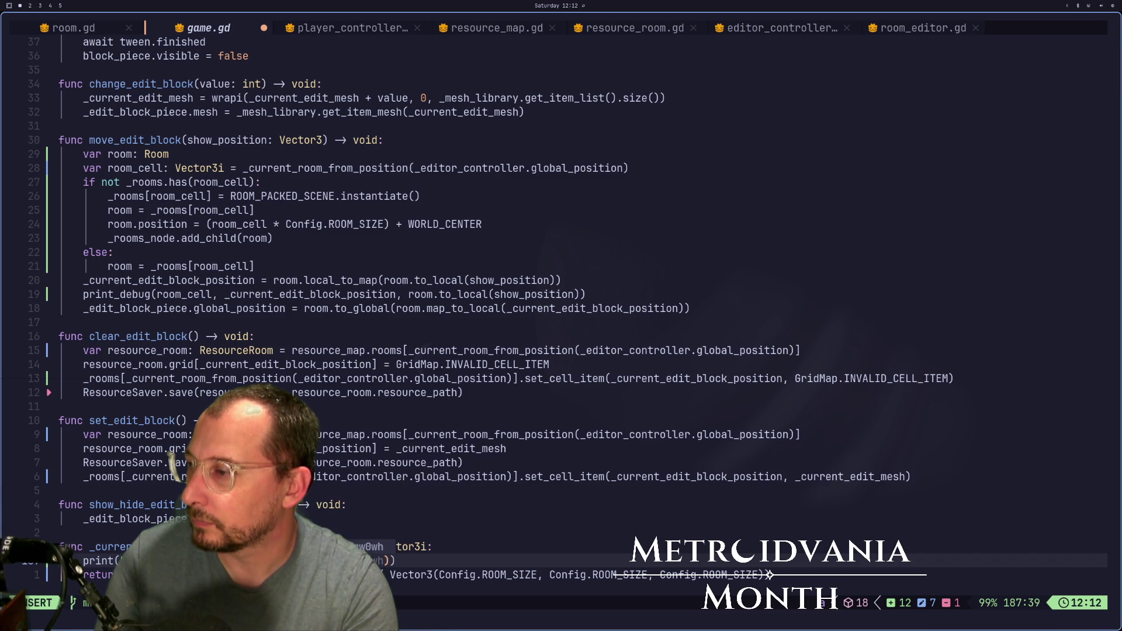
- Save game.gd with :w and return to the Godot editor
key("Escape")
type(":w")
key("Return")
key("super+2")
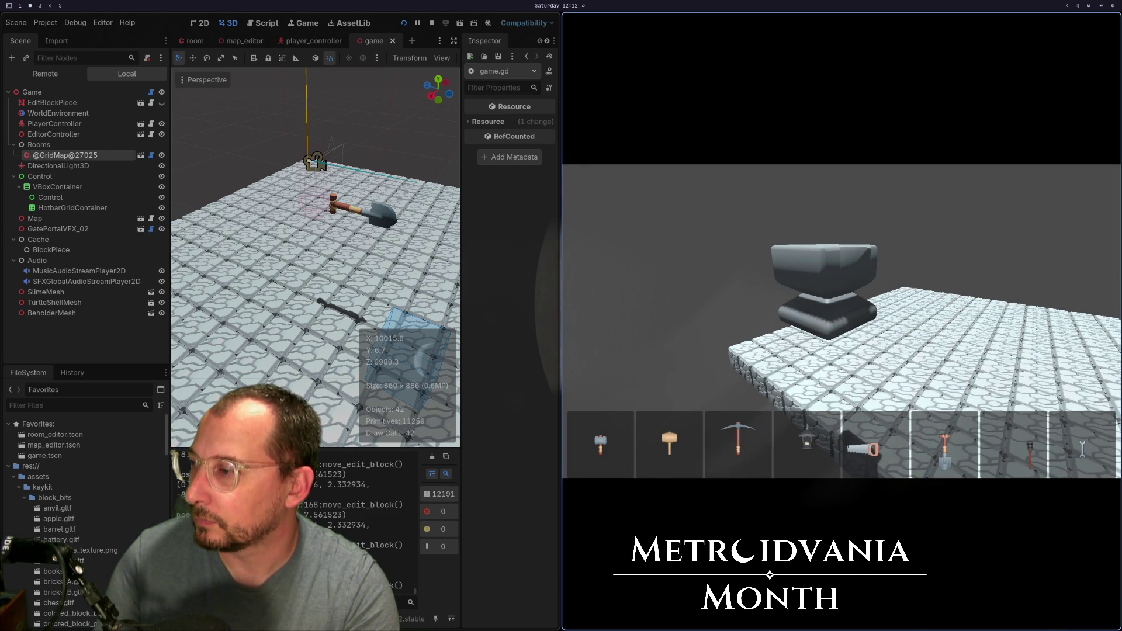
- Walk toward the anvil, stop the game with F8, and relaunch it with Run Project
key("w")
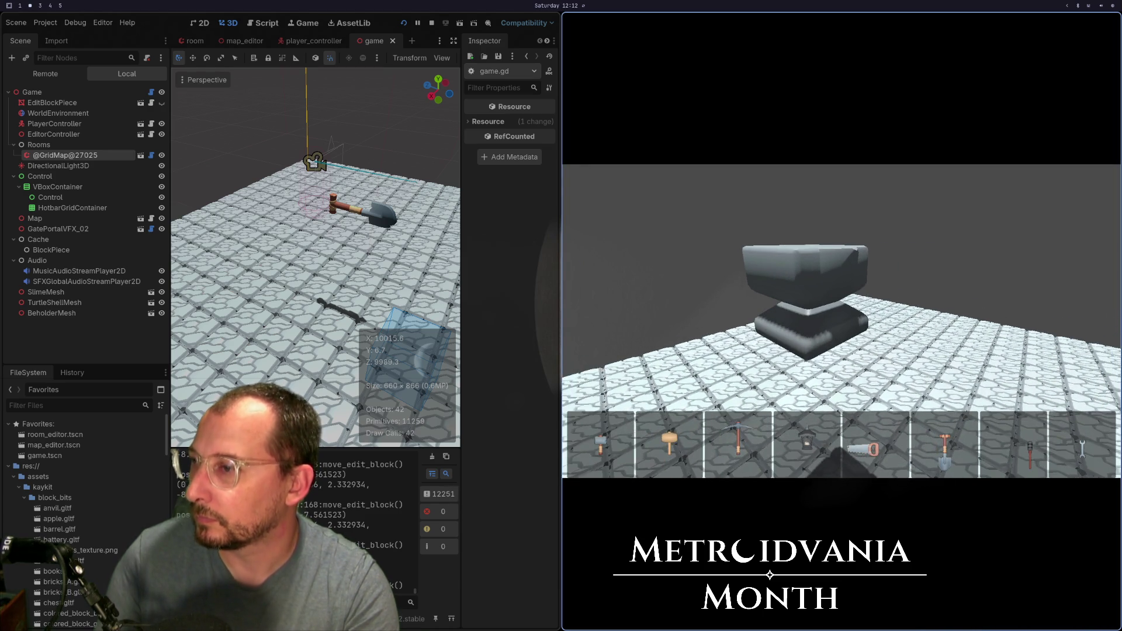
key("F8")
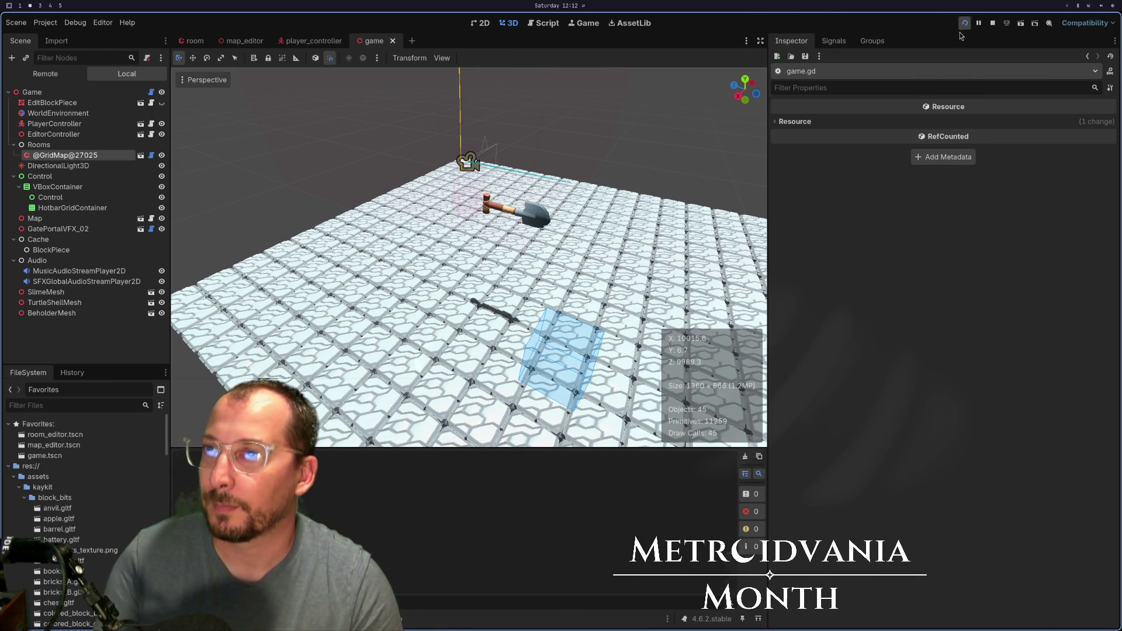
left_click(965, 24)
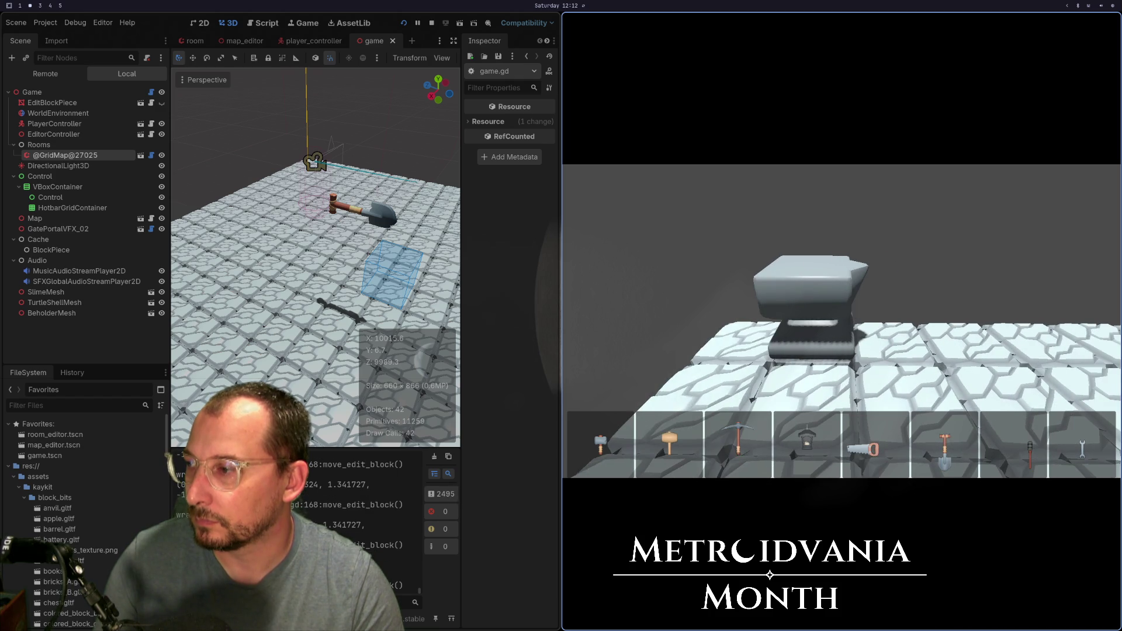
key("super+1")
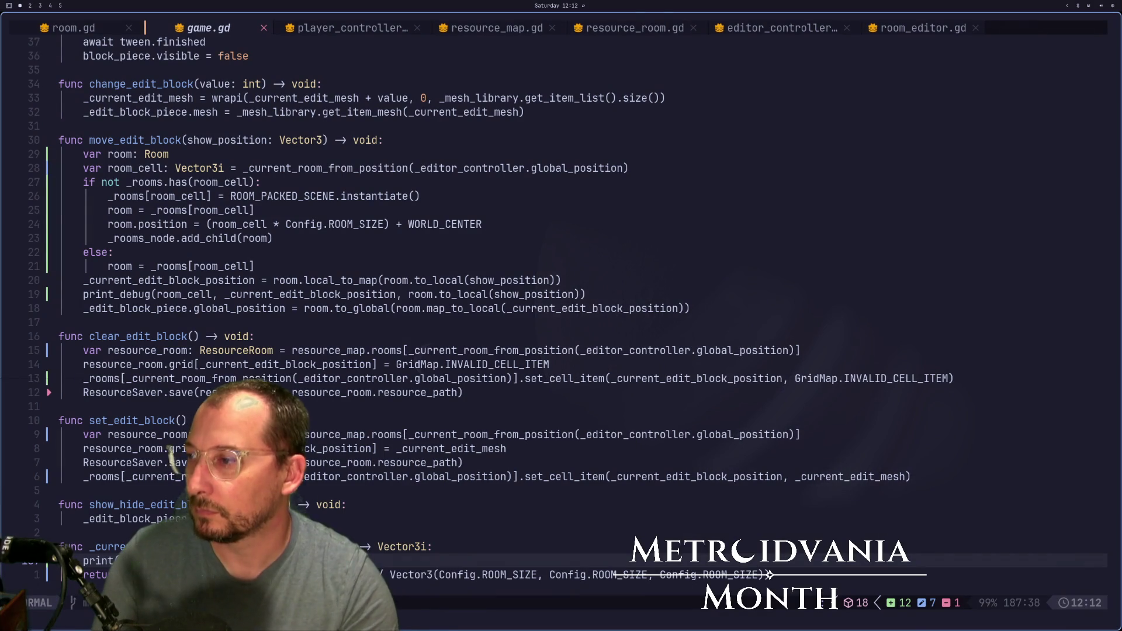
- Edit the print() arguments on line 187, deleting the unwanted completed text
type("a1")
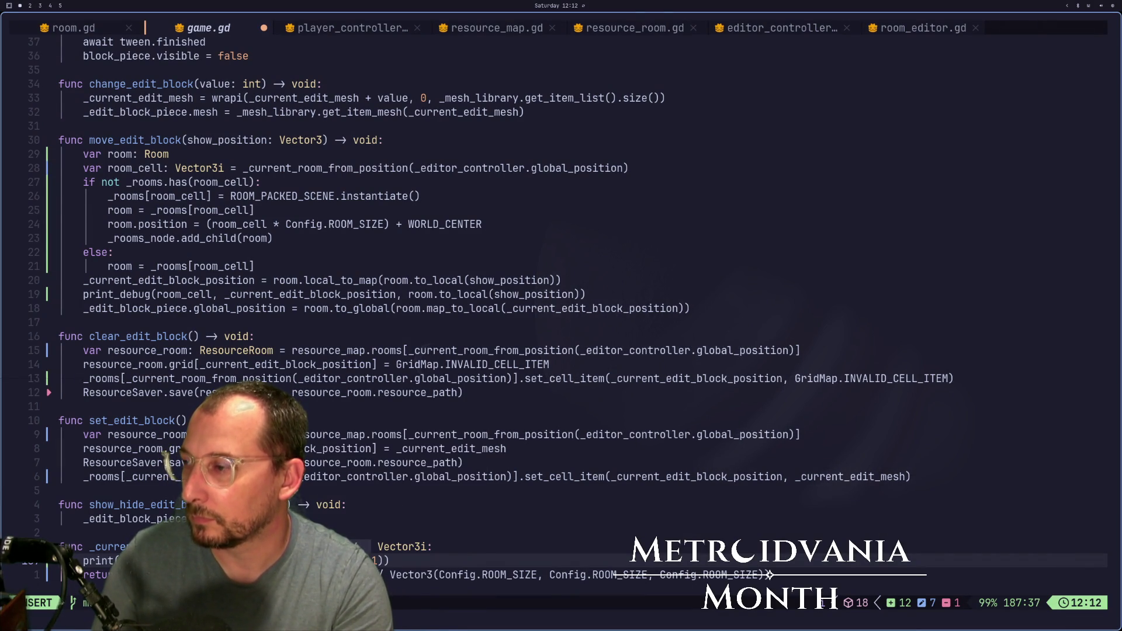
type("mesh,")
key("BackSpace")
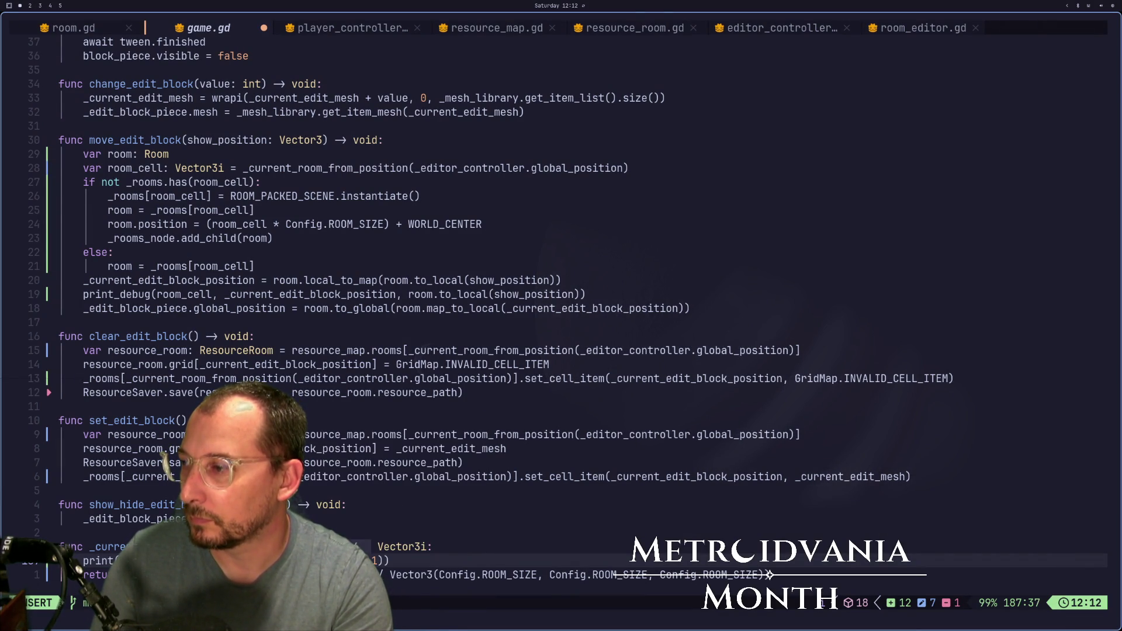
key("Escape")
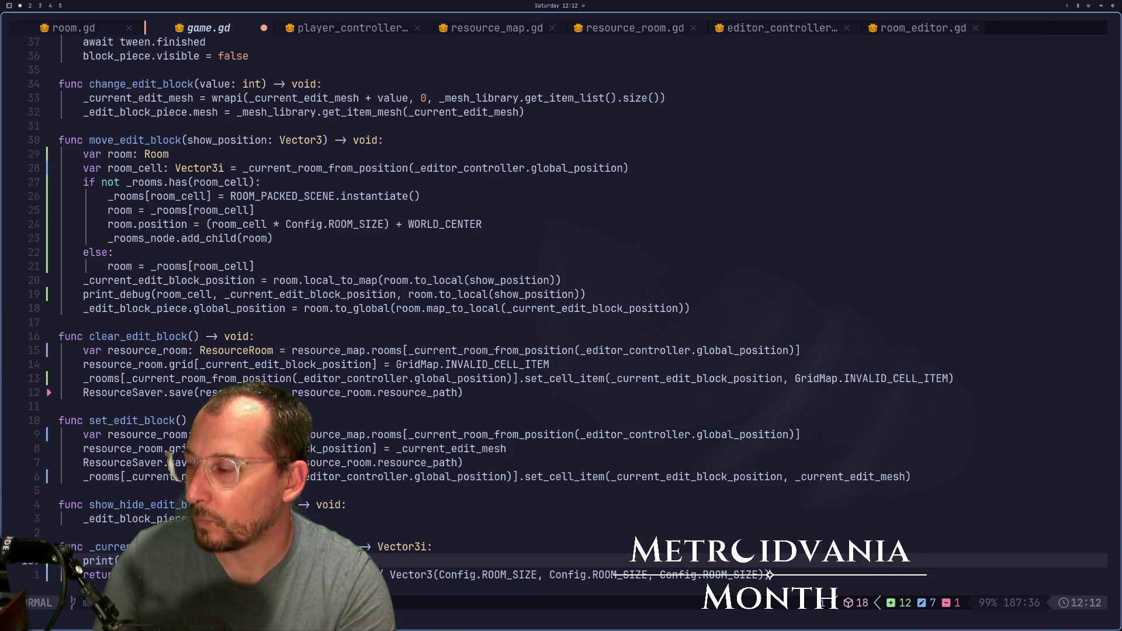
key("i")
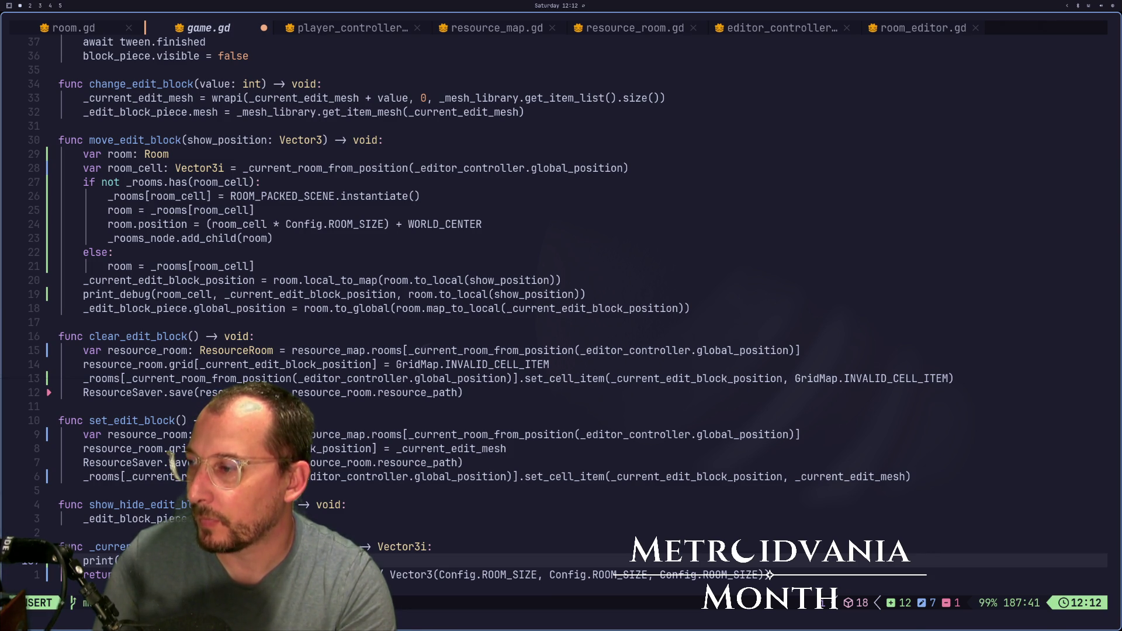
- Save game.gd with :w and return to the Godot editor
key("Escape")
type(":w")
key("Return")
key("super+2")
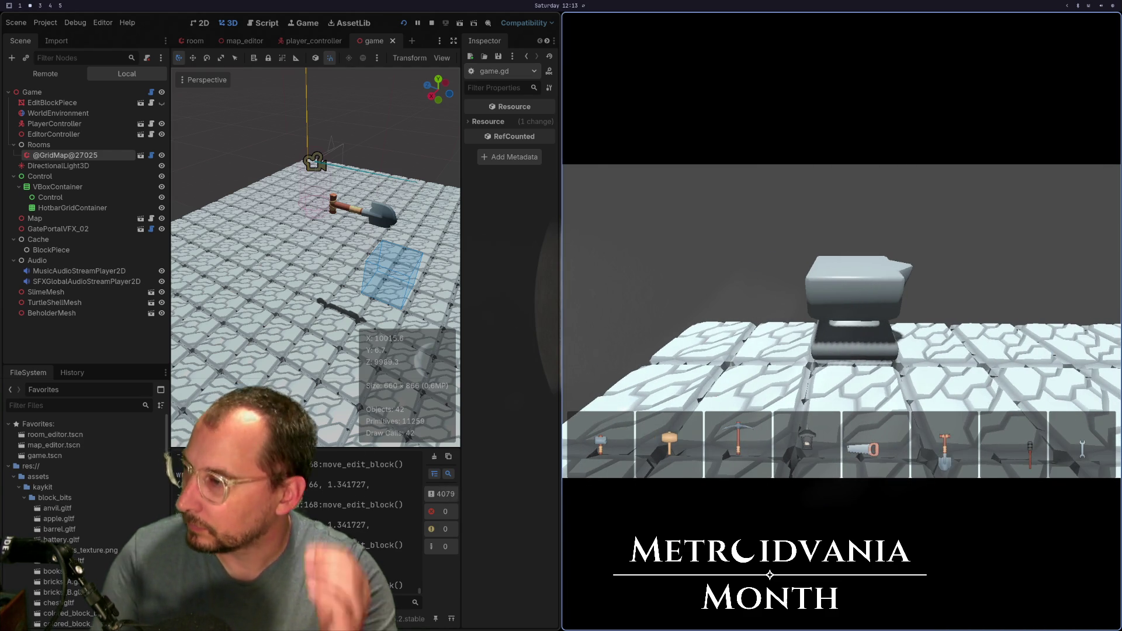
- Stop the running game with F8 from the Godot workspace
key("super+1")
key("super+2")
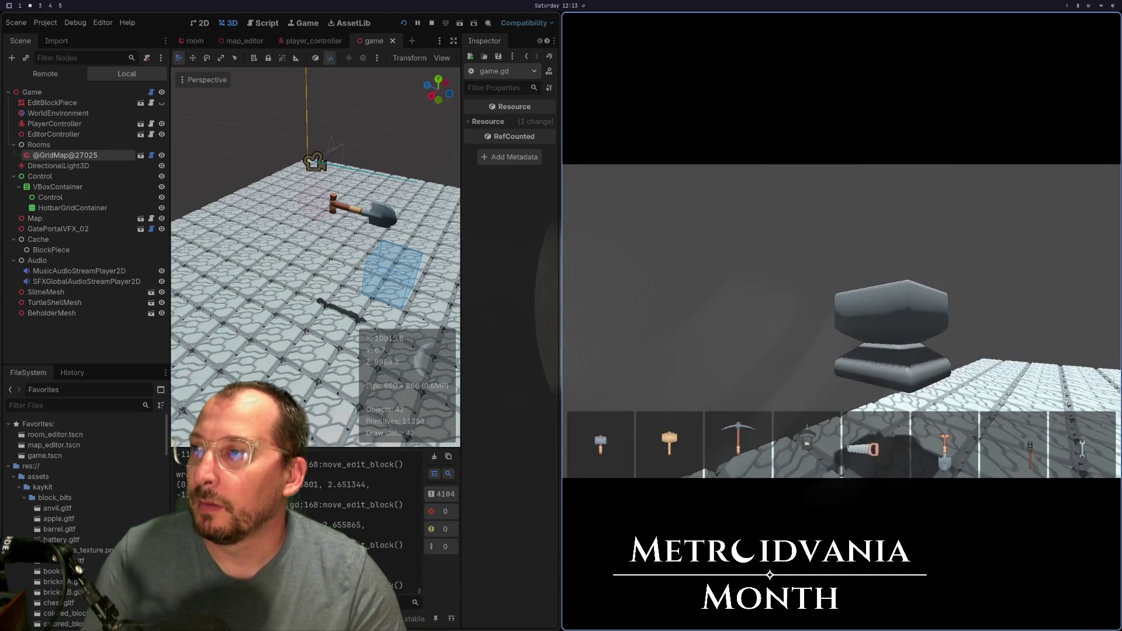
key("F8")
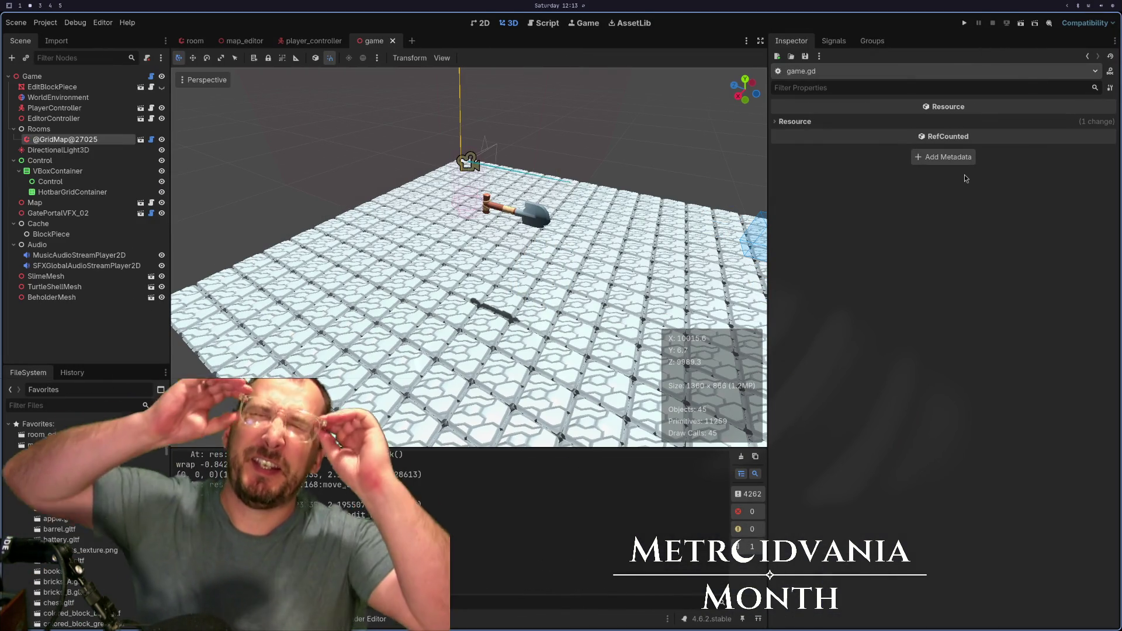
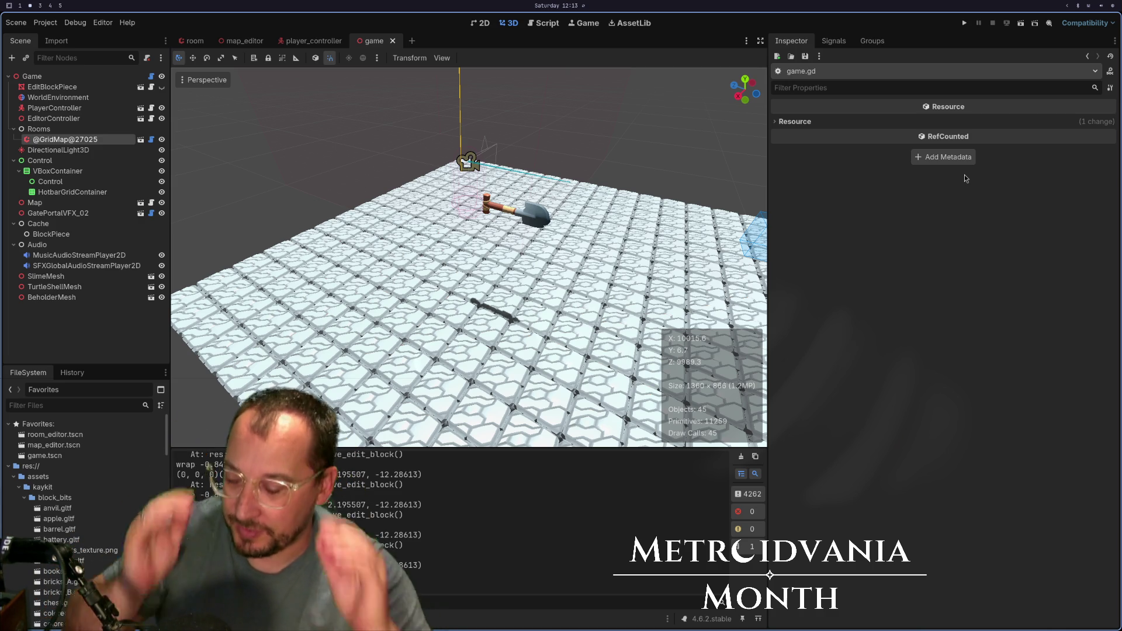
- Go to workspace 3 with the Metroid screenshot and launch Obsidian beside it via 'obsi'
key("super+3")
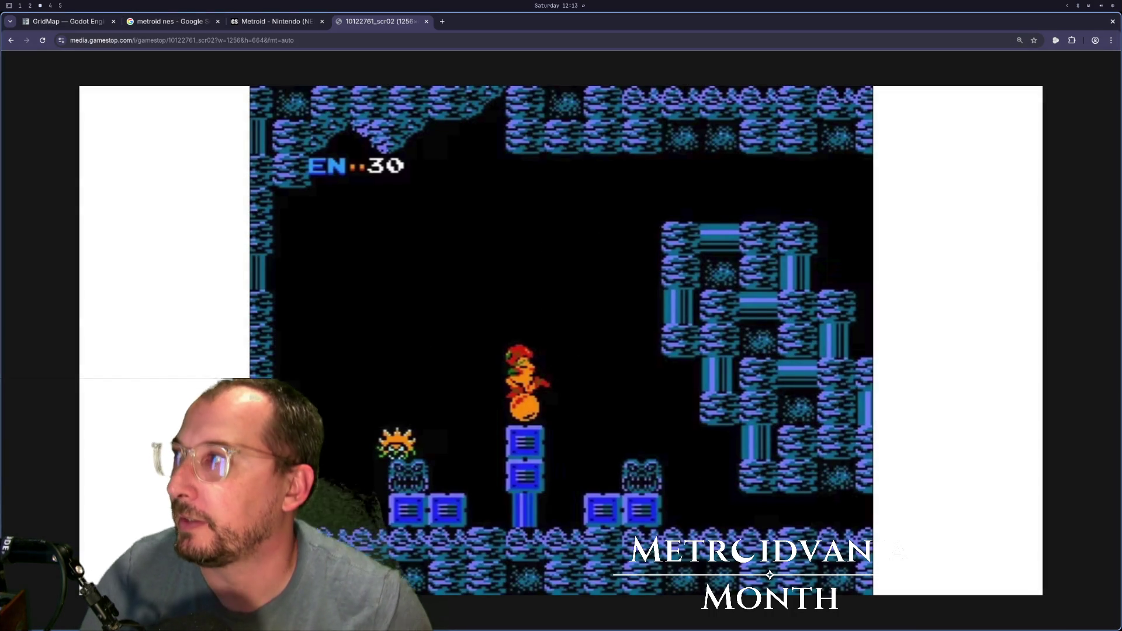
key("super+space")
type("obsi")
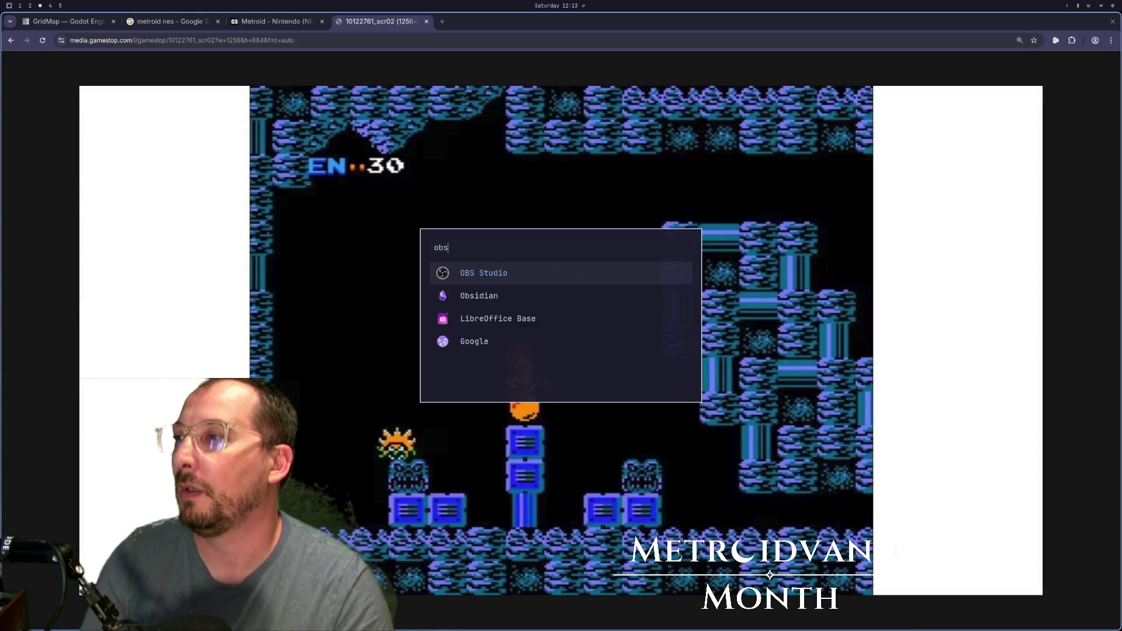
key("Return")
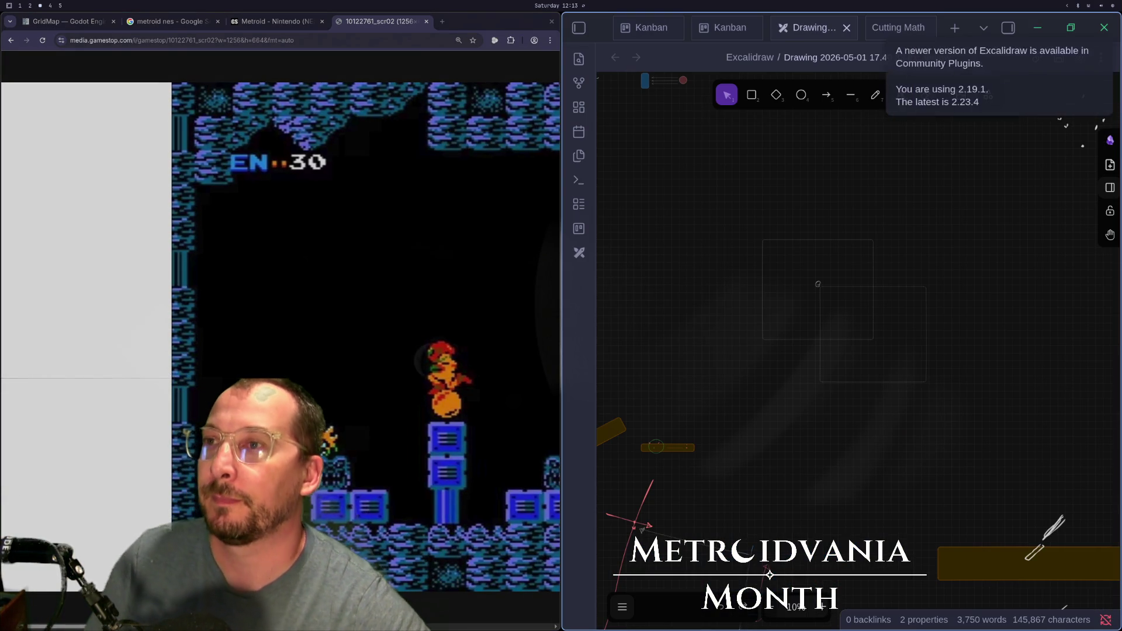
- Make Obsidian full-screen and draw a rectangle with a solid outline on the empty canvas
key("super+f")
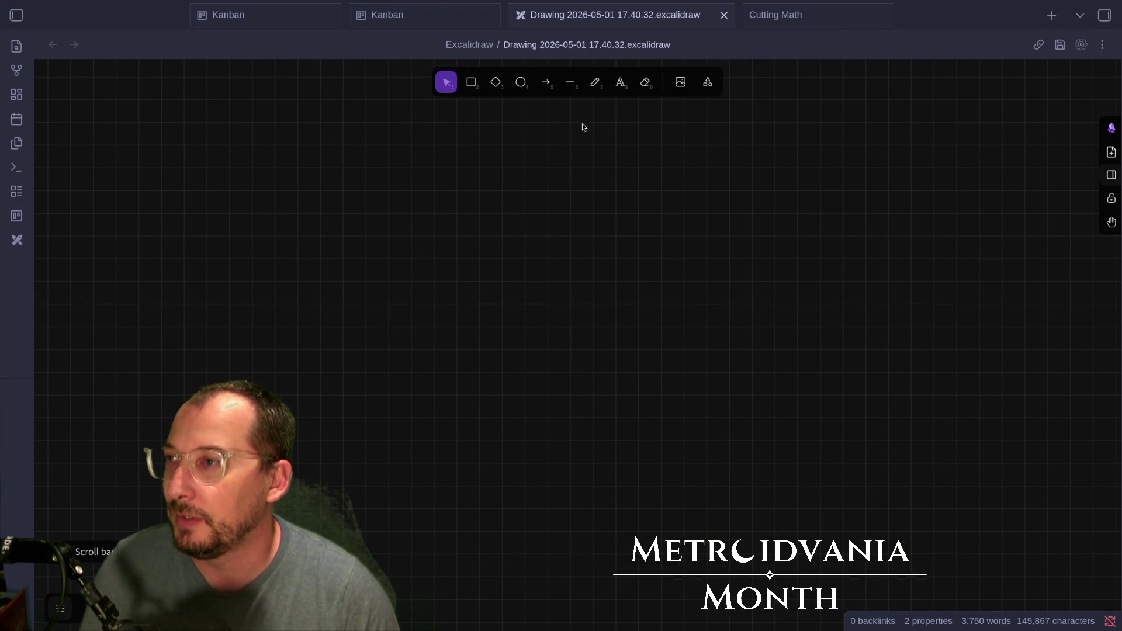
left_click(472, 83)
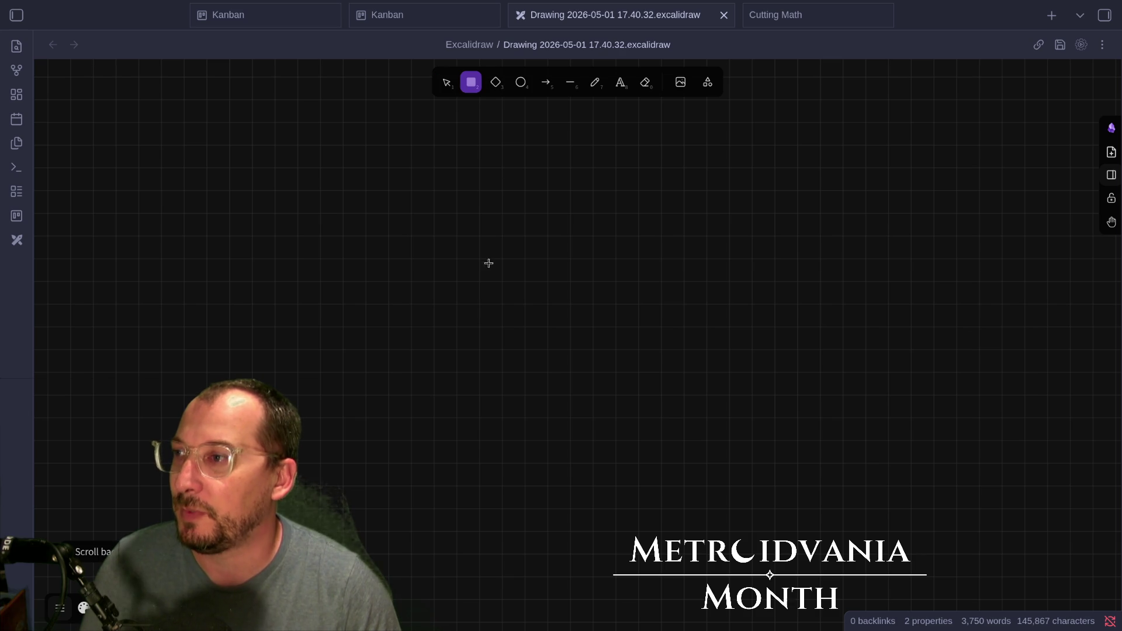
left_click_drag(480, 260, 665, 390)
left_click_drag(675, 433, 687, 479)
left_click(84, 608)
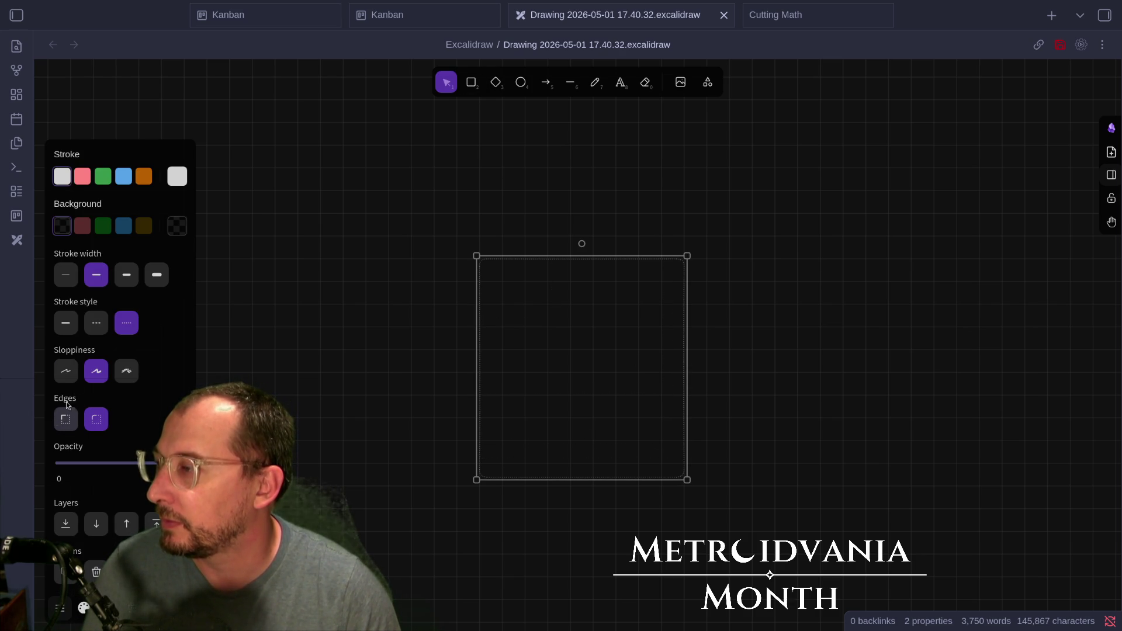
left_click(69, 326)
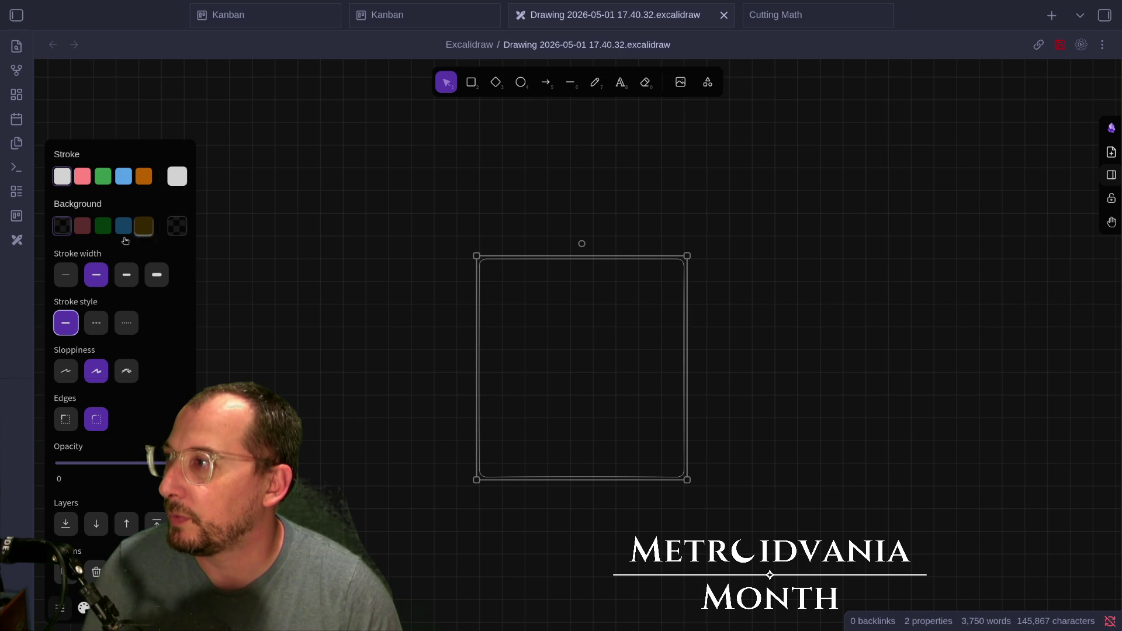
key("Escape")
- Shrink the rectangle into a small rounded-corner square
scroll(530, 346, "up", 2)
scroll(536, 371, "left", 4)
scroll(646, 440, "up", 3)
scroll(647, 436, "up", 1)
left_click(856, 577)
mouse_move(864, 578)
left_mouse_down()
mouse_move(689, 401)
mouse_move(693, 388)
left_mouse_up()
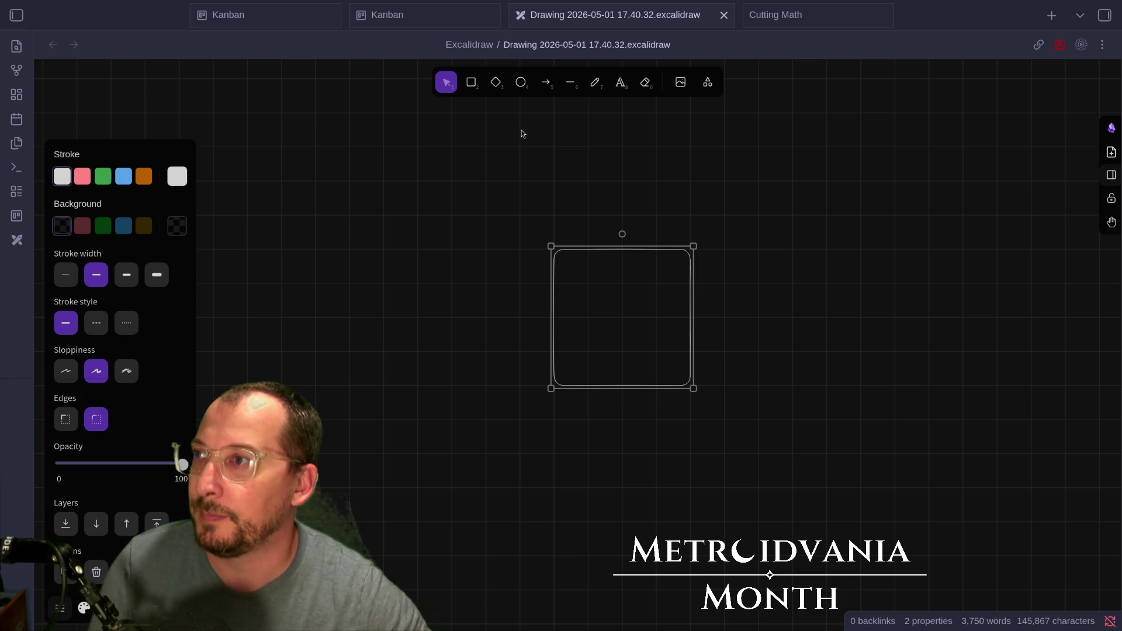
left_click(595, 83)
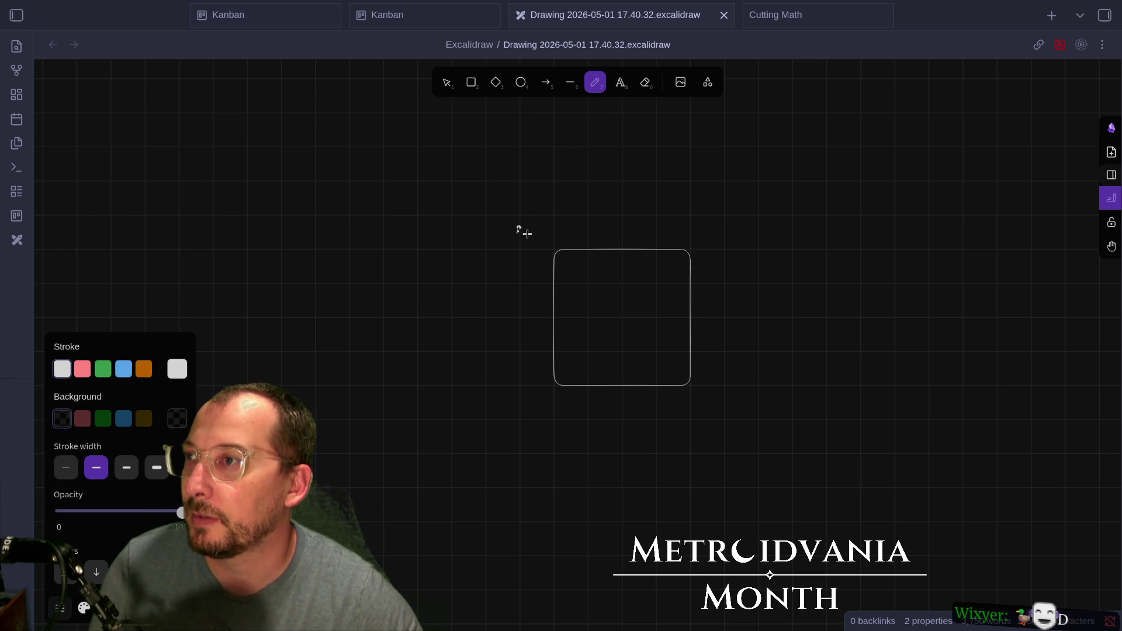
mouse_move(529, 224)
left_mouse_down()
mouse_move(522, 234)
mouse_move(531, 215)
mouse_move(489, 254)
mouse_move(500, 227)
left_mouse_up()
key("ctrl+z")
key("ctrl+z")
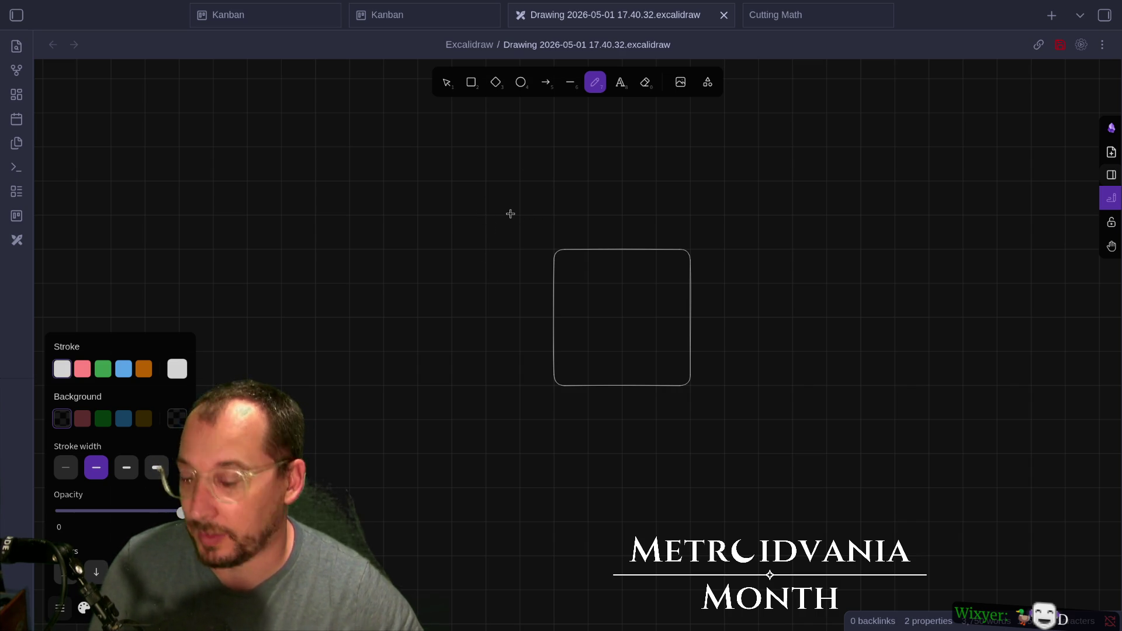
left_click_drag(383, 293, 413, 280)
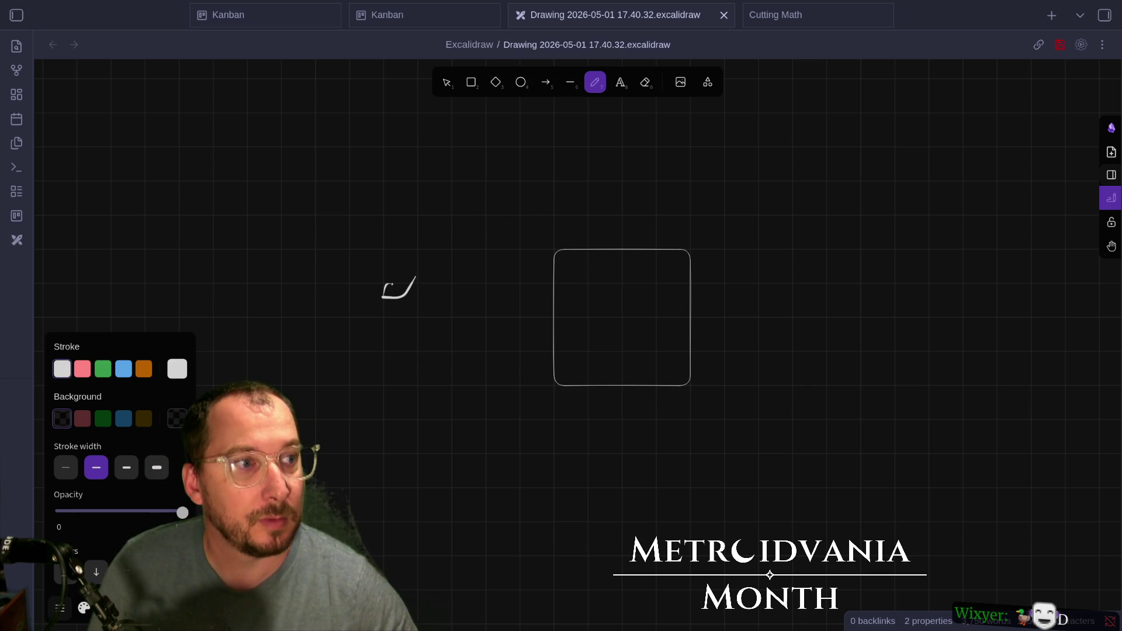
key("ctrl+z")
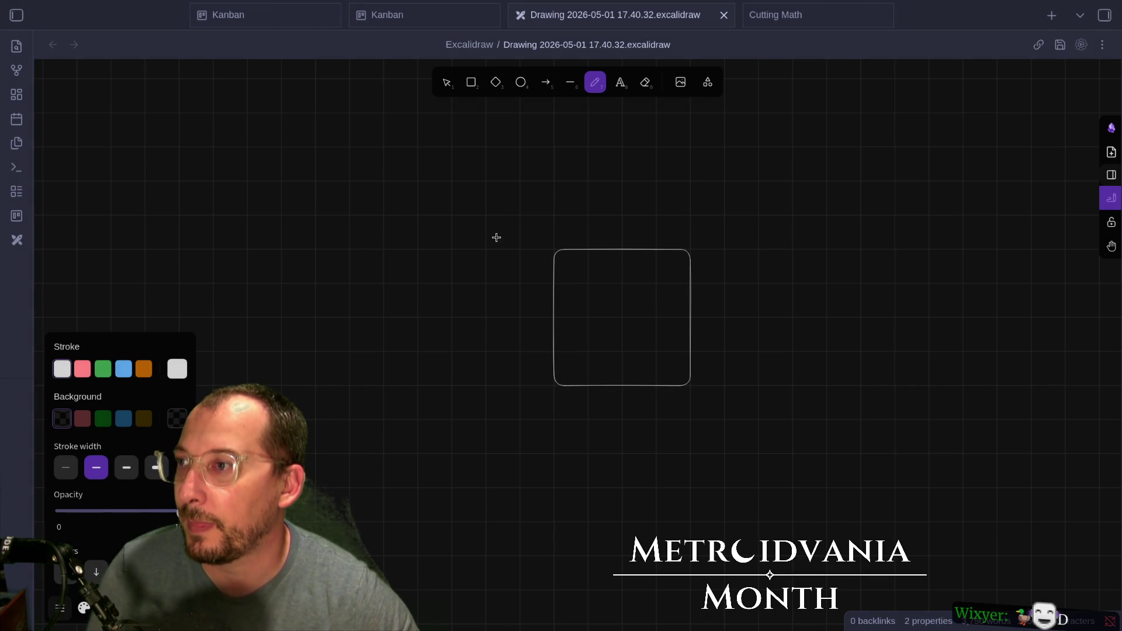
mouse_move(513, 218)
left_mouse_down()
mouse_move(531, 243)
mouse_move(512, 222)
left_mouse_up()
key("ctrl+z")
key("ctrl+z")
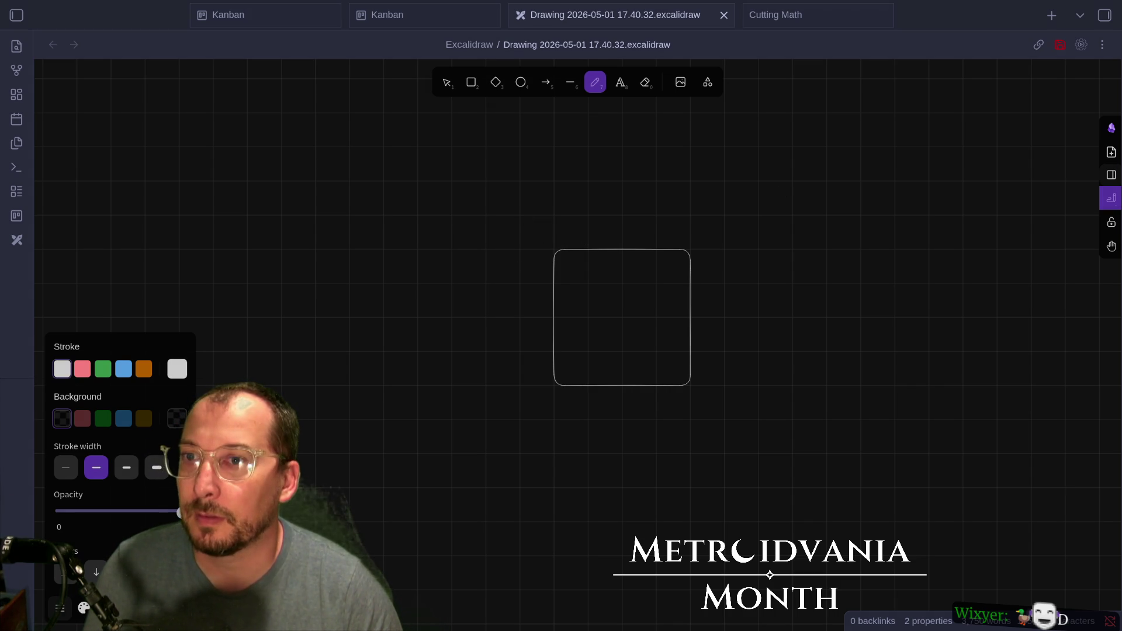
key("ctrl+z")
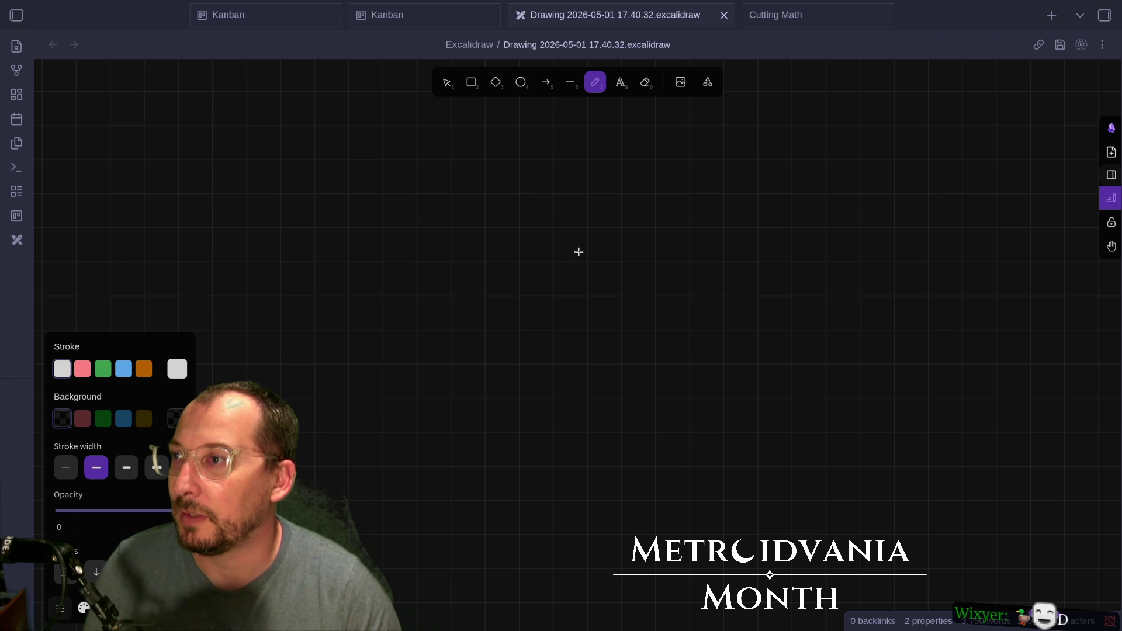
- Undo the test and looping pencil strokes, then bring up the app launcher over Chrome
scroll(467, 212, "down", 3)
scroll(467, 212, "up", 5)
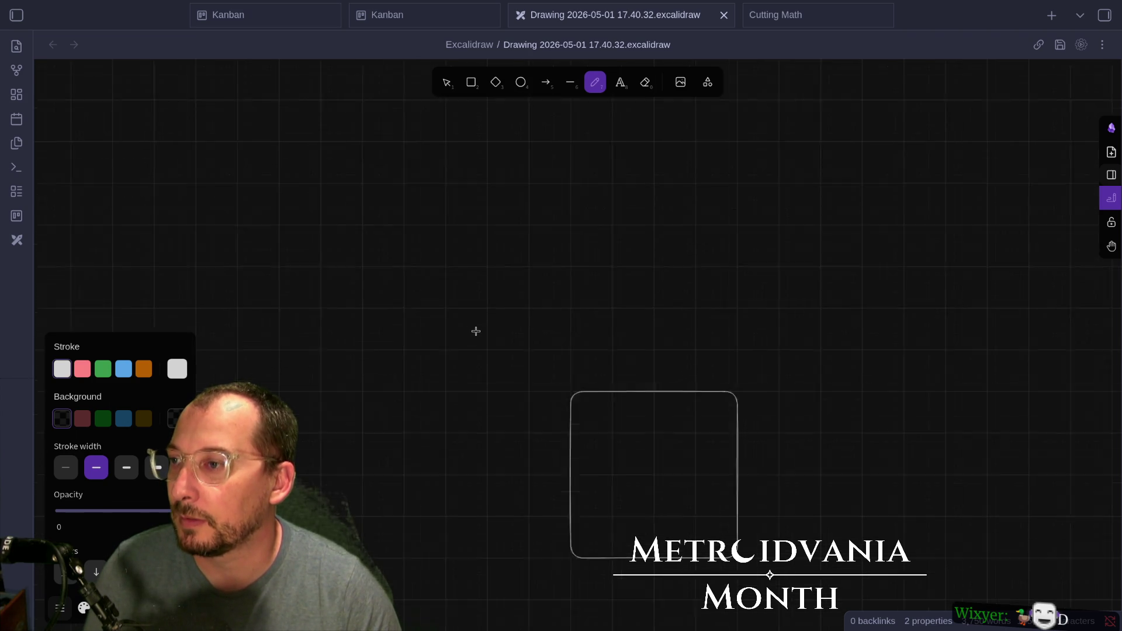
scroll(476, 331, "up", 3)
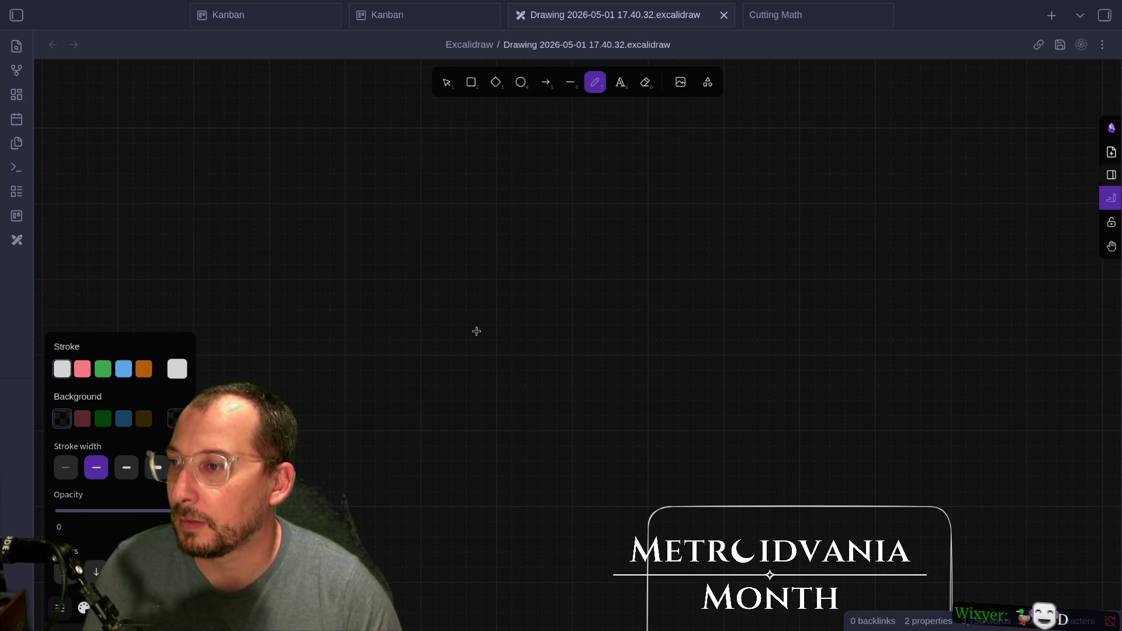
scroll(588, 516, "up", 2)
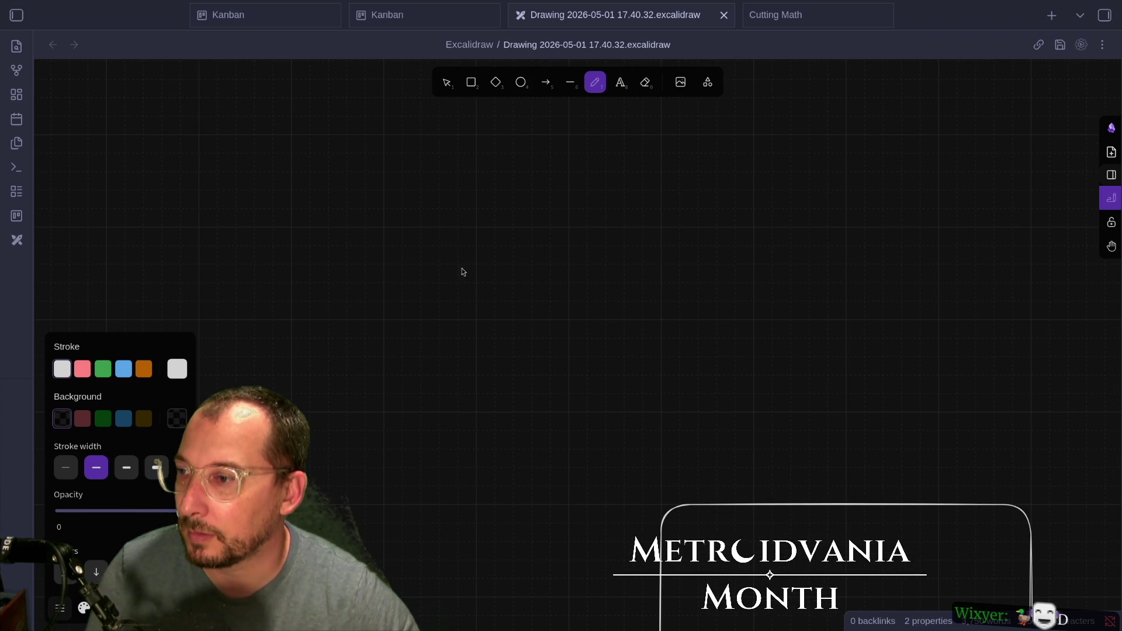
mouse_move(576, 430)
left_mouse_down()
mouse_move(575, 416)
mouse_move(562, 461)
mouse_move(564, 421)
left_mouse_up()
key("ctrl+z")
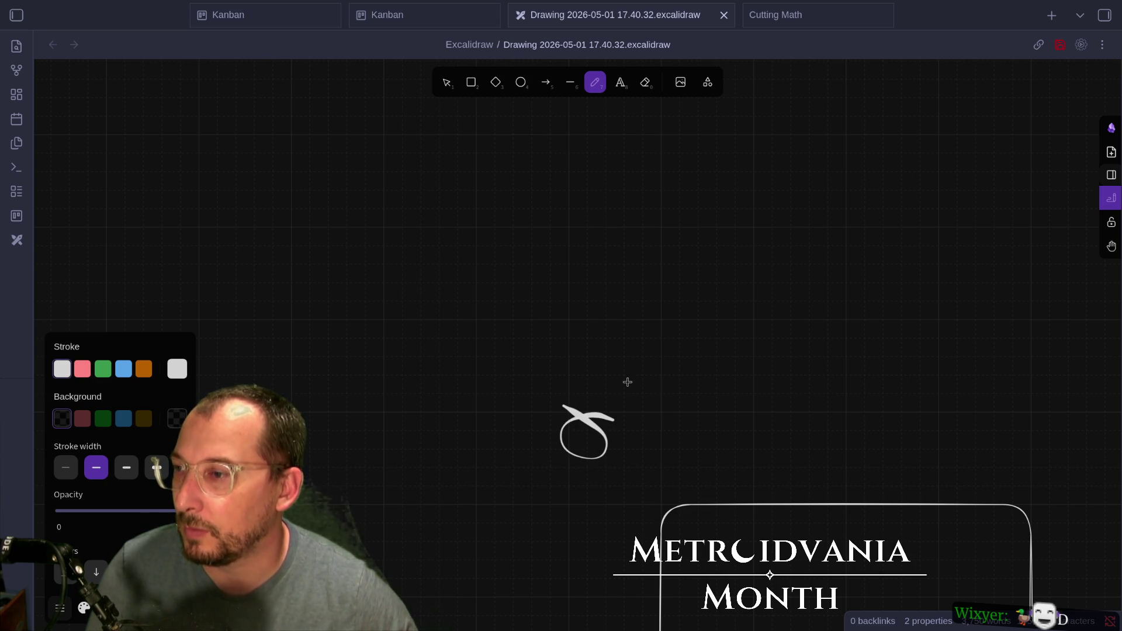
key("ctrl+z")
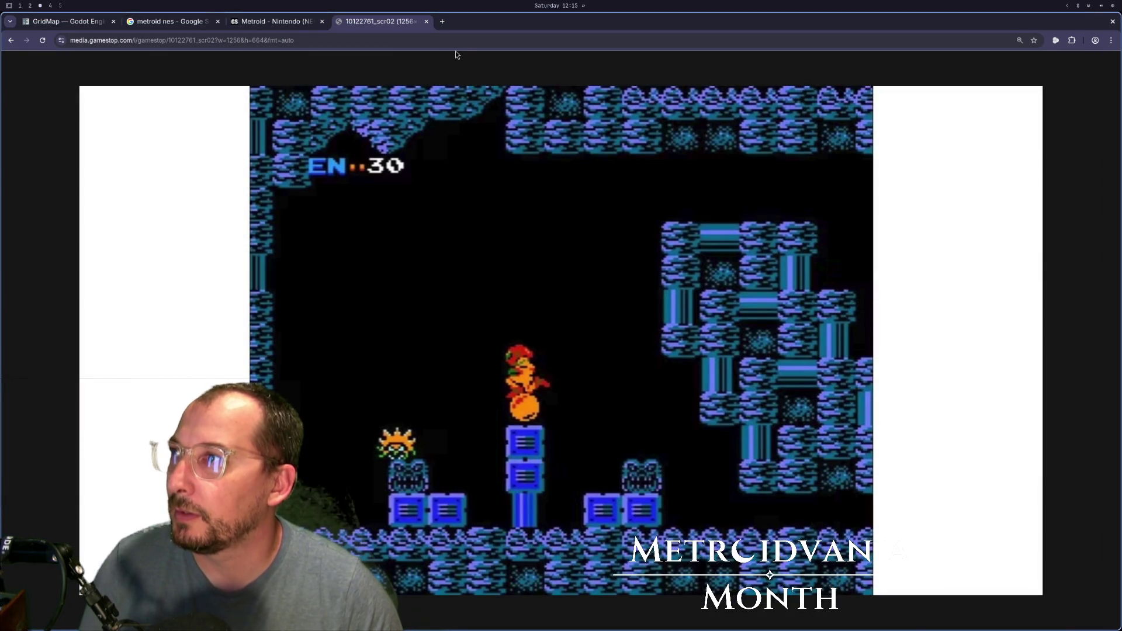
key("super+space")
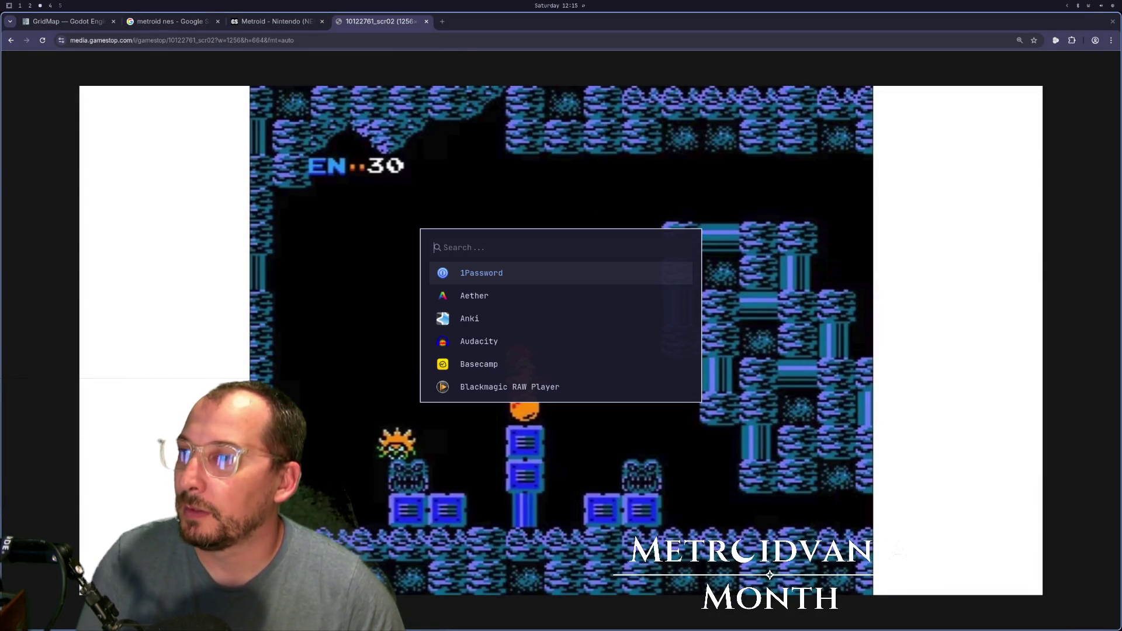
- Relaunch Obsidian from the launcher by filtering for 'obs'
type("obs")
key("Down")
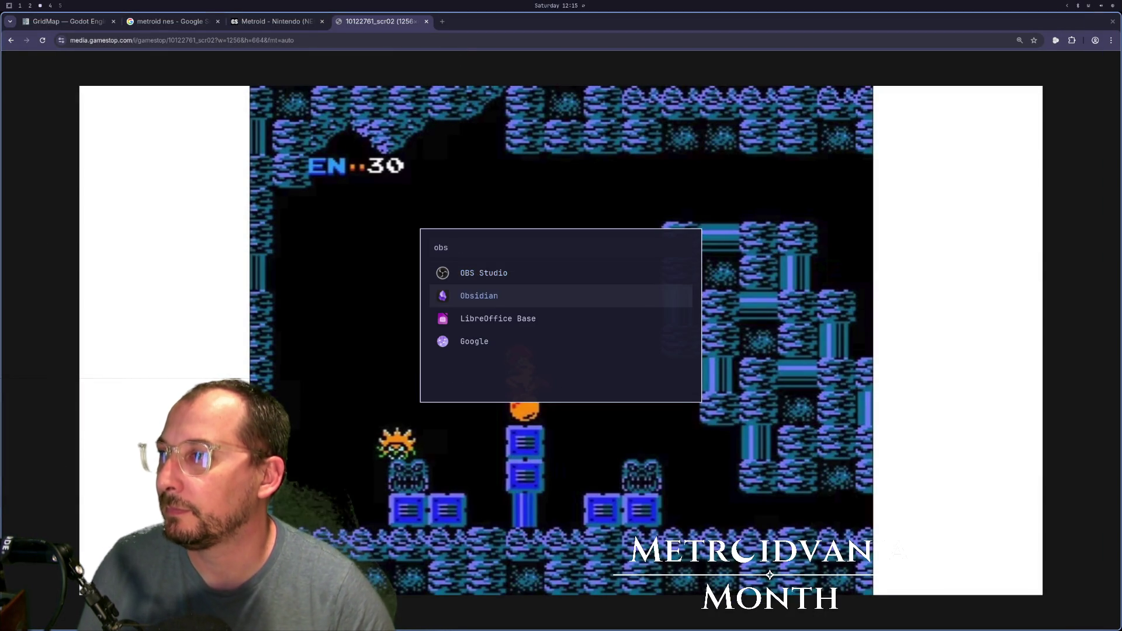
key("Return")
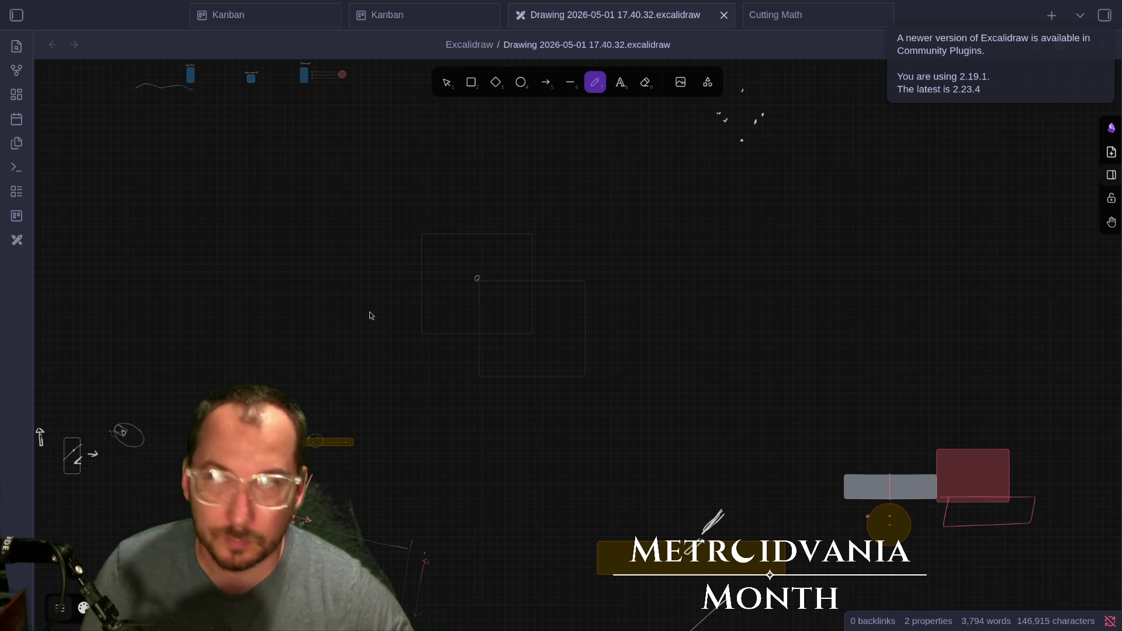
- Draw trial freehand loops on the drawing and undo them all
left_click_drag(377, 314, 401, 345)
key("ctrl+z")
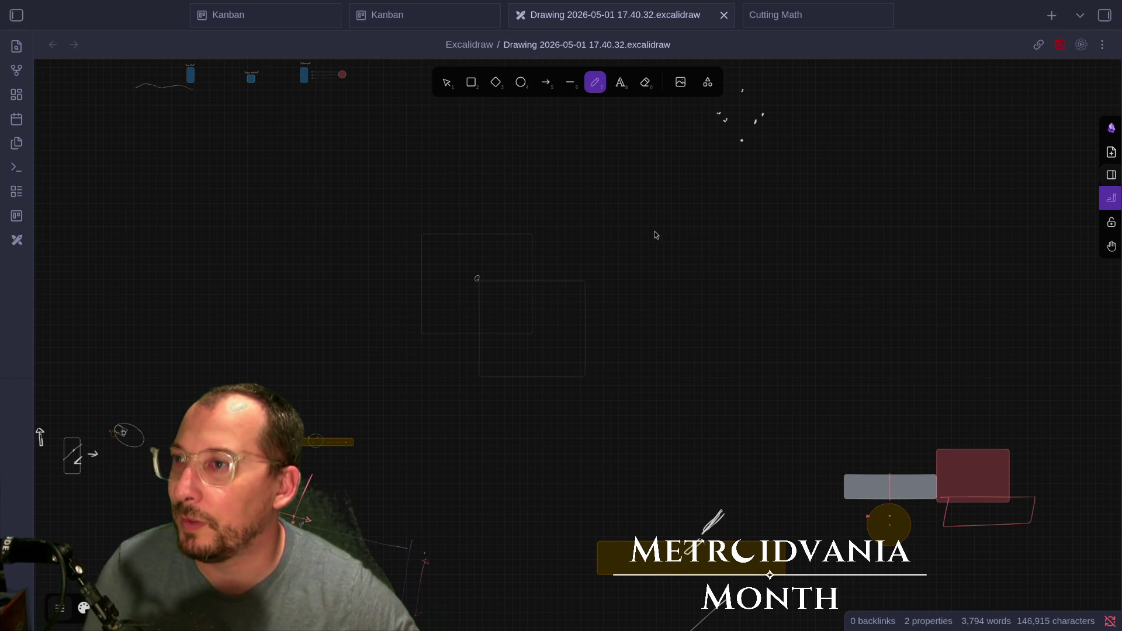
mouse_move(657, 228)
left_mouse_down()
mouse_move(678, 257)
mouse_move(696, 232)
mouse_move(598, 323)
mouse_move(704, 353)
left_mouse_up()
mouse_move(762, 253)
left_mouse_down()
mouse_move(607, 222)
mouse_move(583, 327)
mouse_move(641, 364)
left_mouse_up()
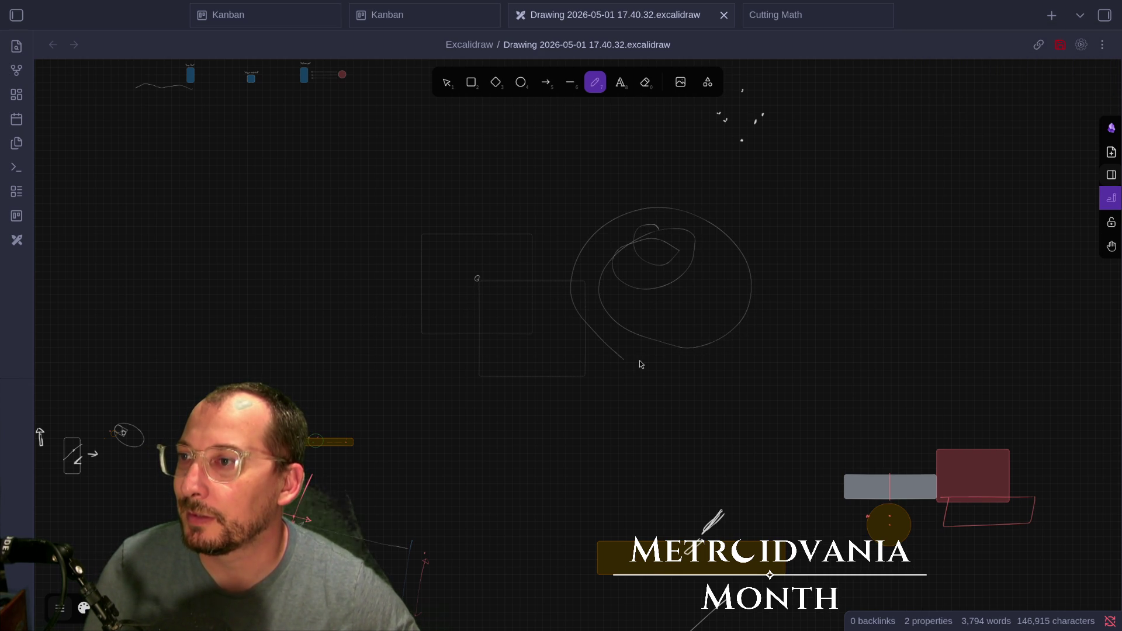
key("ctrl+z")
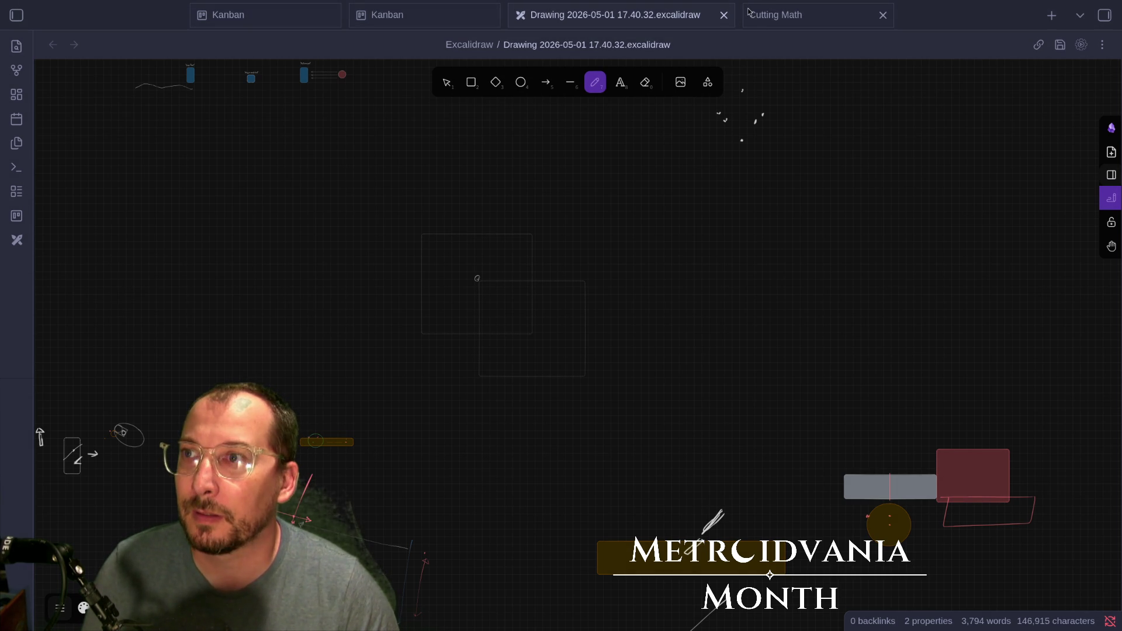
- Close the Cutting Math note and both Kanban board tabs
left_click(883, 15)
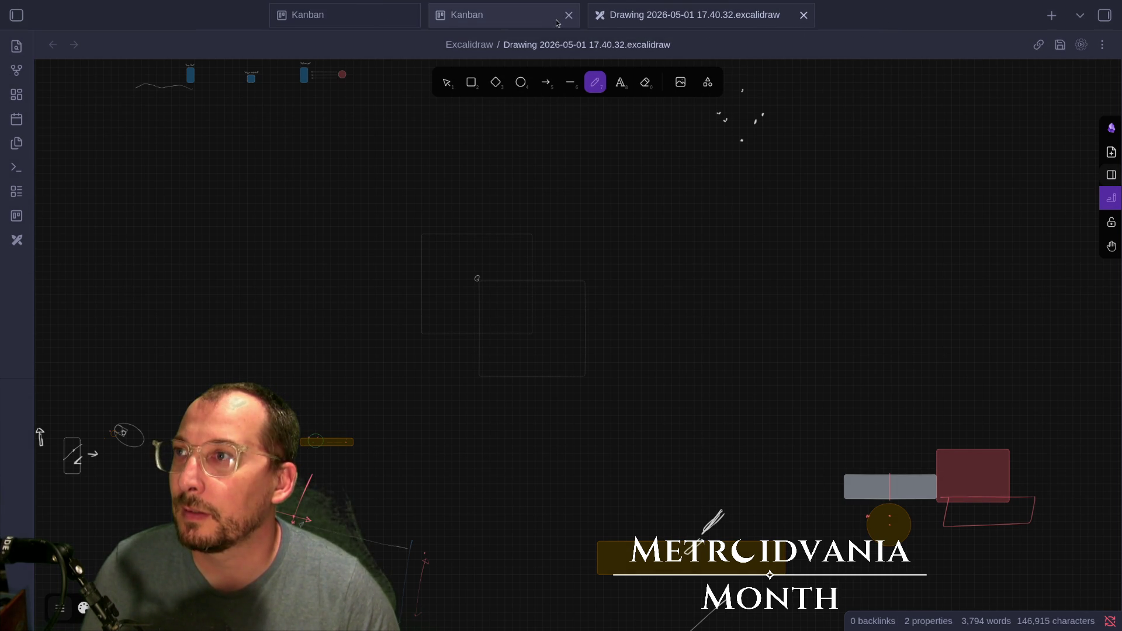
left_click(569, 14)
left_click(485, 15)
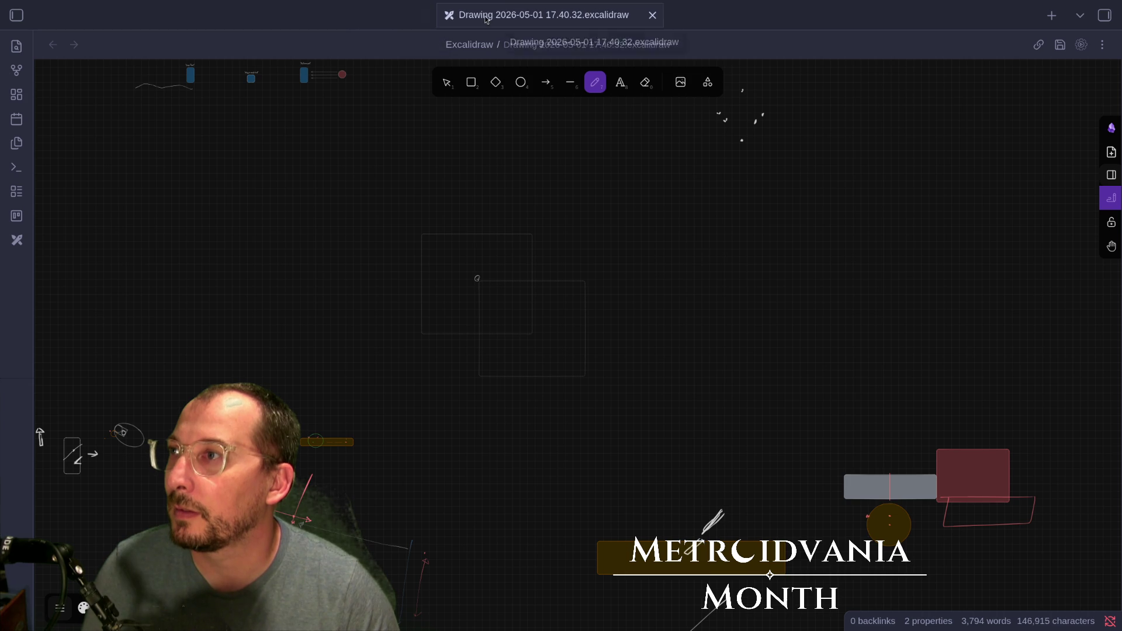
- Close the Metroid screenshot tab and create a new full-screen Excalidraw drawing
key("super+f")
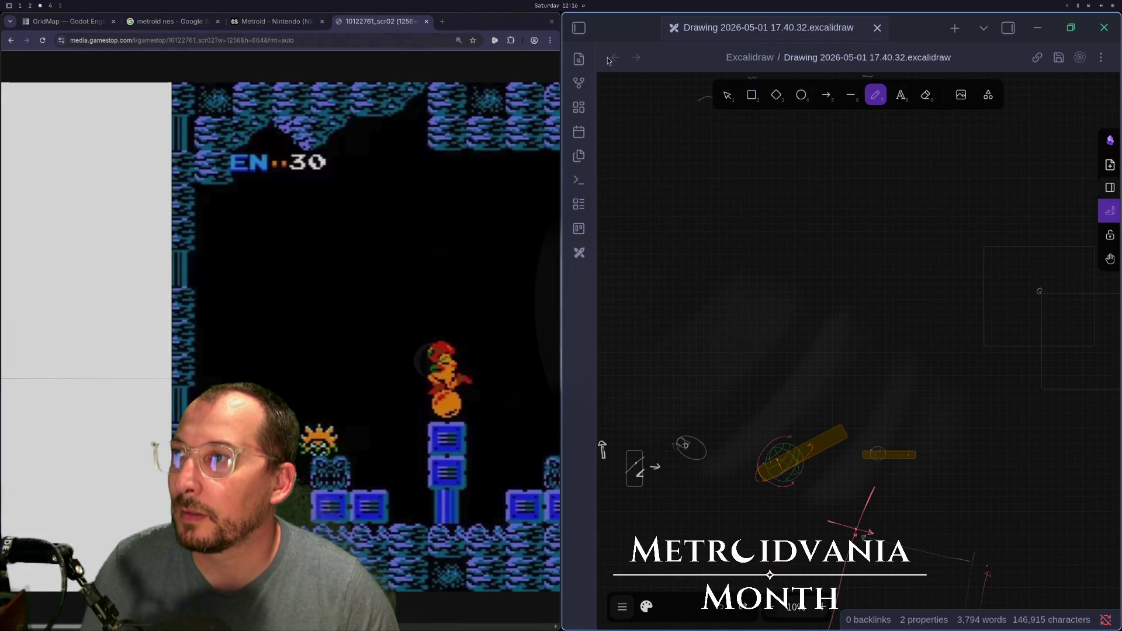
left_click(427, 21)
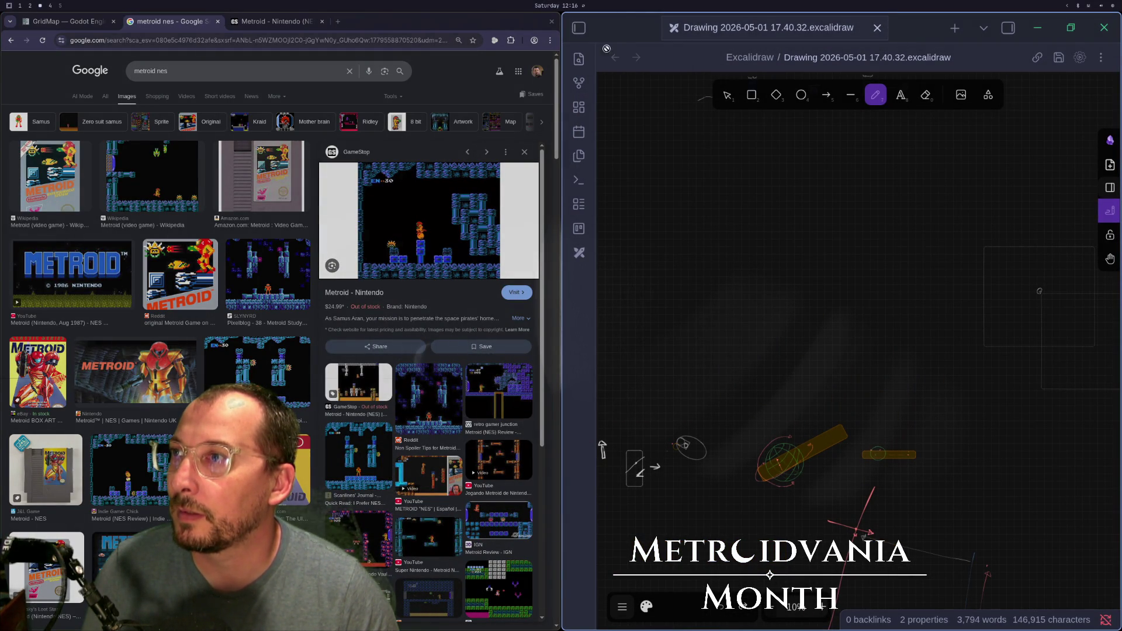
key("super+f")
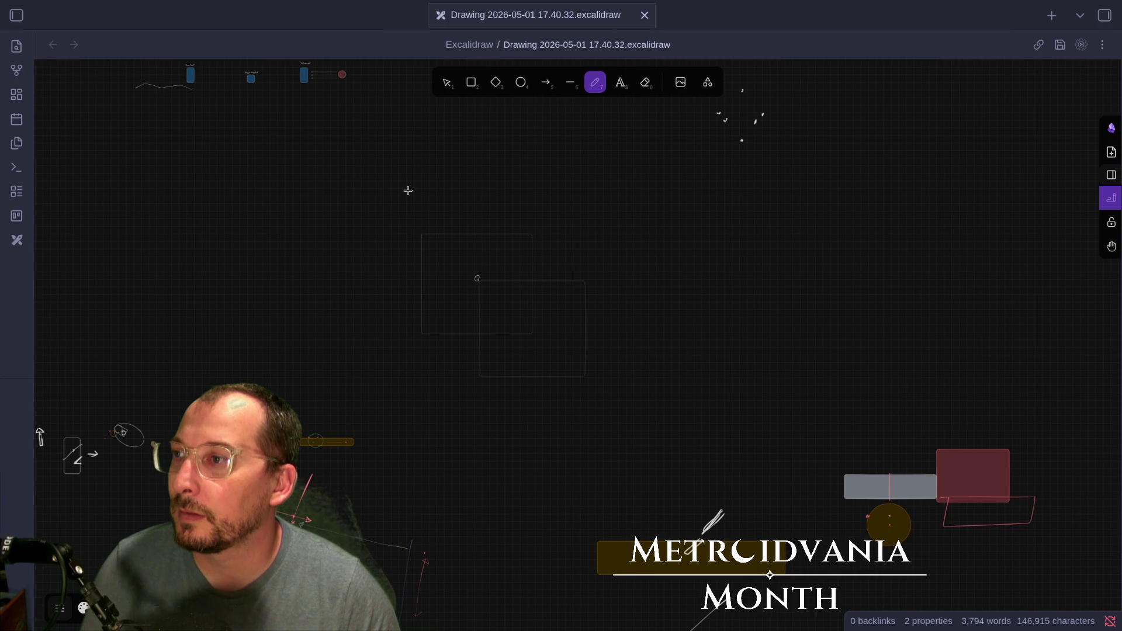
left_click(17, 241)
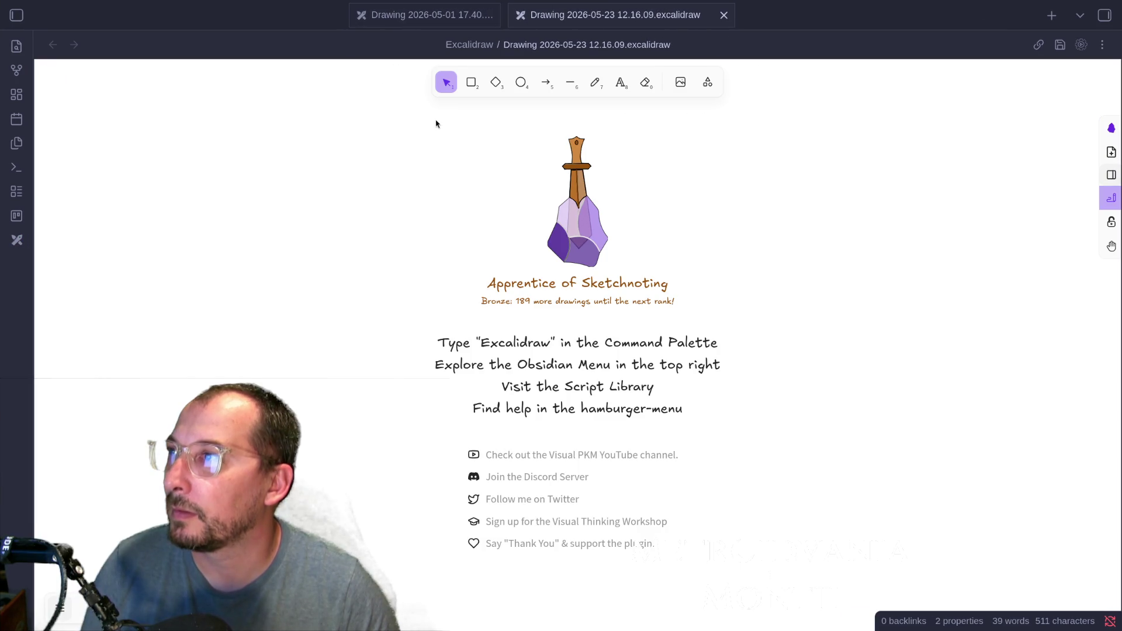
- Close the old drawing and give the new canvas dark mode with the grid on
left_click(488, 15)
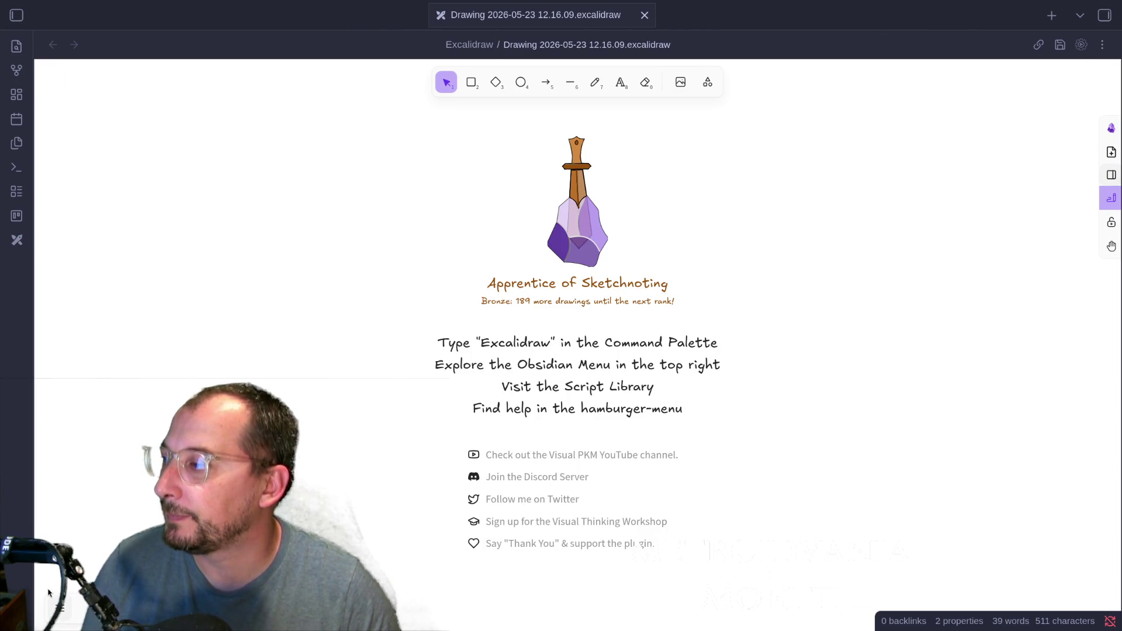
left_click(59, 608)
left_click(117, 358)
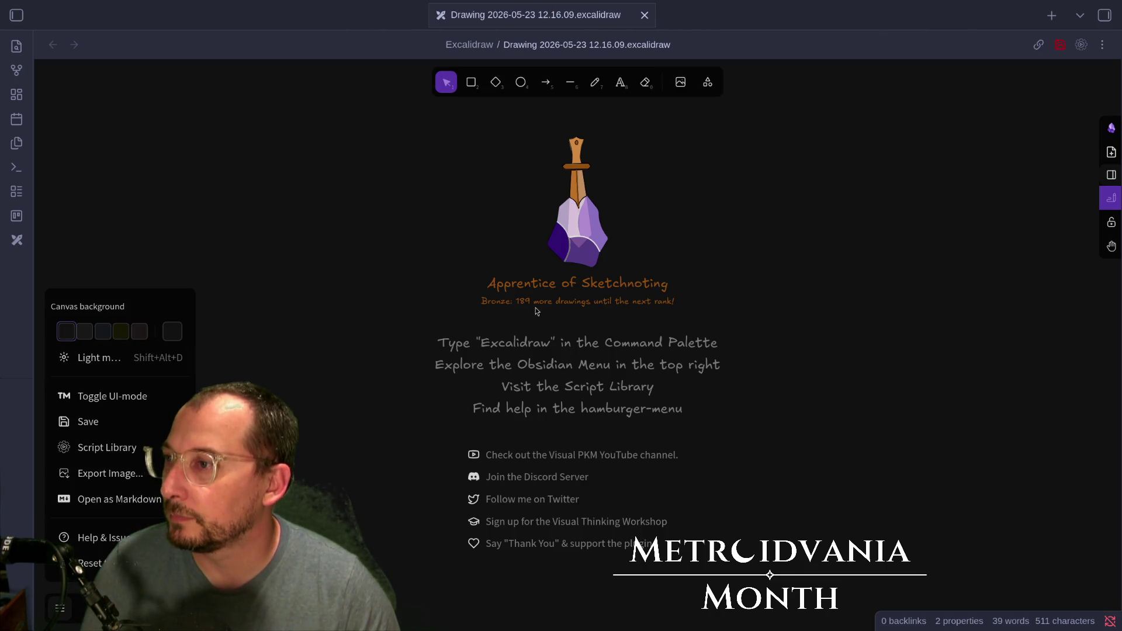
right_click(323, 335)
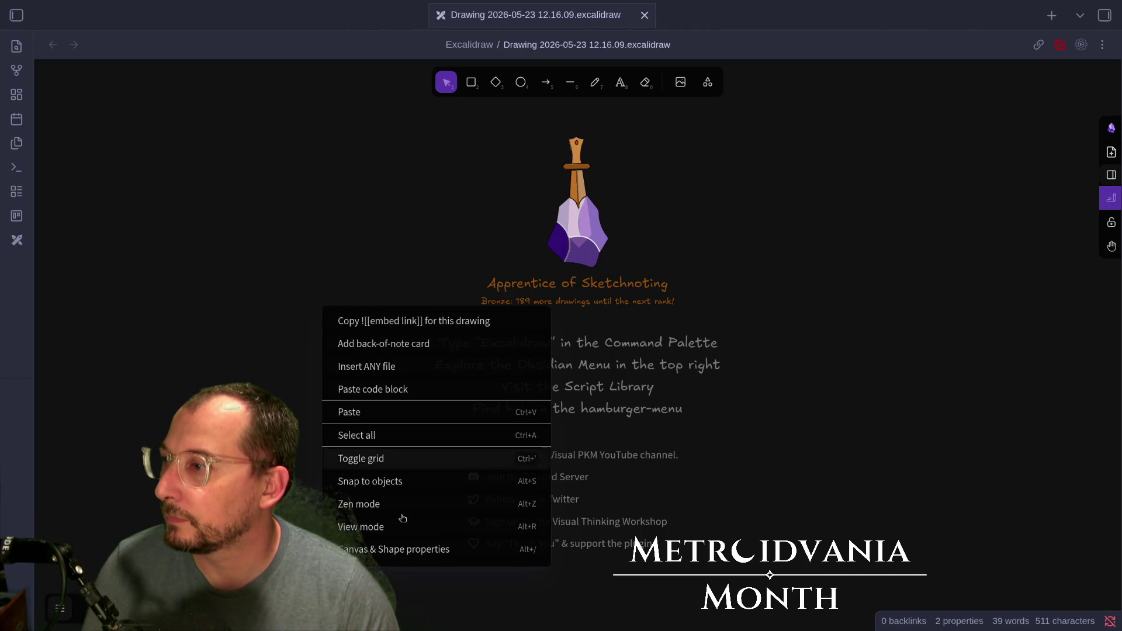
left_click(428, 459)
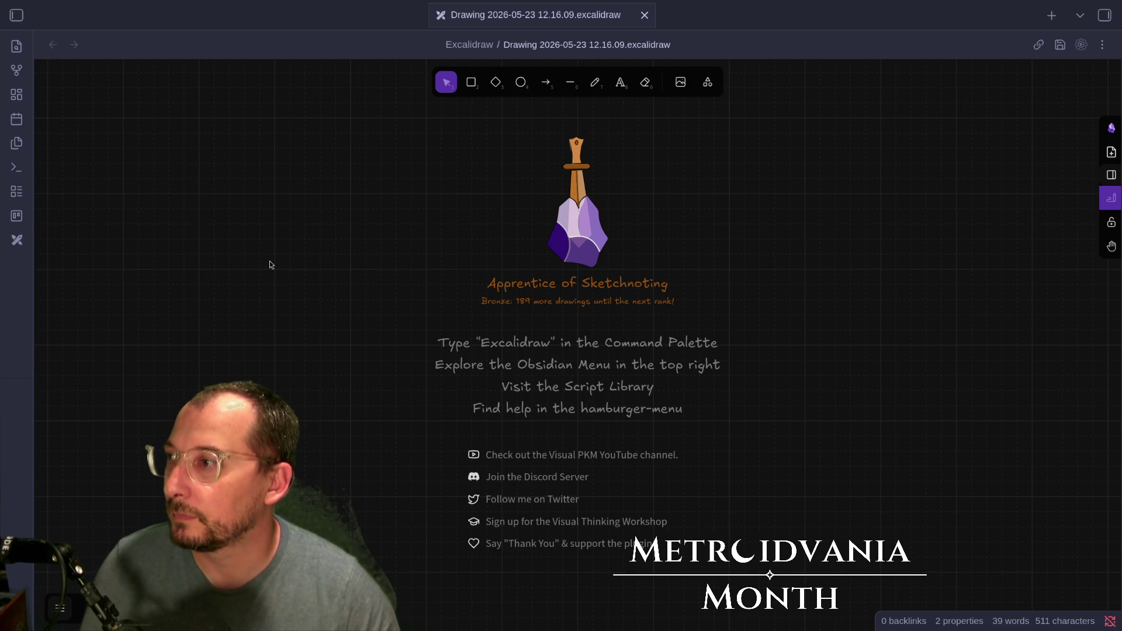
- Sketch a freehand pencil loop with a short tail near the top of the canvas
left_click(595, 82)
mouse_move(317, 246)
left_mouse_down()
mouse_move(397, 197)
mouse_move(341, 225)
left_mouse_up()
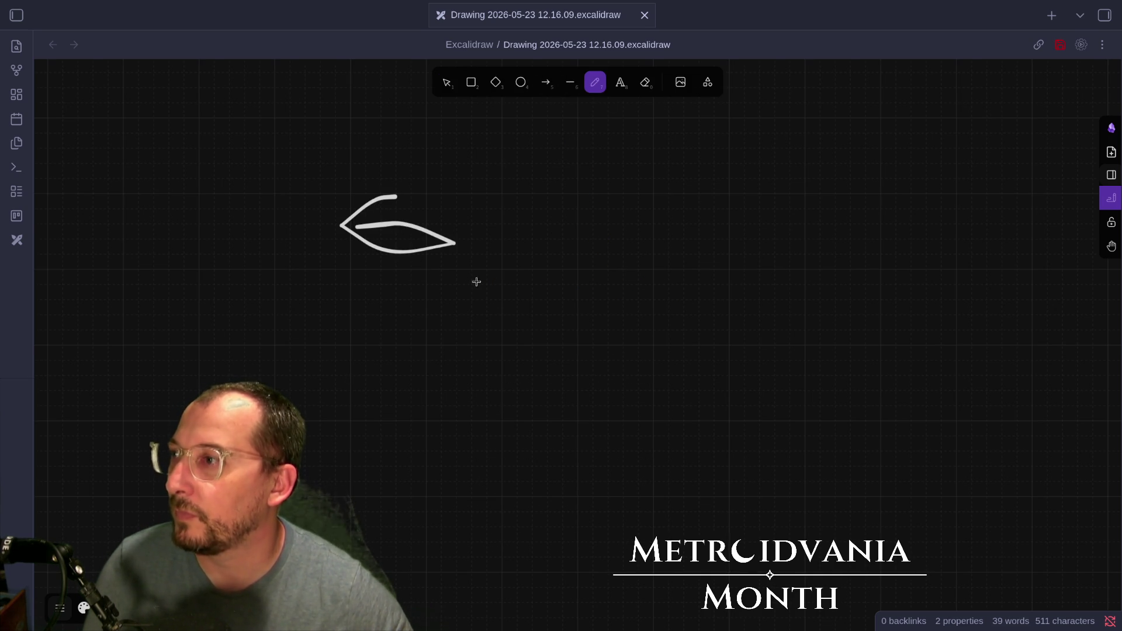
key("ctrl+z")
key("ctrl+z")
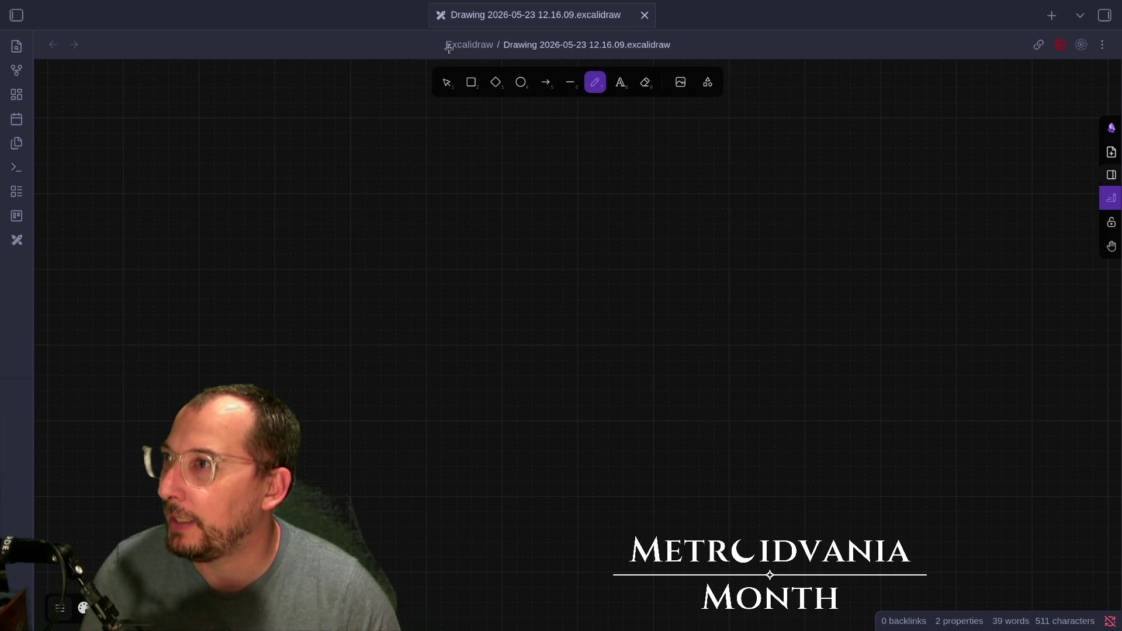
left_click(446, 82)
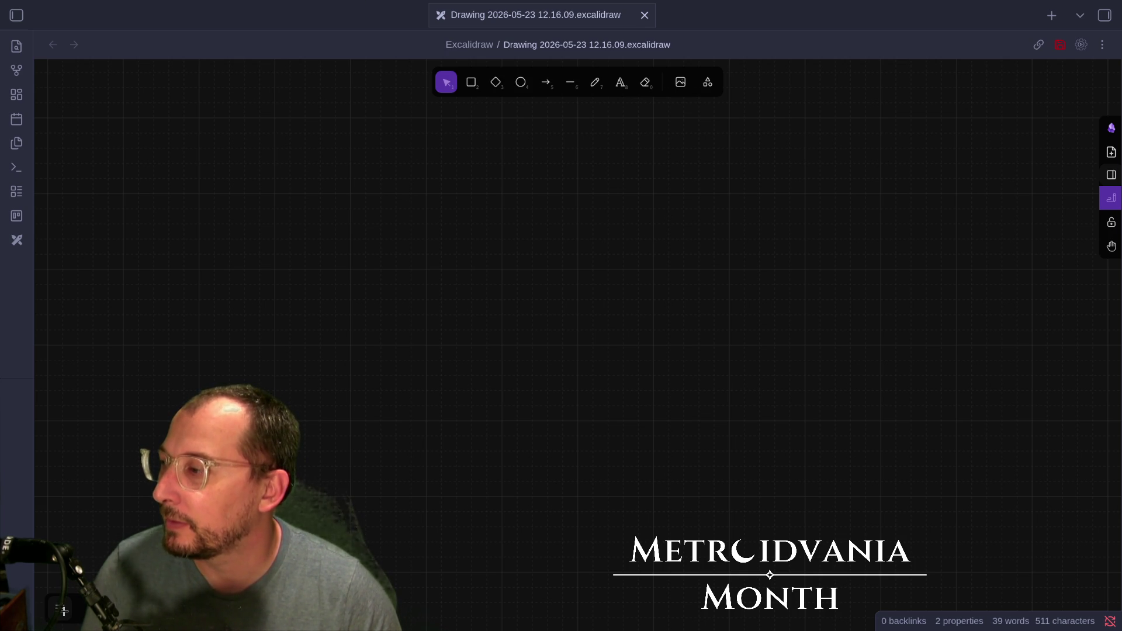
mouse_move(327, 251)
left_mouse_down()
mouse_move(342, 266)
mouse_move(430, 275)
left_mouse_up()
key("7")
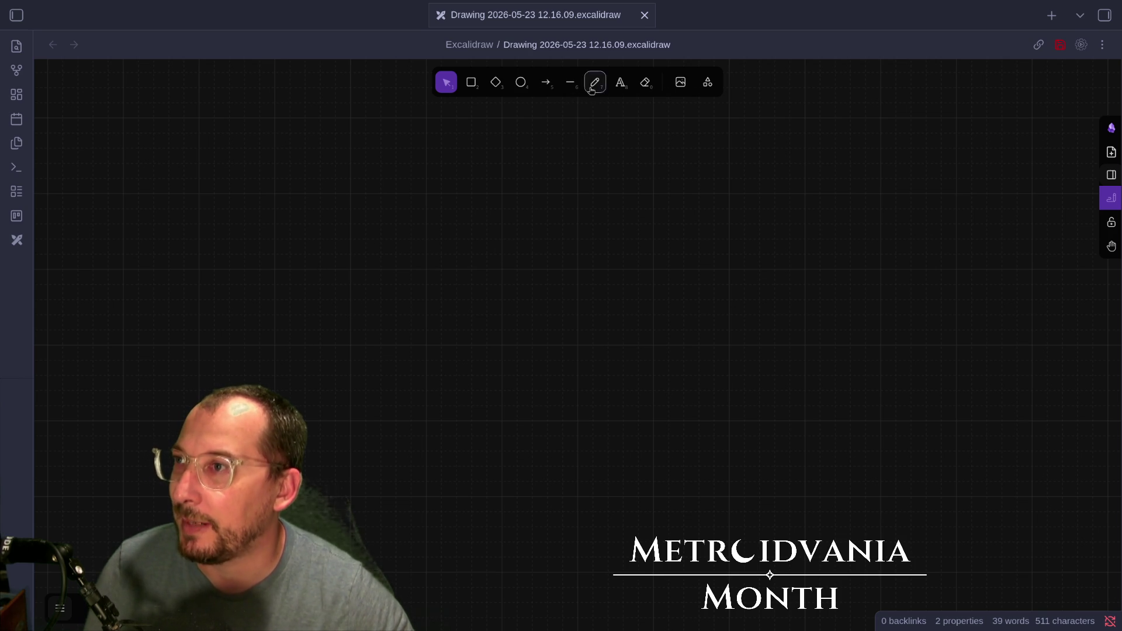
mouse_move(435, 218)
left_mouse_down()
mouse_move(524, 274)
mouse_move(391, 239)
left_mouse_up()
left_click_drag(361, 276, 363, 271)
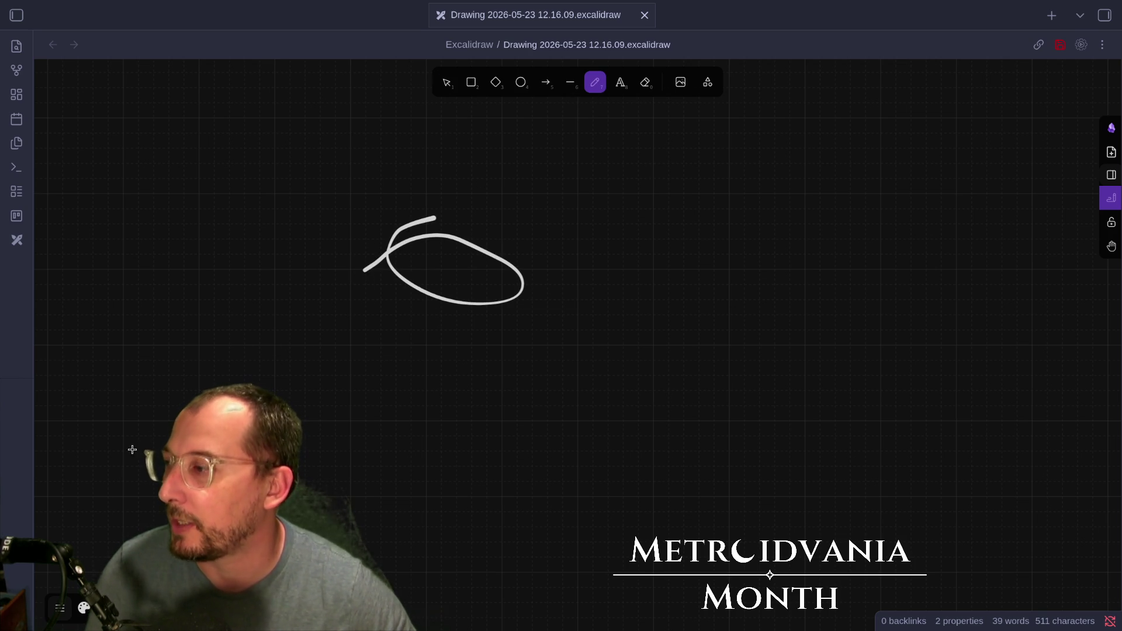
left_click(60, 608)
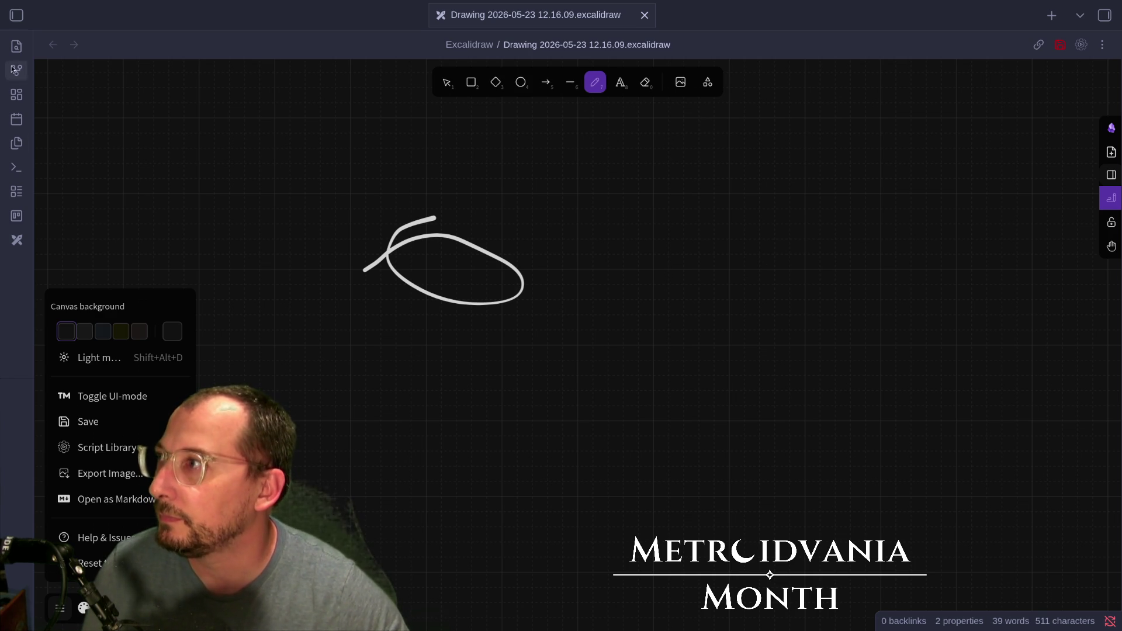
- Show the file list and update the Excalidraw plugin to 2.23.4 from Community plugins
left_click(16, 15)
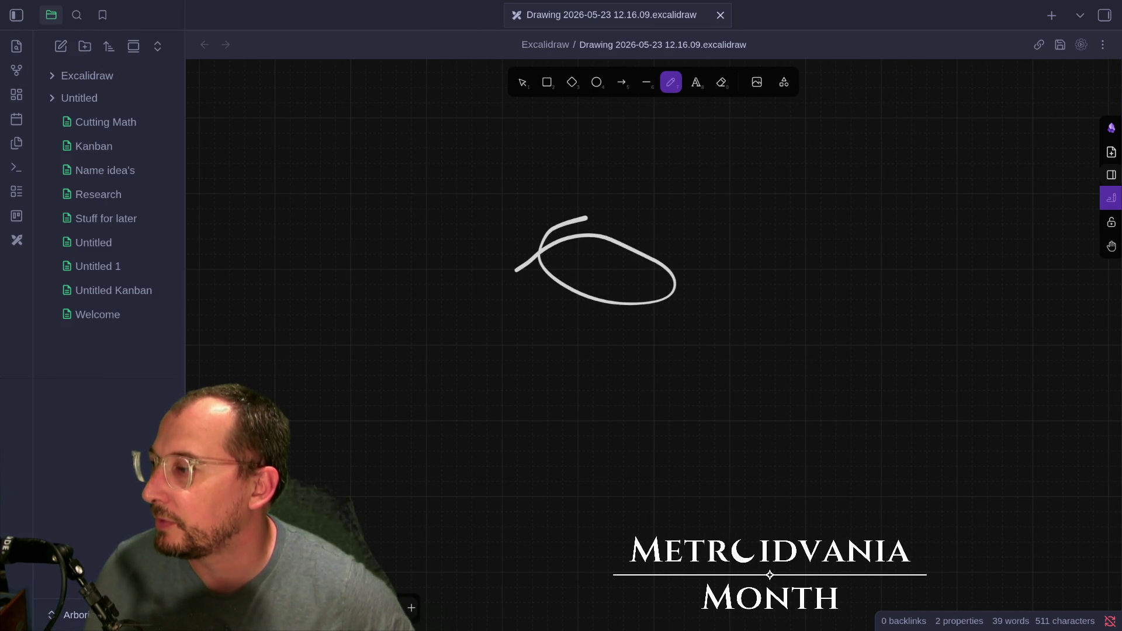
key("ctrl+comma")
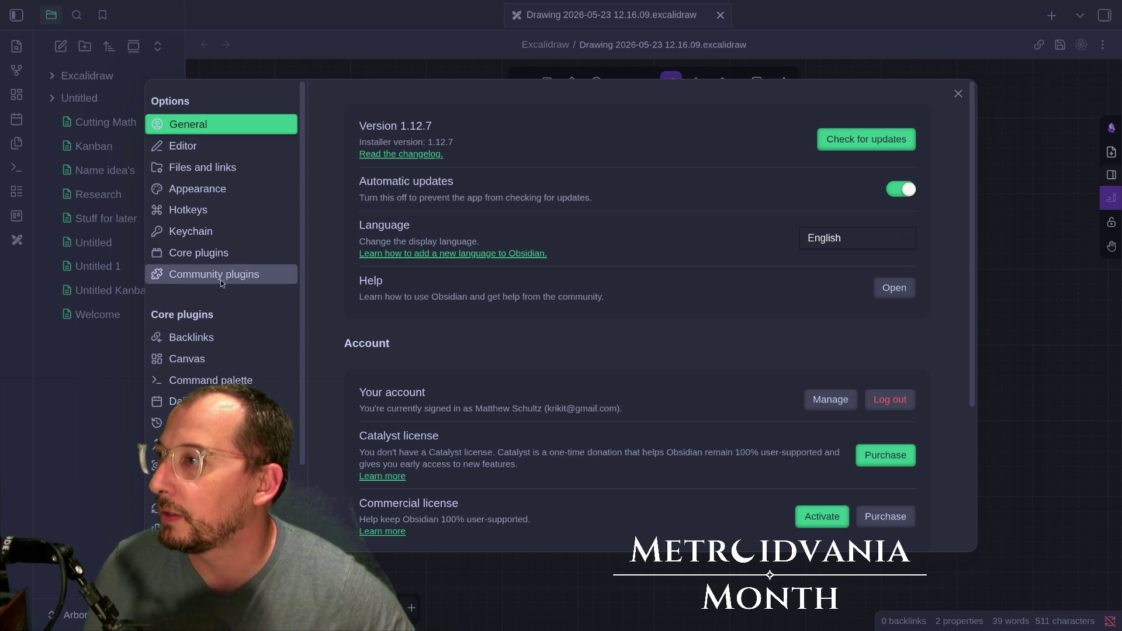
left_click(219, 275)
left_click(875, 225)
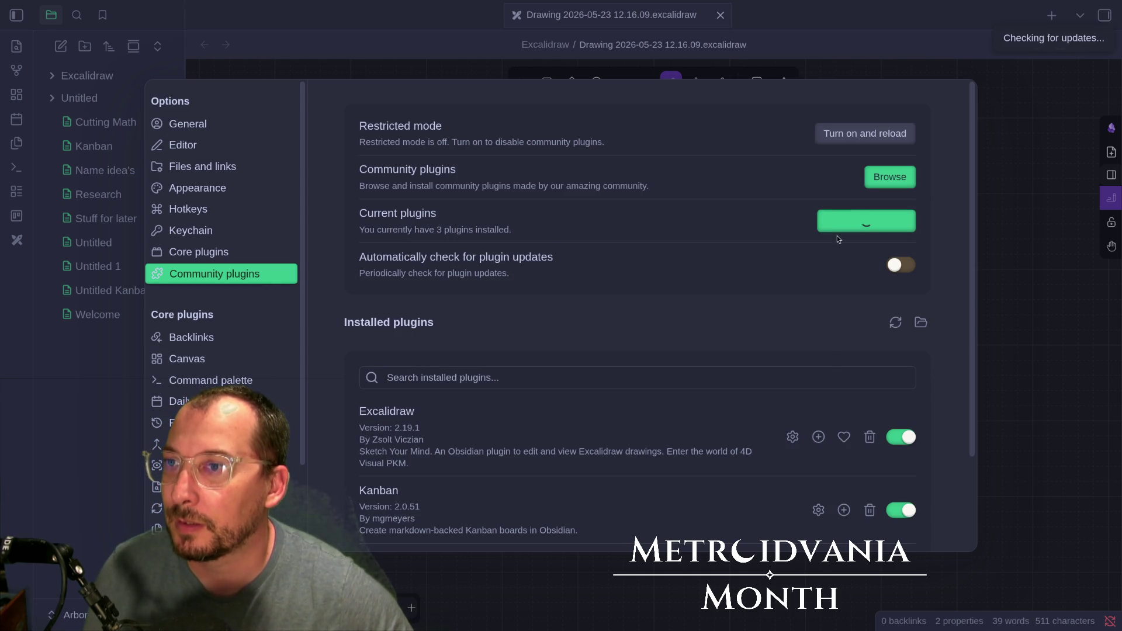
left_click(878, 223)
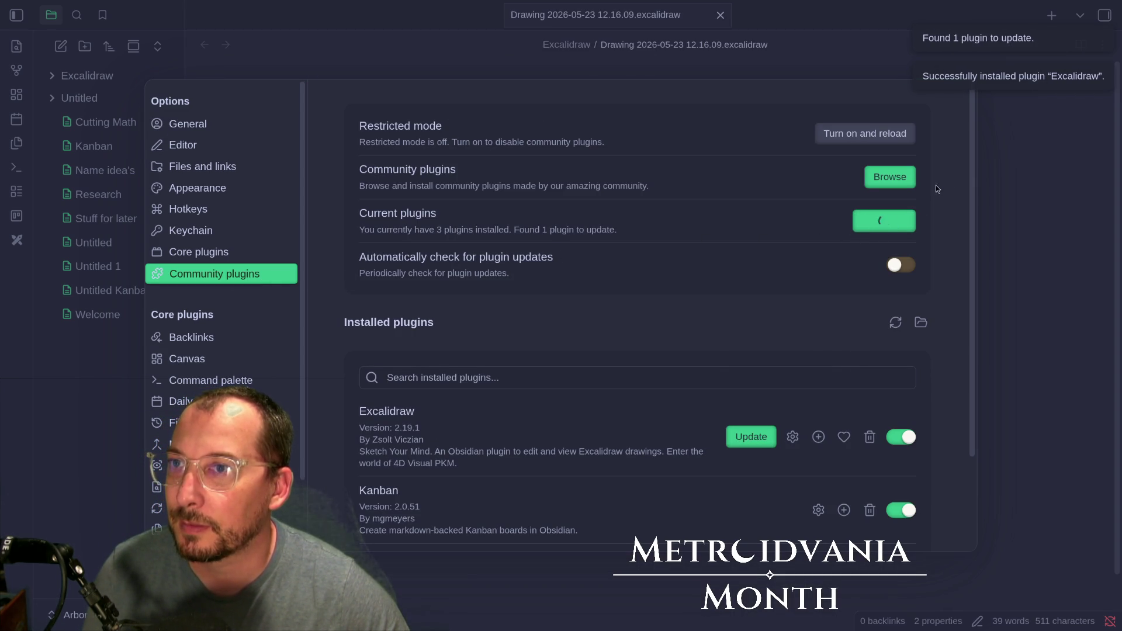
key("Escape")
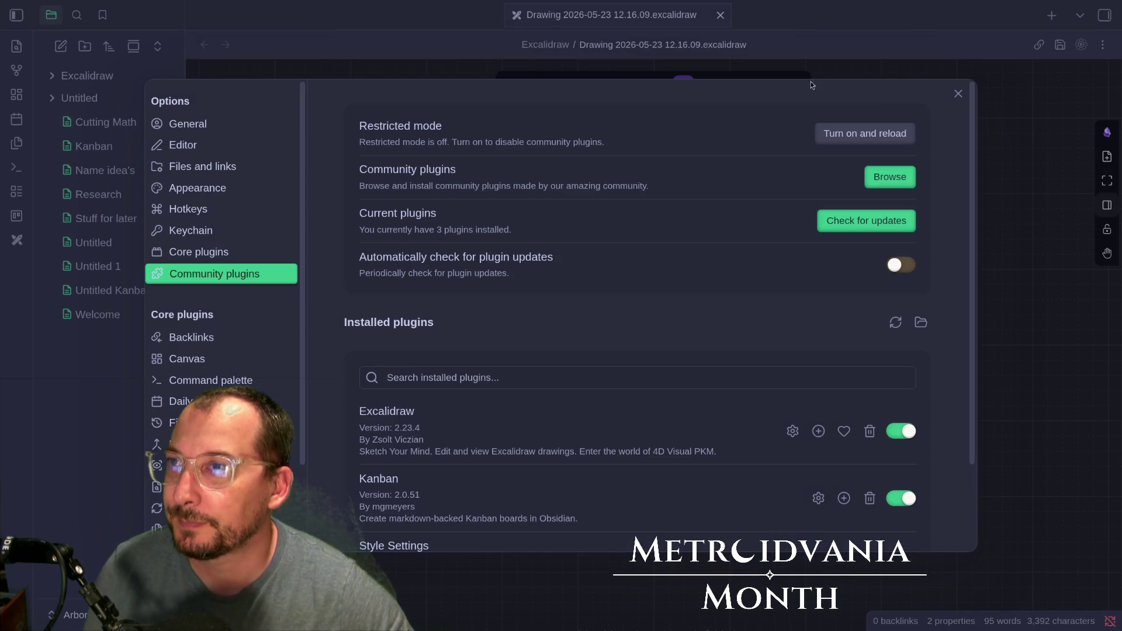
key("Escape")
- Draw a freehand circle and an ellipse, then undo the extra ellipse
mouse_move(414, 334)
left_mouse_down()
mouse_move(445, 336)
mouse_move(435, 334)
left_mouse_up()
mouse_move(722, 364)
left_mouse_down()
mouse_move(769, 371)
mouse_move(726, 345)
left_mouse_up()
key("ctrl+z")
key("ctrl+z")
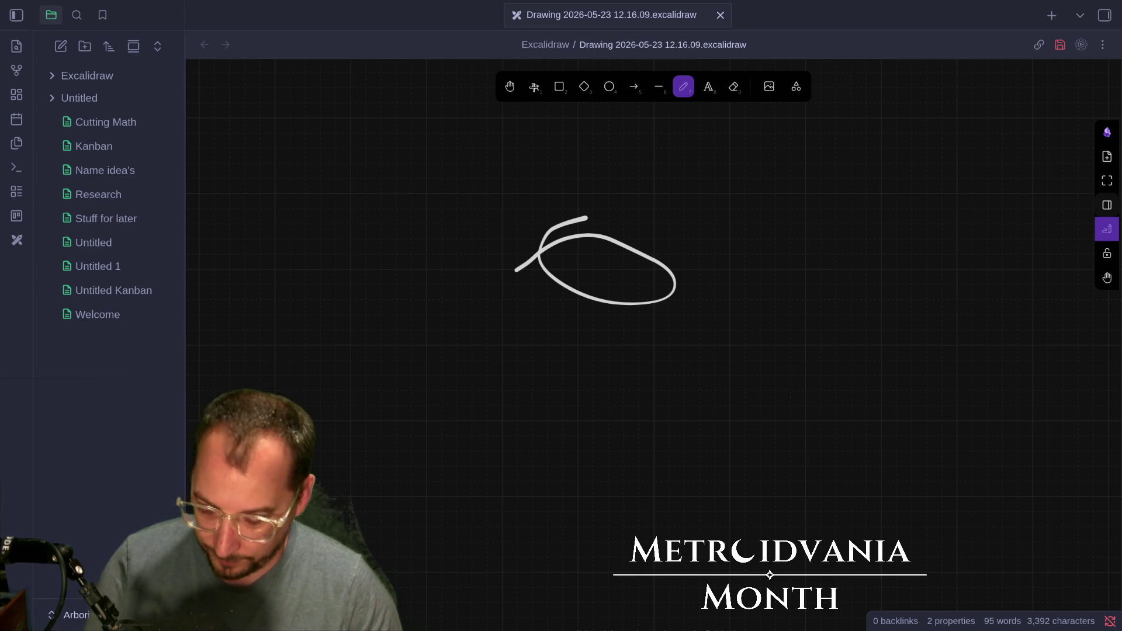
- Delete the freehand loop and draw a square outline near the canvas centre
key("v")
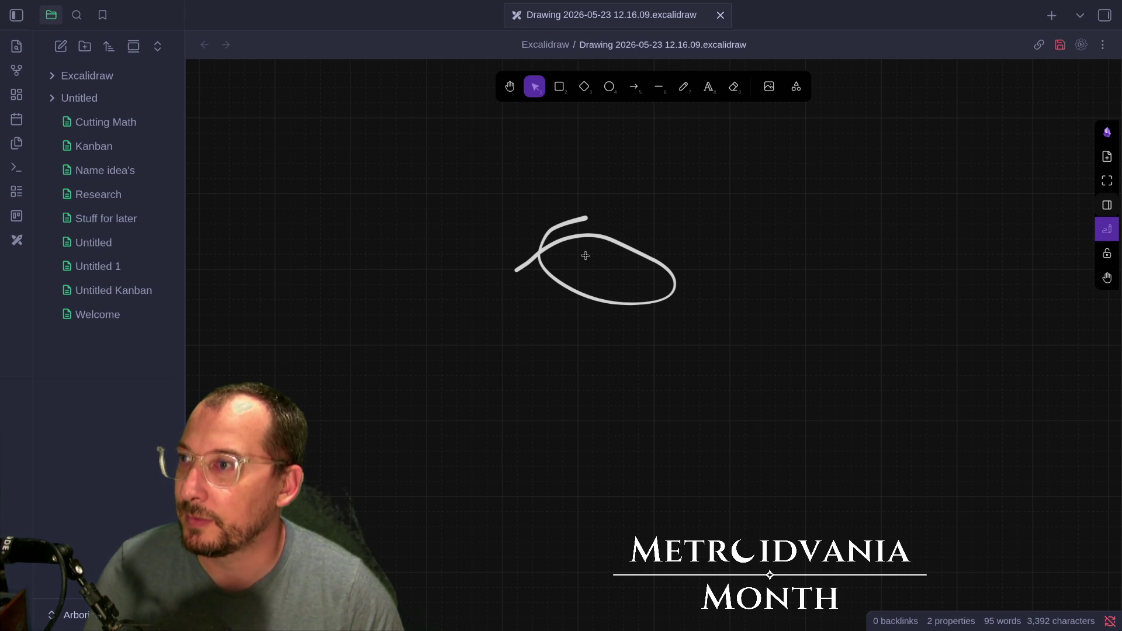
left_click(584, 221)
left_click_drag(584, 221, 538, 237)
key("Delete")
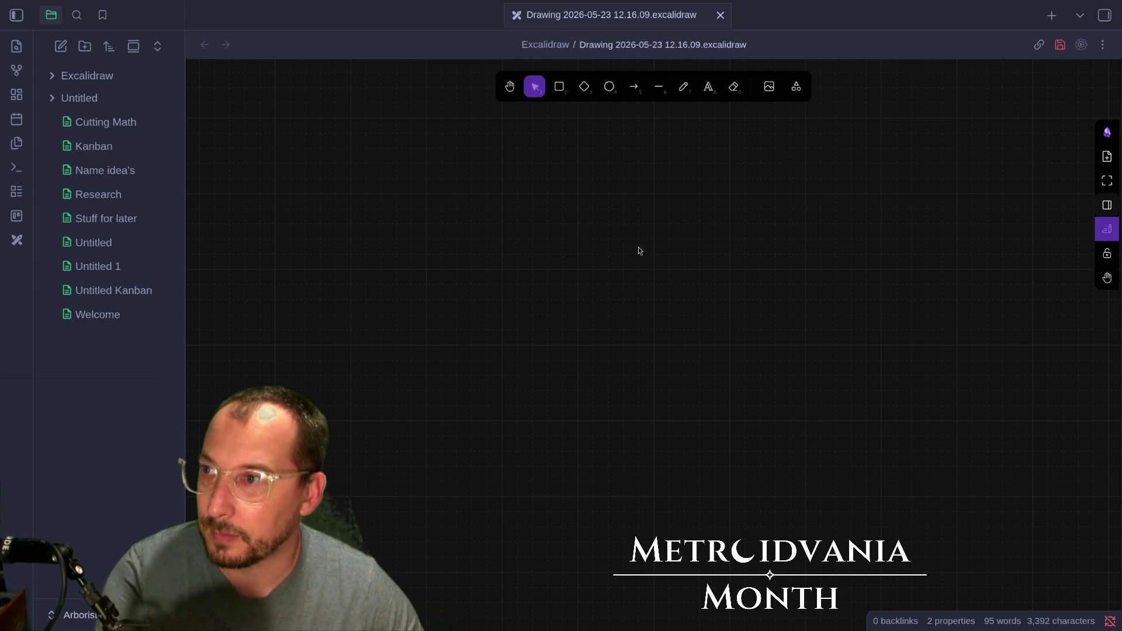
left_click(560, 87)
mouse_move(579, 193)
left_mouse_down()
mouse_move(674, 268)
mouse_move(733, 347)
left_mouse_up()
- Handwrite '0, 0' above the square and '15, 15' below it
left_click(690, 88)
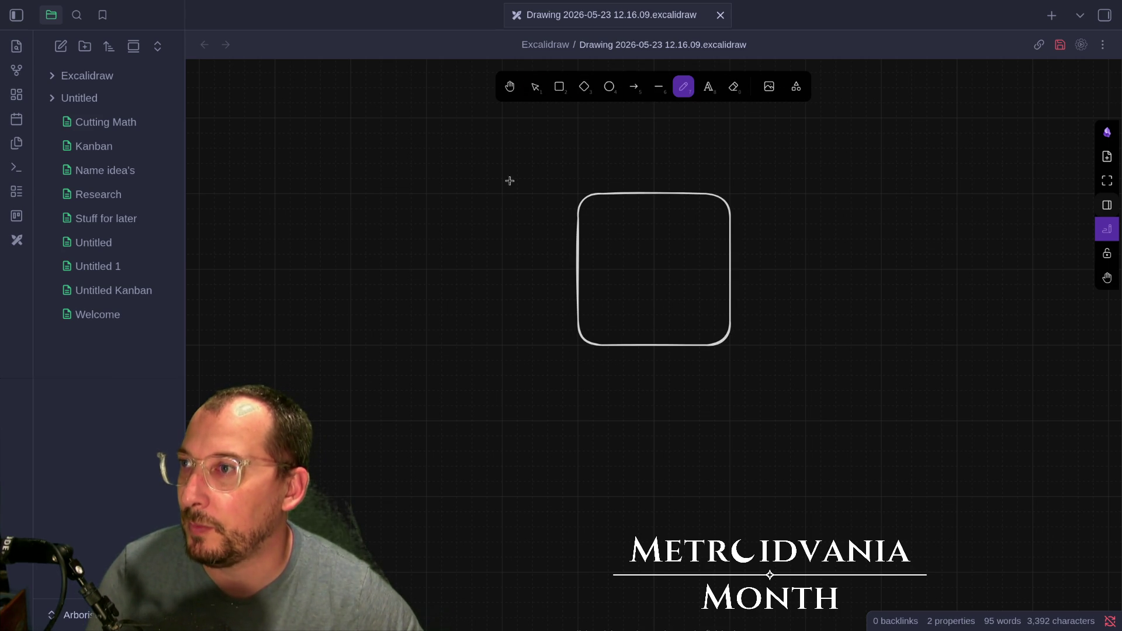
mouse_move(549, 165)
left_mouse_down()
mouse_move(555, 198)
mouse_move(593, 179)
left_mouse_up()
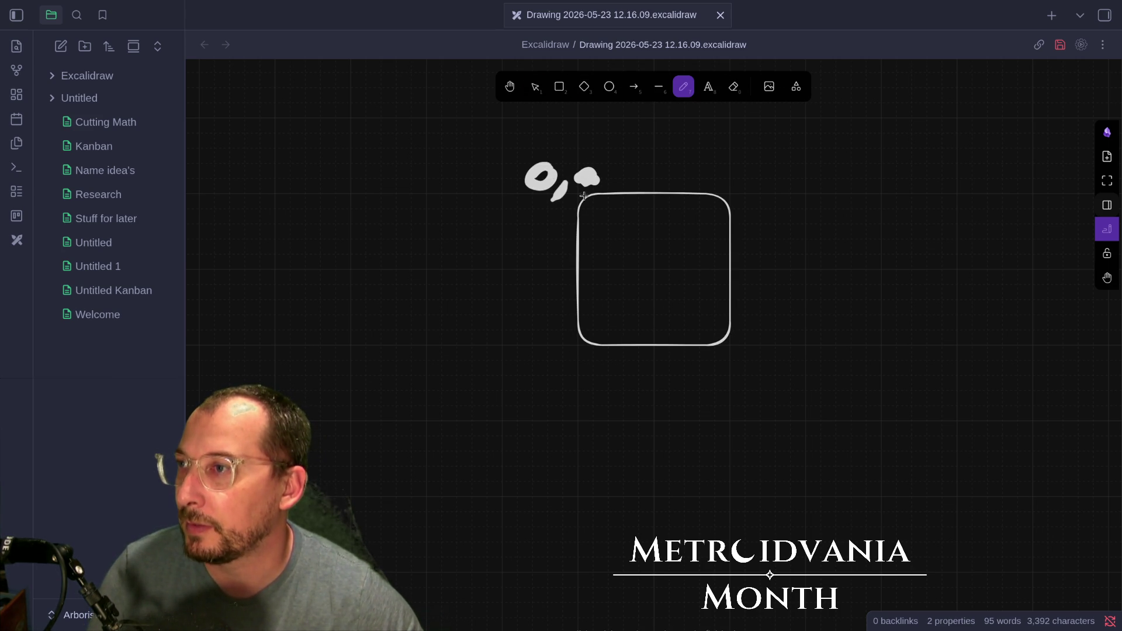
key("ctrl+z")
key("ctrl+z")
key("ctrl+z")
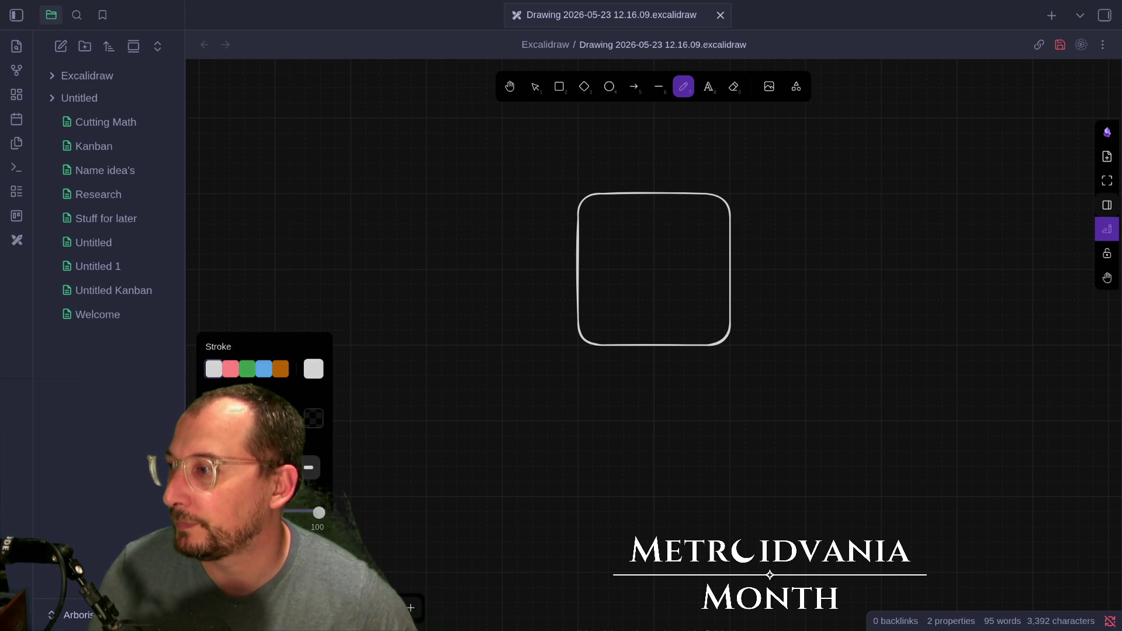
left_click_drag(531, 149, 547, 153)
left_click_drag(568, 190, 570, 189)
left_click_drag(624, 159, 602, 160)
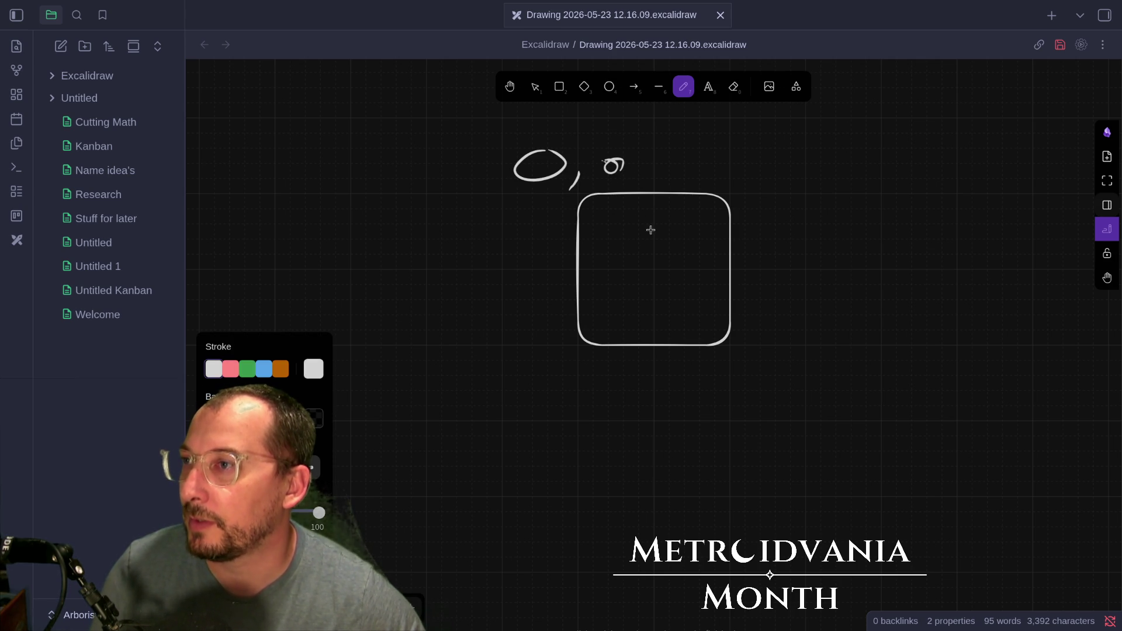
mouse_move(738, 351)
left_mouse_down()
mouse_move(722, 380)
mouse_move(707, 381)
mouse_move(763, 402)
left_mouse_up()
left_click_drag(802, 349, 796, 383)
left_click_drag(845, 350, 825, 375)
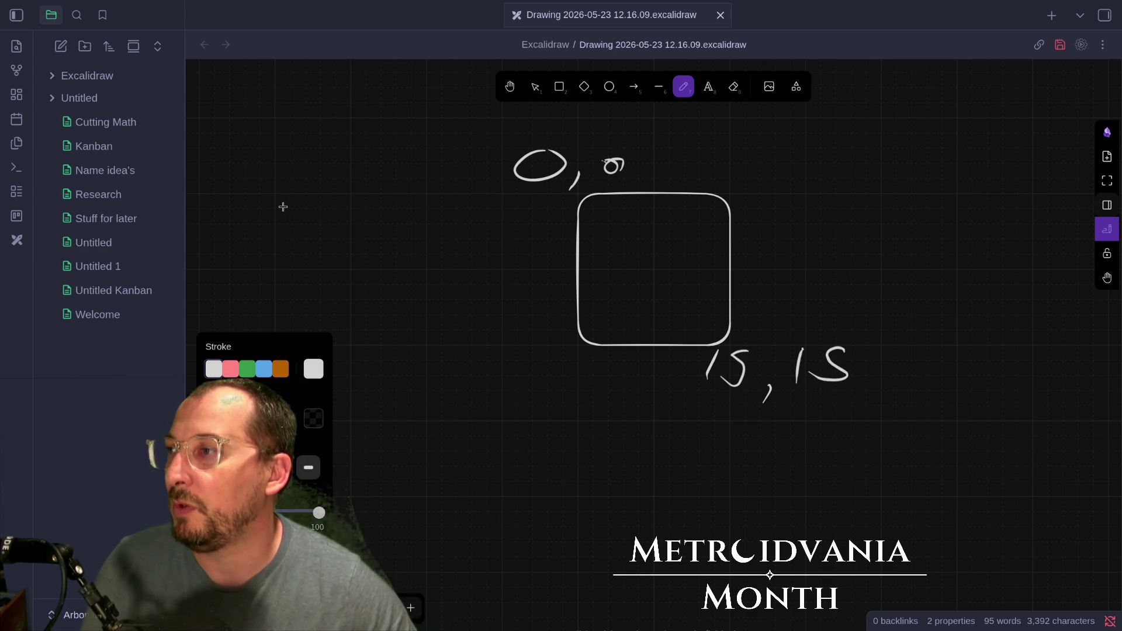
- Mark '0, 0' and '1000' with a line between, circle the 1000, then switch to game.gd
left_click_drag(405, 437, 420, 445)
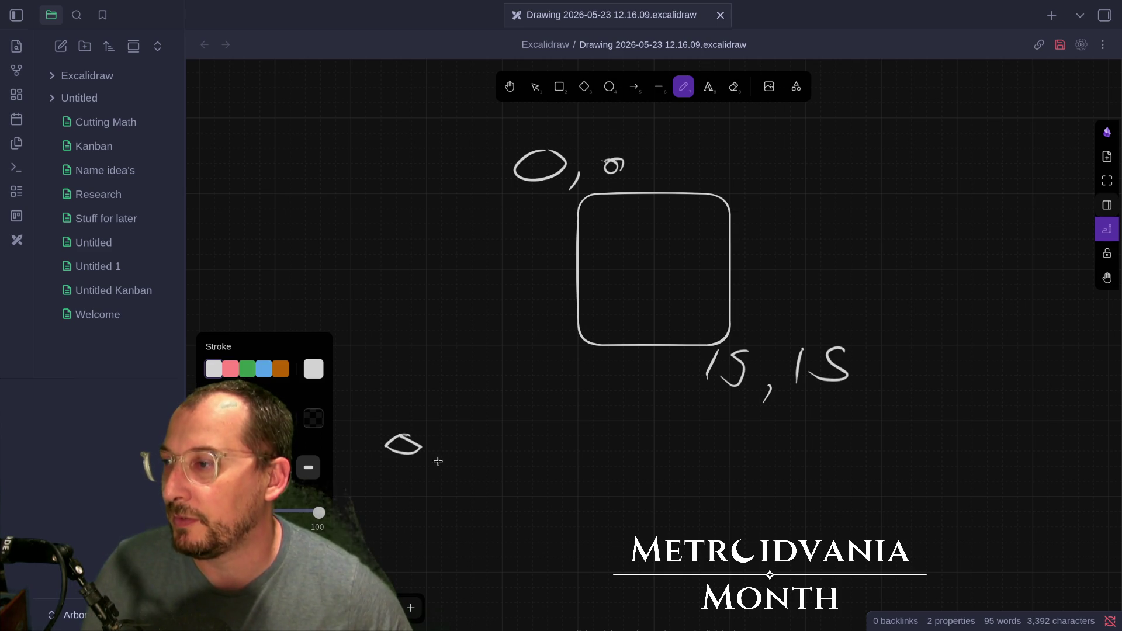
left_click_drag(462, 483, 762, 577)
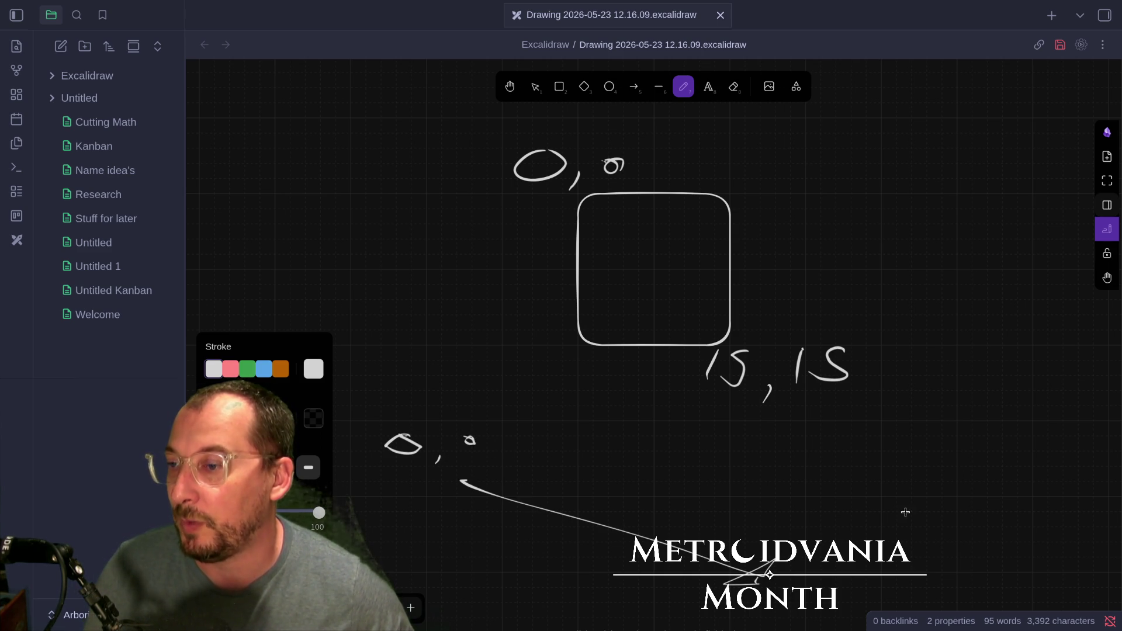
left_click_drag(837, 486, 831, 528)
mouse_move(877, 498)
left_mouse_down()
mouse_move(874, 509)
mouse_move(972, 508)
left_mouse_up()
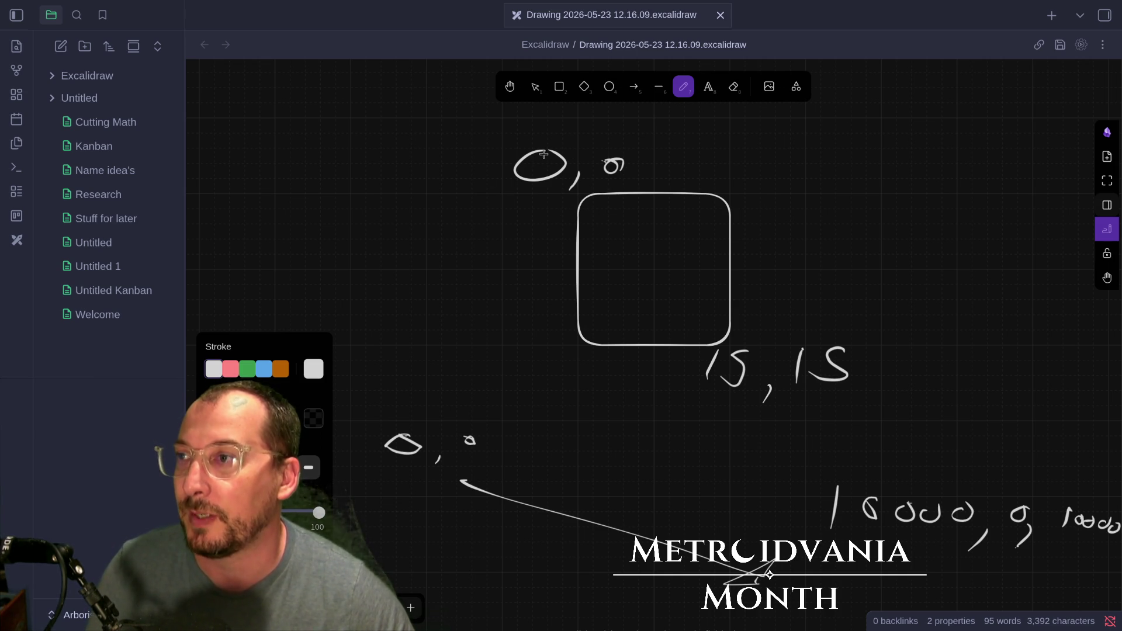
left_click_drag(521, 147, 570, 153)
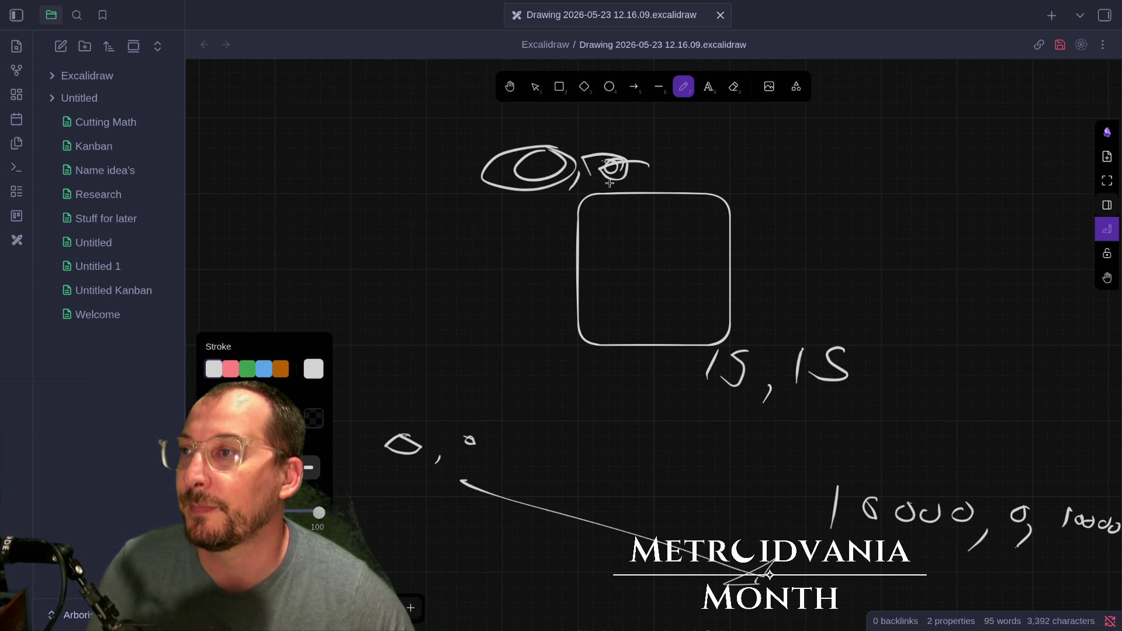
key("ctrl+z")
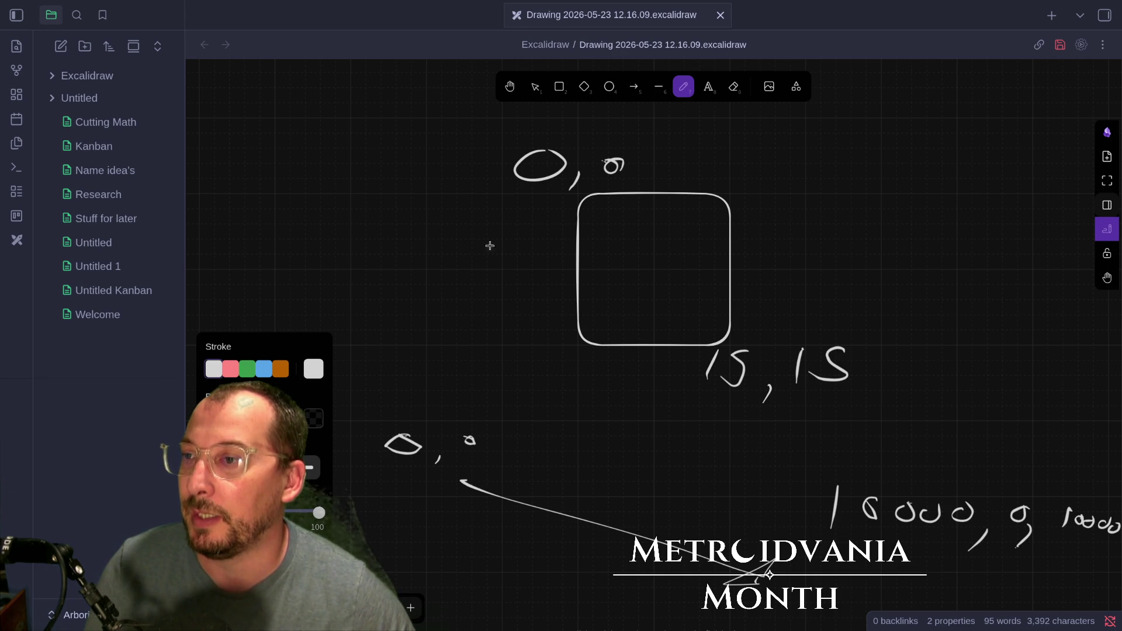
mouse_move(1025, 491)
left_mouse_down()
mouse_move(795, 486)
mouse_move(847, 548)
mouse_move(1103, 549)
mouse_move(941, 471)
mouse_move(869, 471)
left_mouse_up()
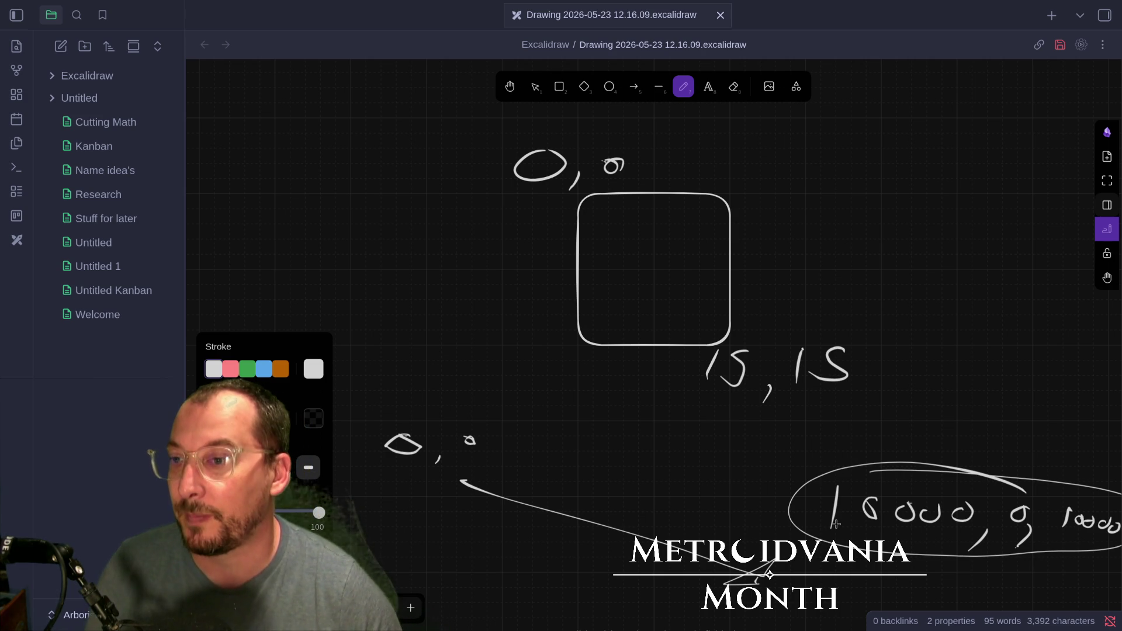
key("super+1")
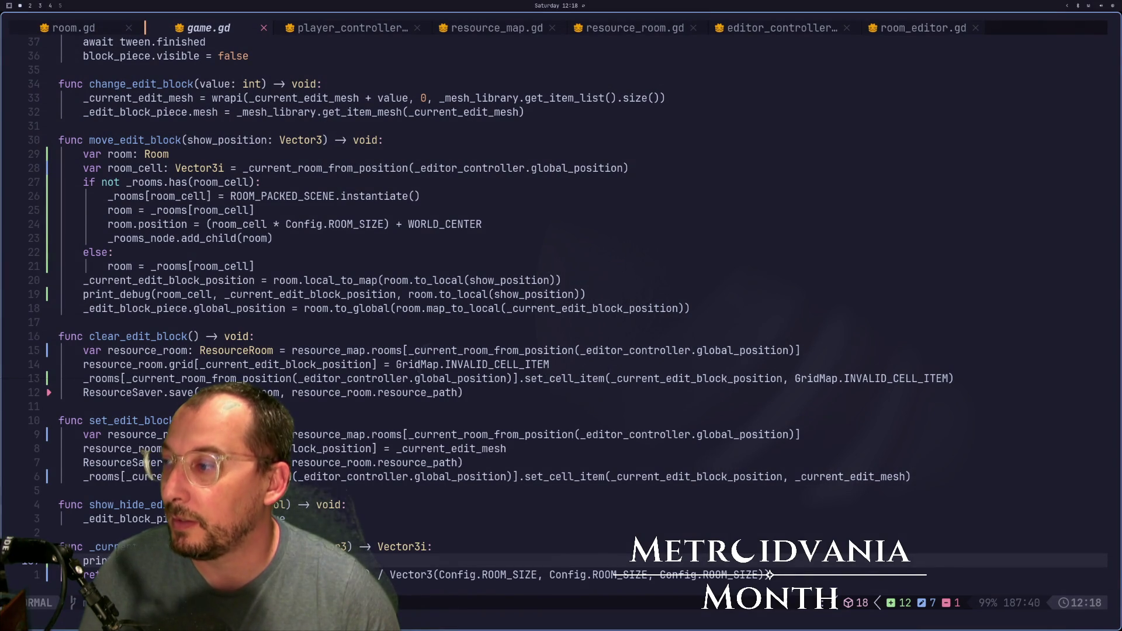
- Scroll down to _current_room_from_position in game.gd, then return to the Godot editor on workspace 2
scroll(470, 435, "down", 2)
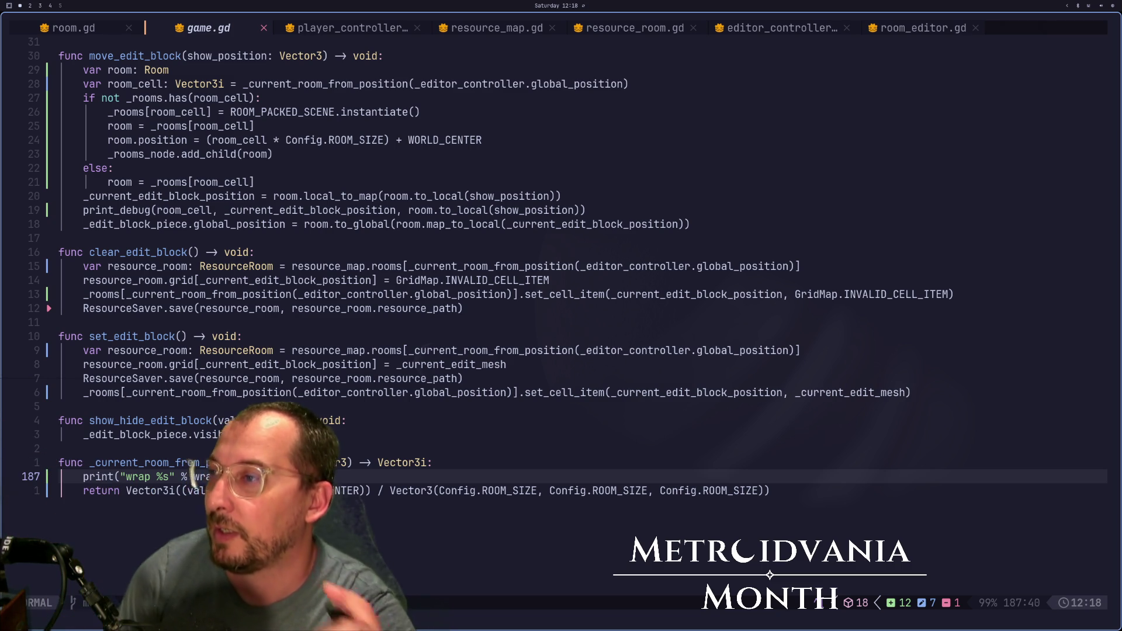
key("super+2")
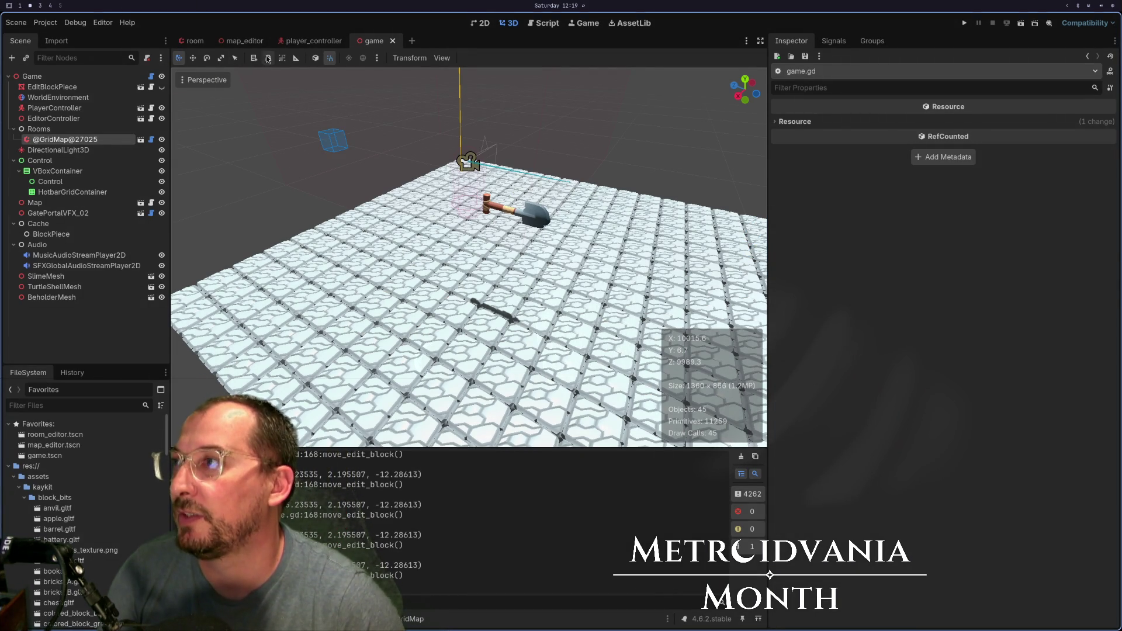
- Open map_editor, set New Key x to 10000, and tile the Twitch channel beside Godot
left_click(245, 42)
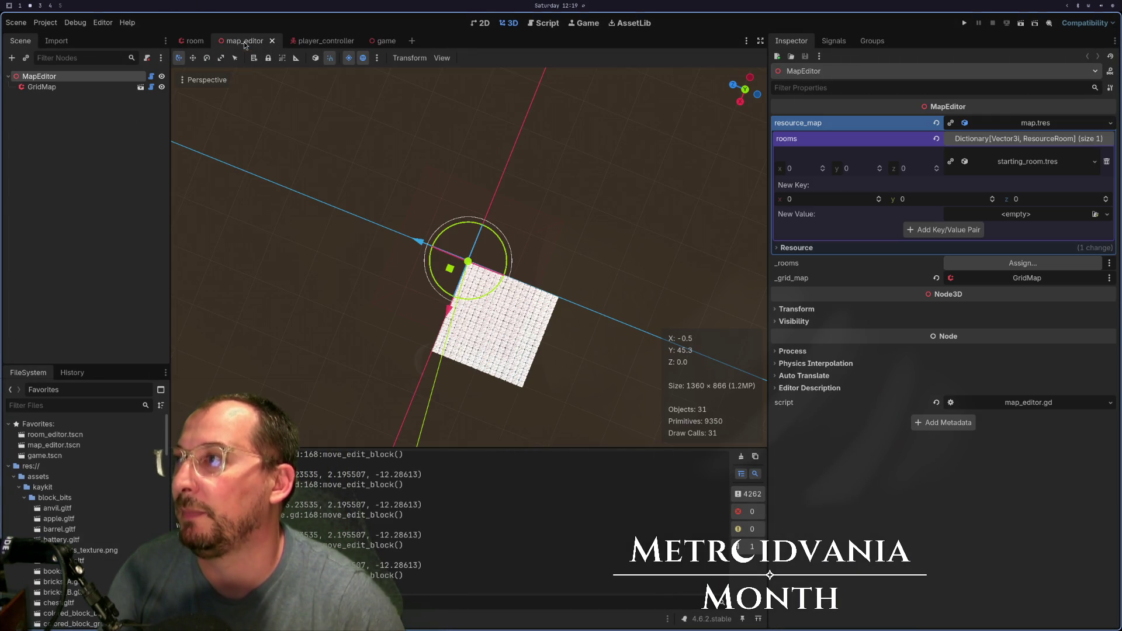
left_click(834, 200)
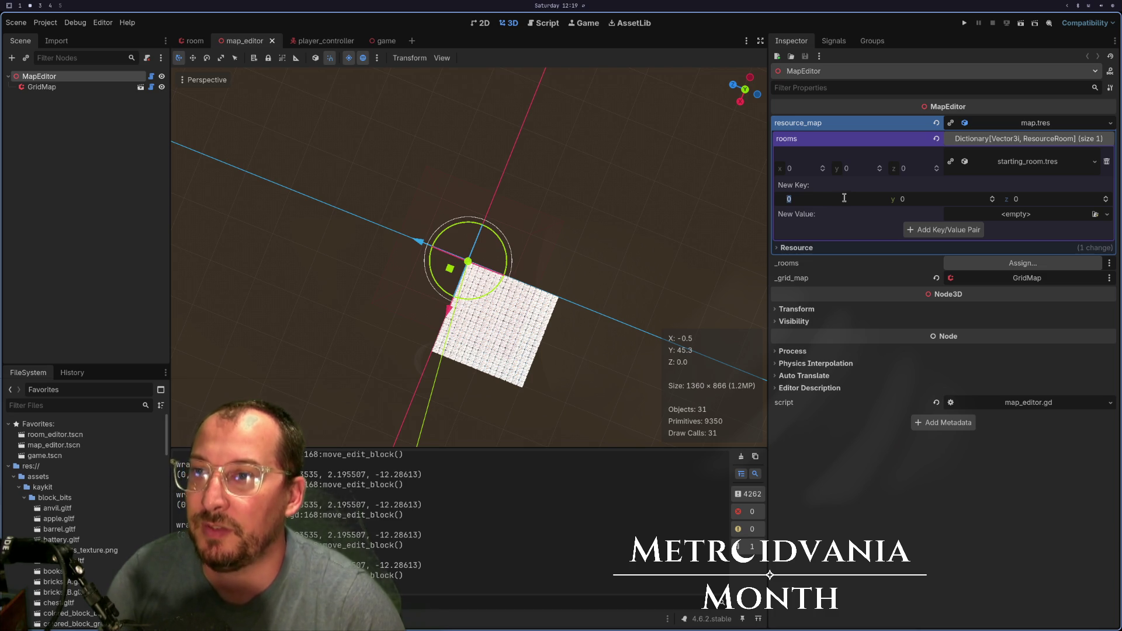
type("10000")
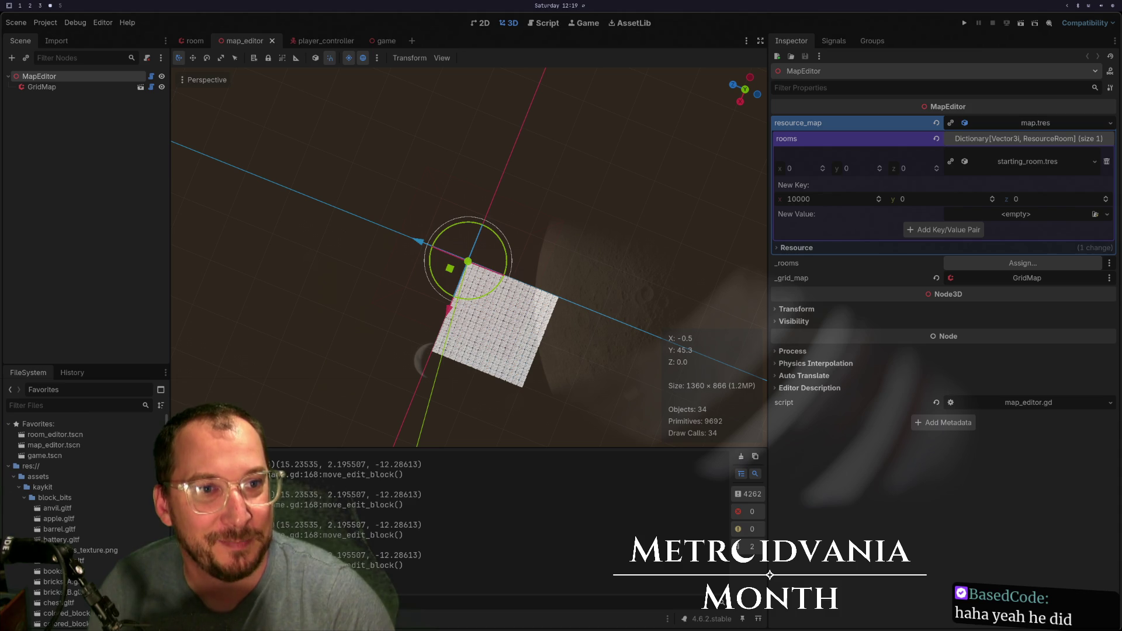
key("super+b")
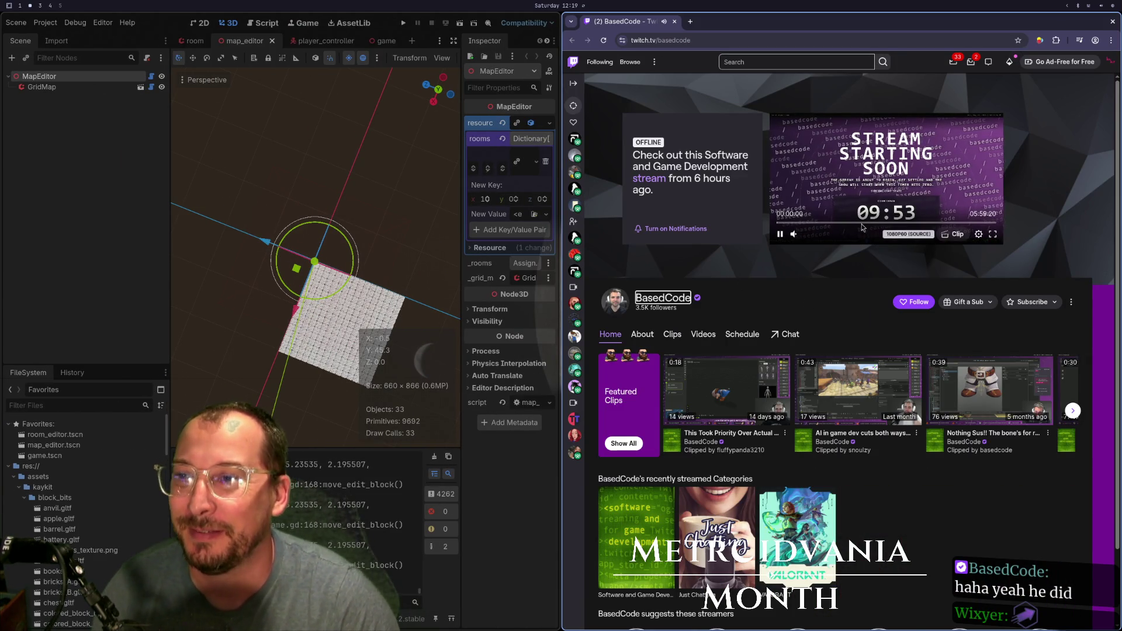
- Play the Draggable containers broadcast from the Videos list full screen and skip ahead
left_click(698, 334)
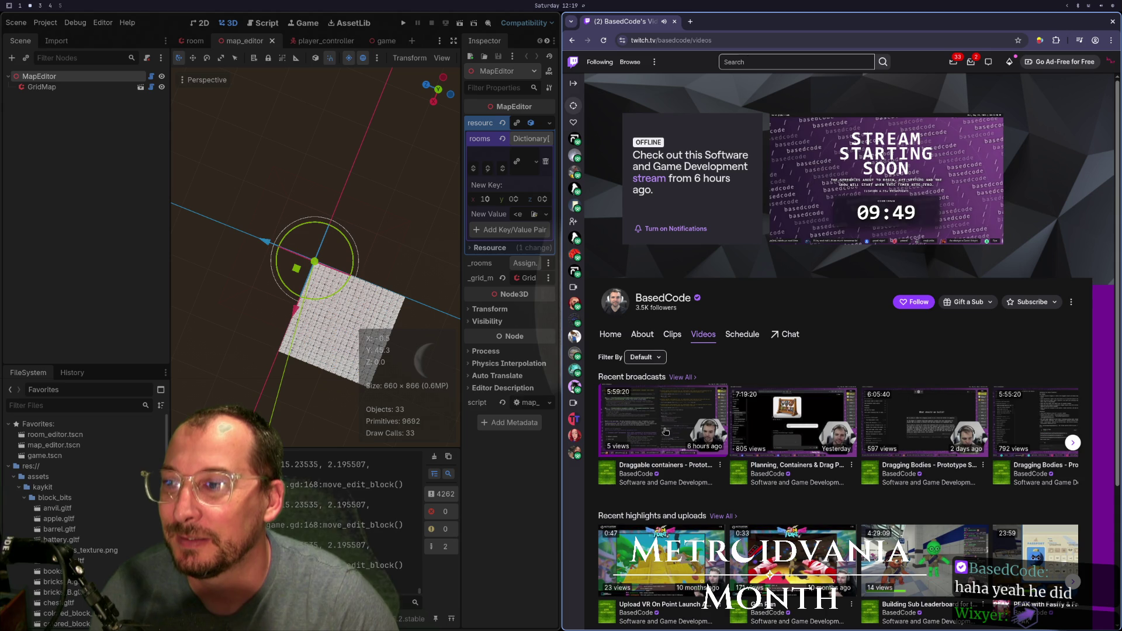
left_click(670, 466)
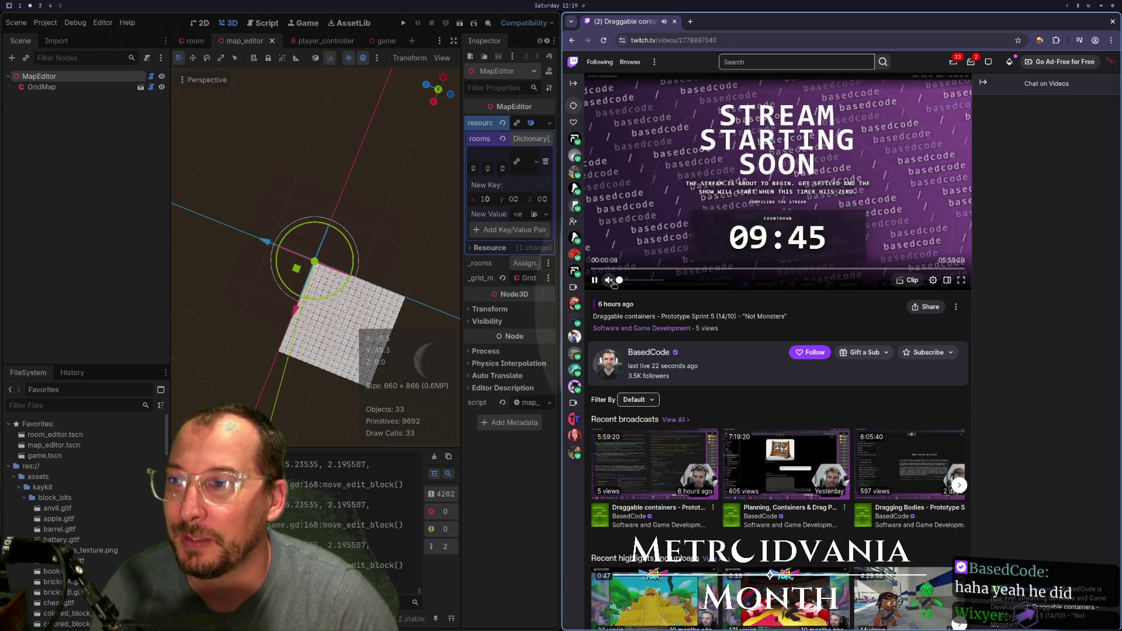
left_click(960, 280)
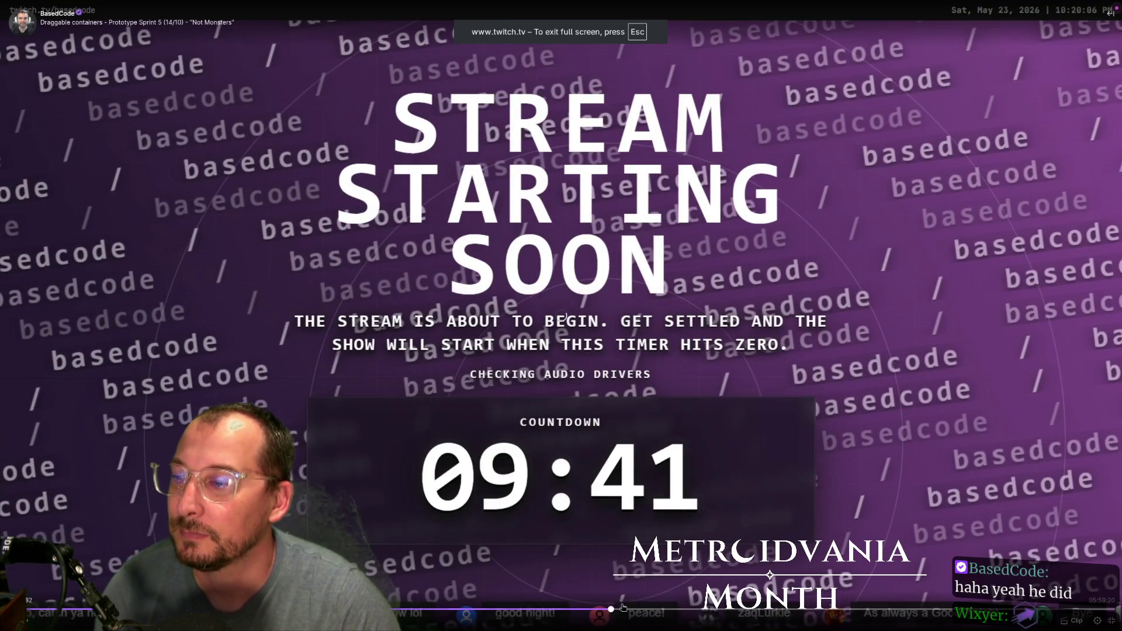
left_click(612, 609)
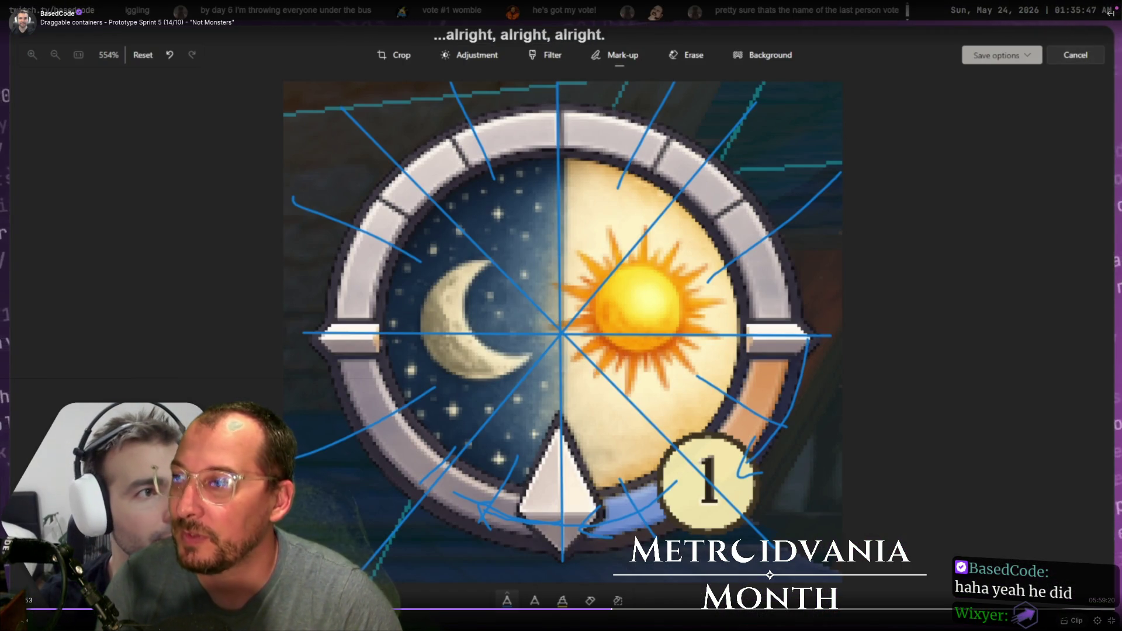
mouse_move(54, 626)
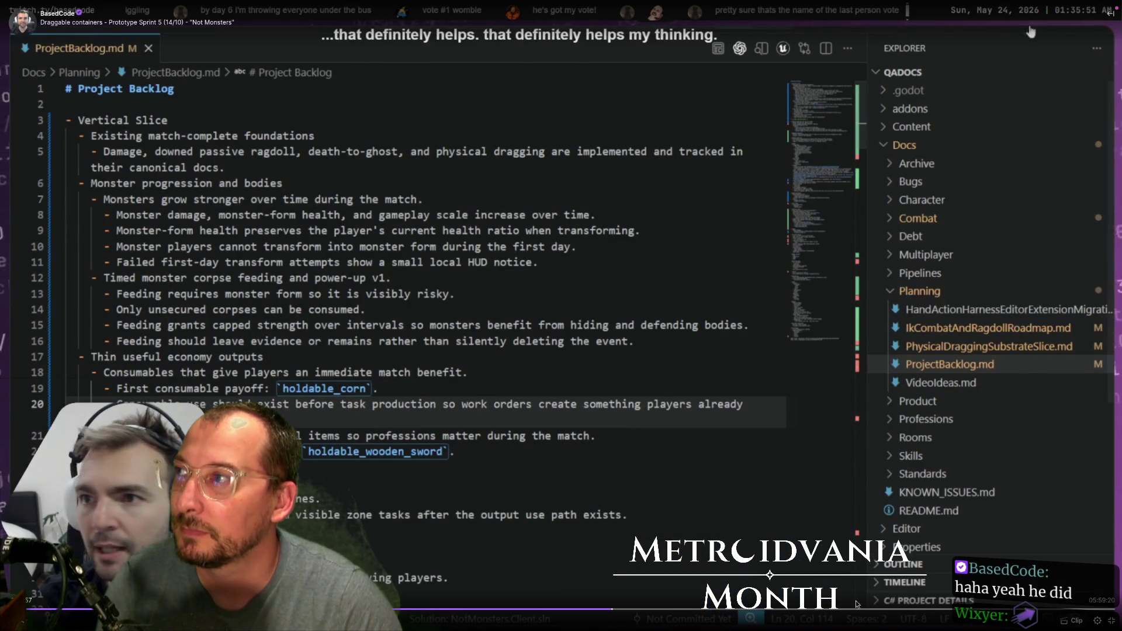
mouse_move(879, 612)
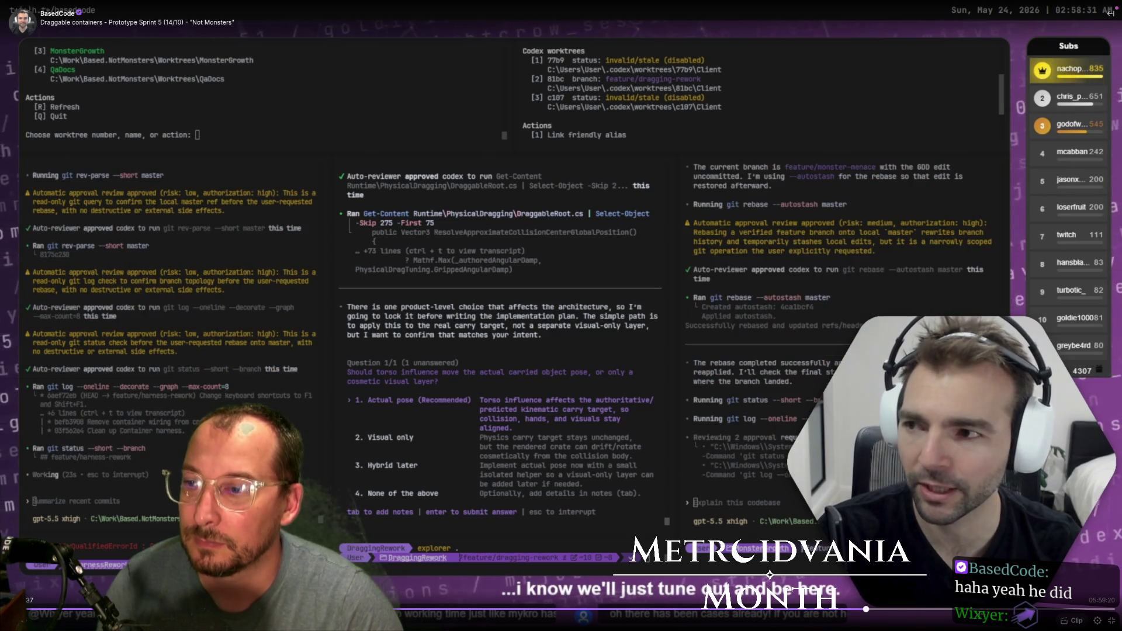
- Exit full screen, pause the broadcast, and close the browser window
key("Escape")
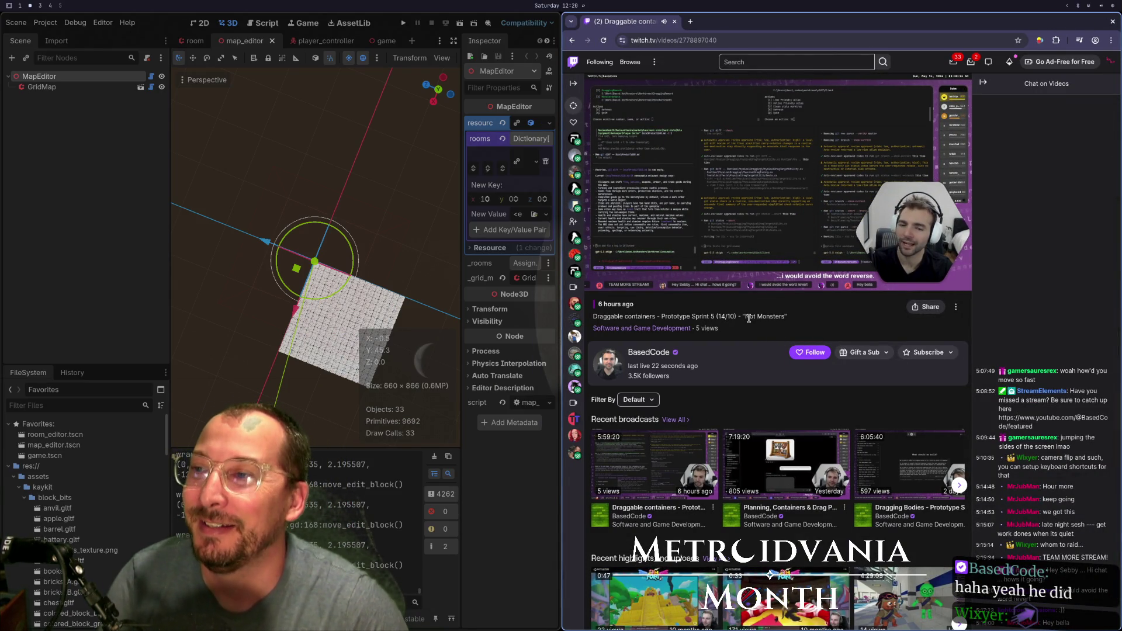
triple_click(725, 316)
left_click(728, 316)
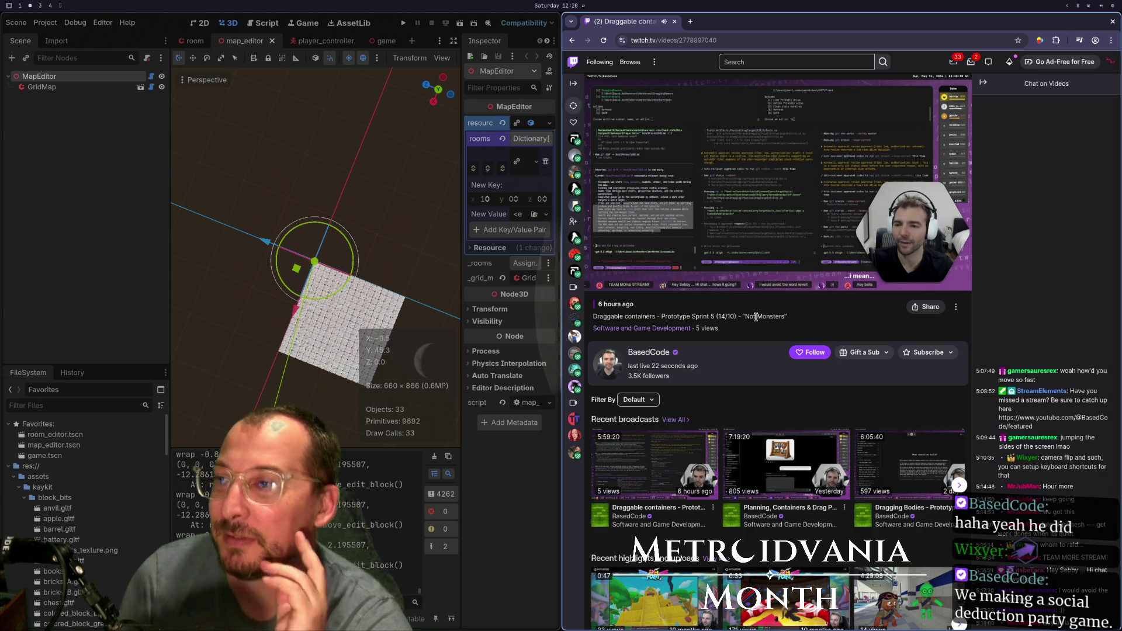
left_click(743, 163)
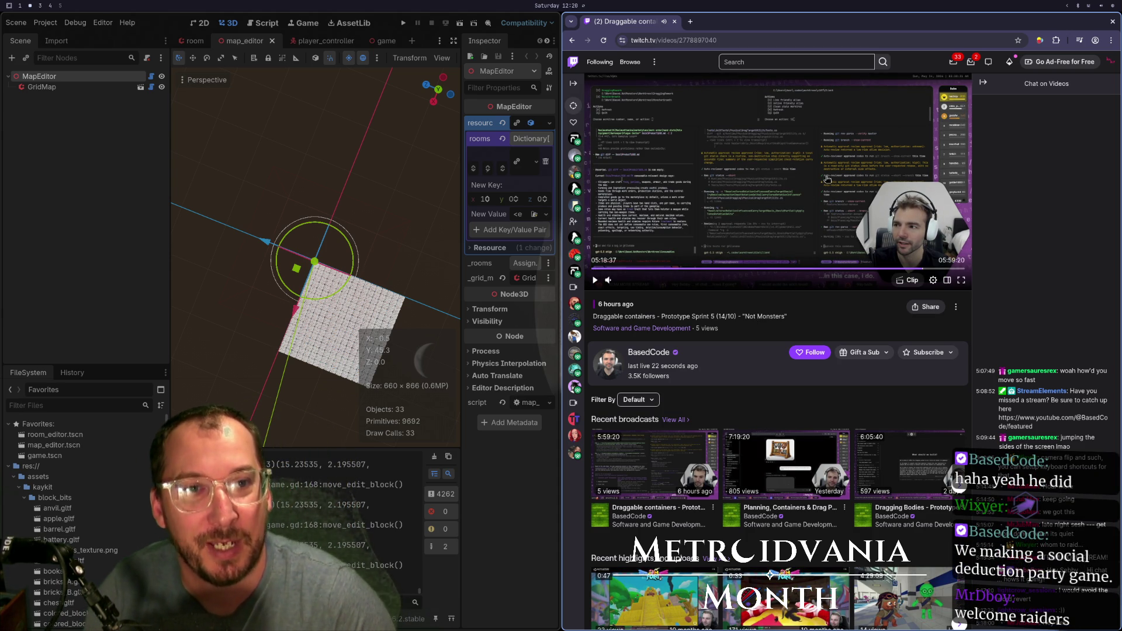
key("ctrl+w")
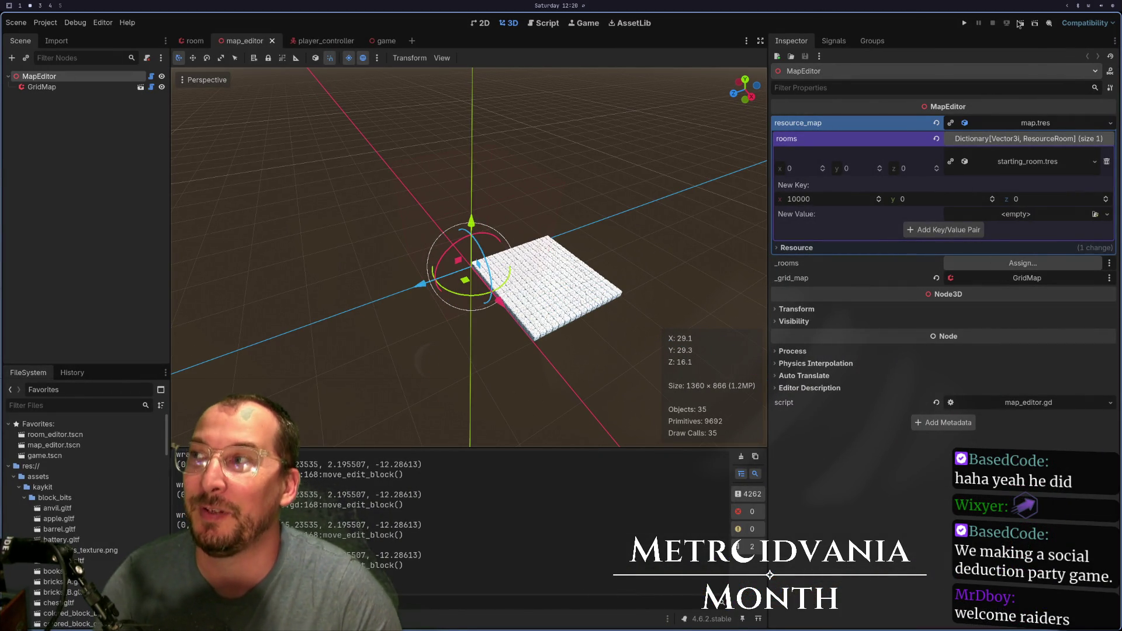
left_click(964, 23)
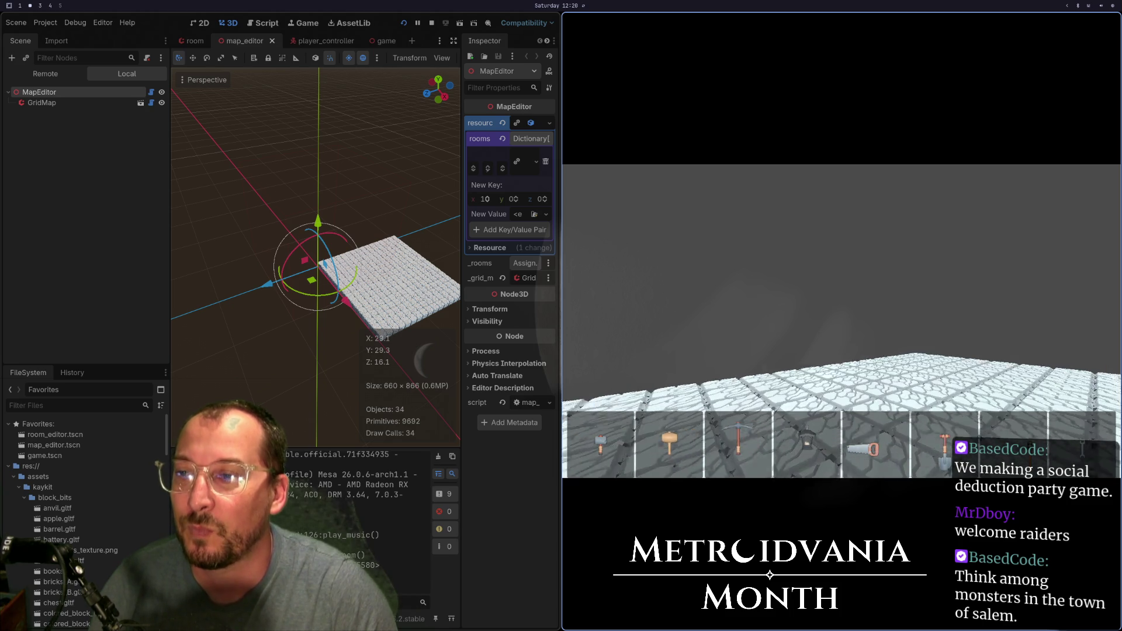
scroll(842, 322, "up", 1)
scroll(842, 321, "down", 2)
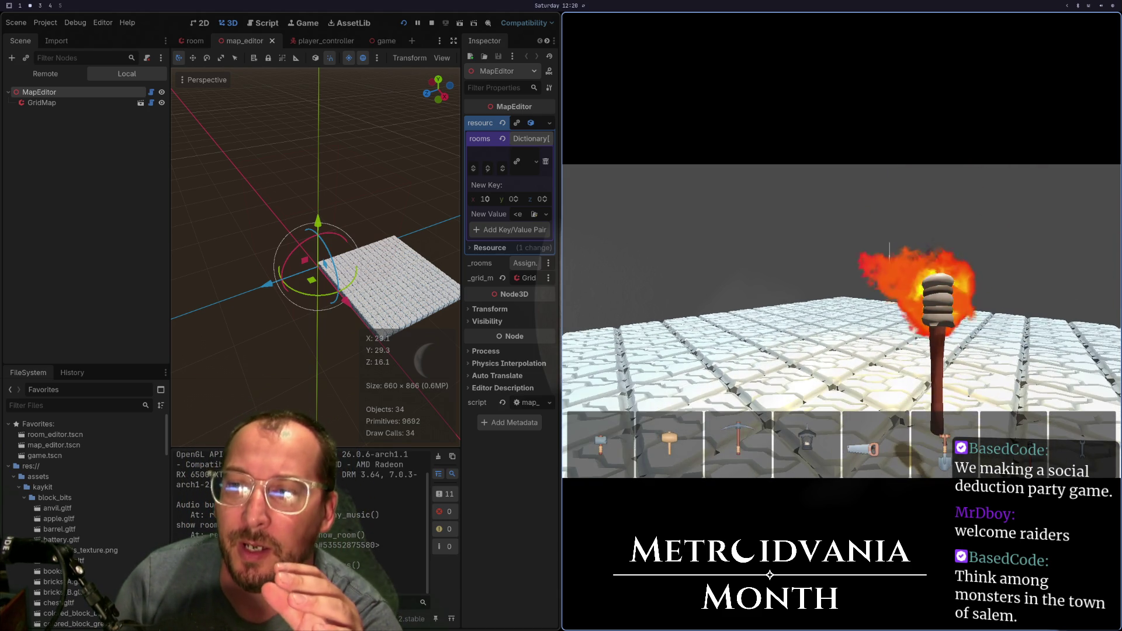
key("F8")
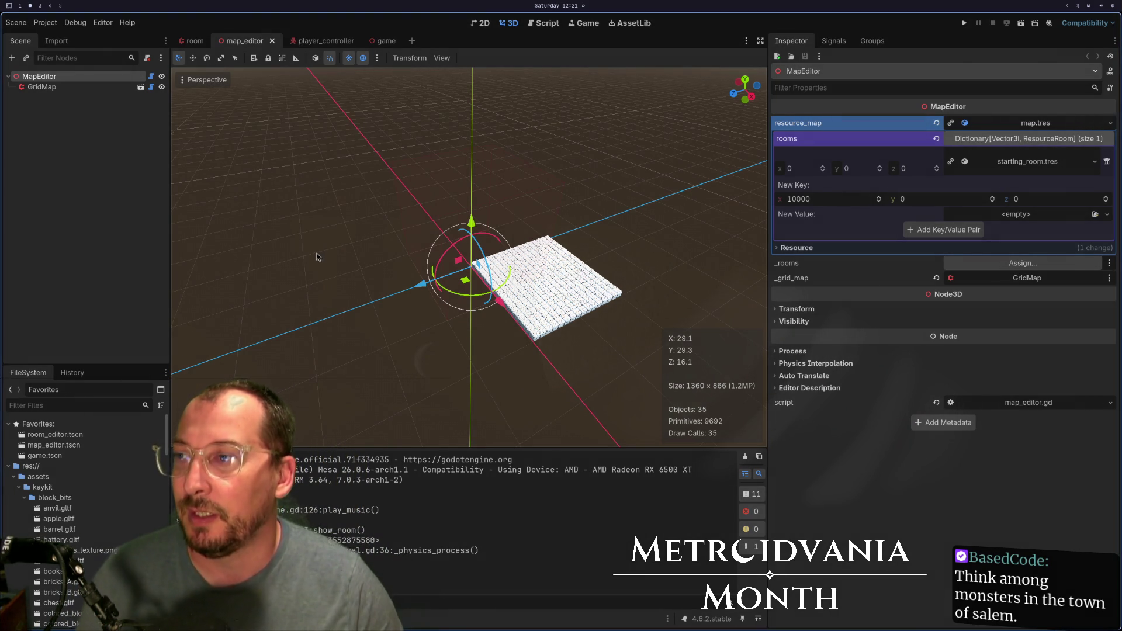
scroll(531, 252, "up", 5)
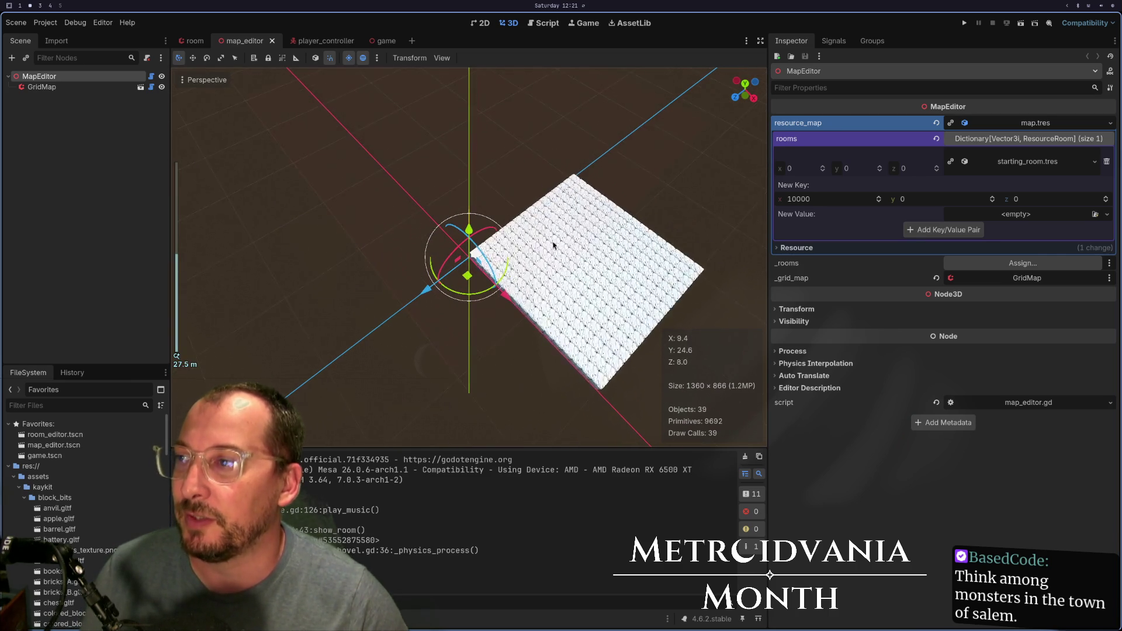
scroll(531, 252, "down", 3)
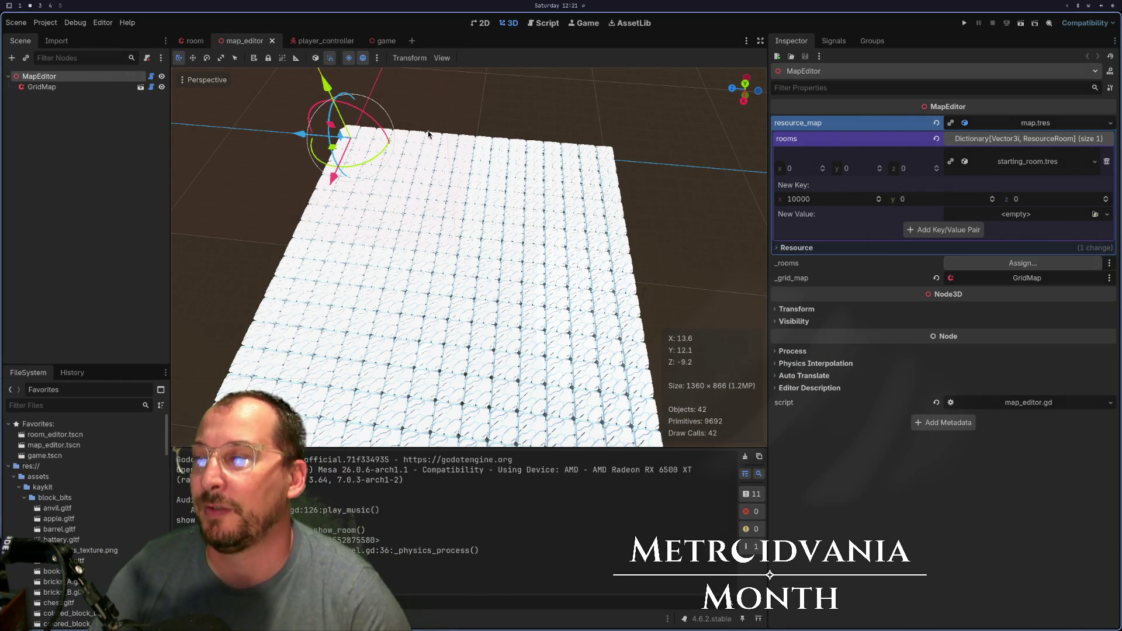
left_click(379, 41)
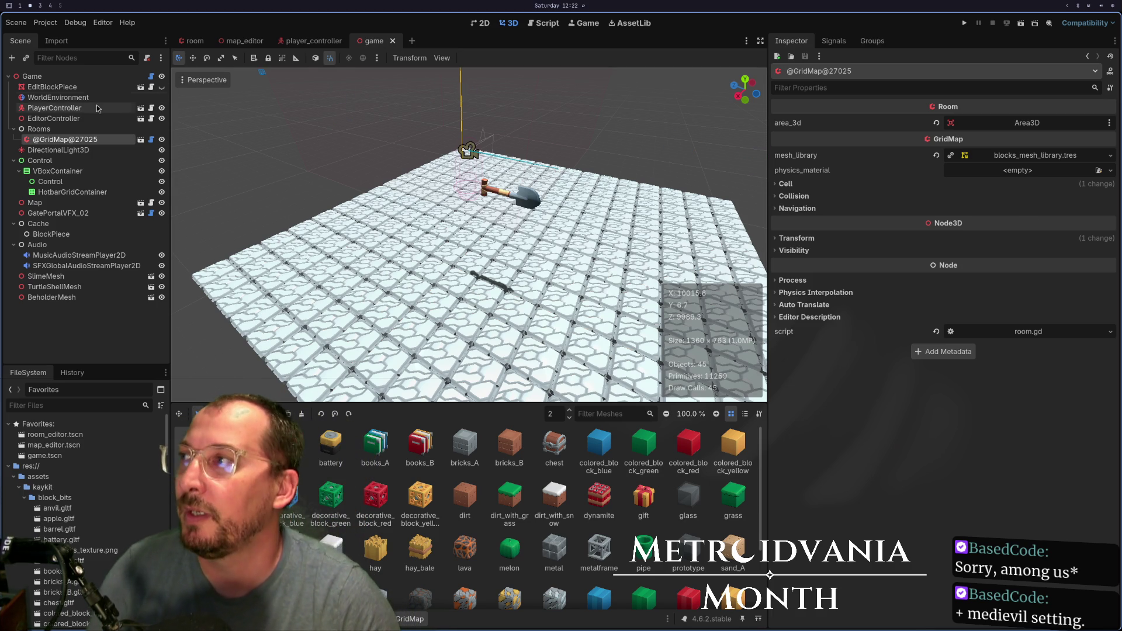
left_click(313, 40)
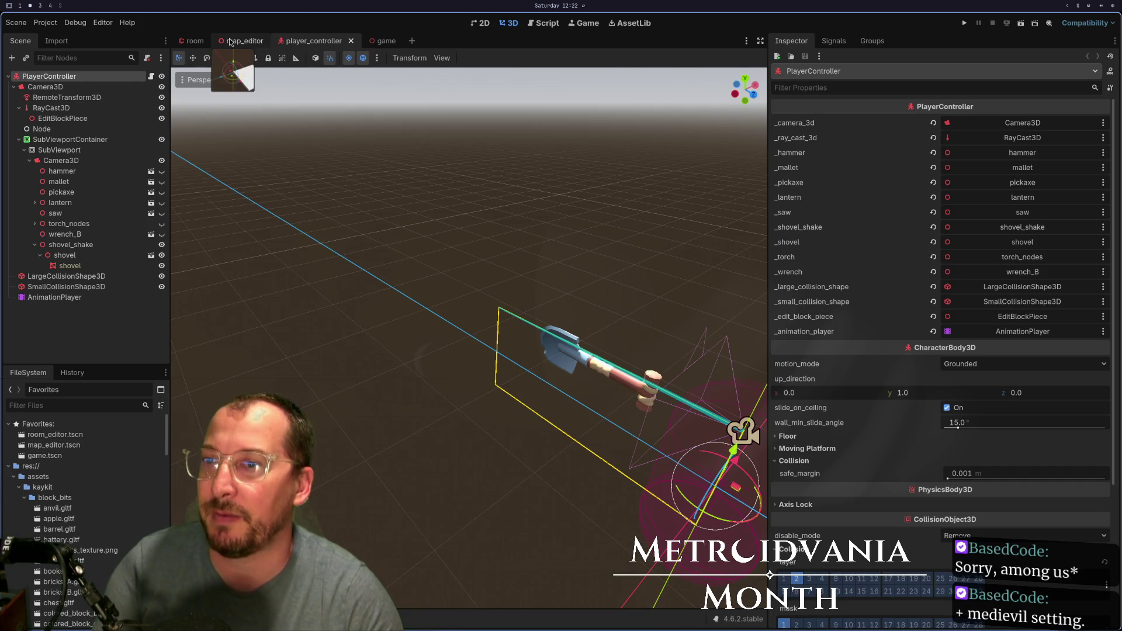
left_click(230, 42)
left_click(195, 40)
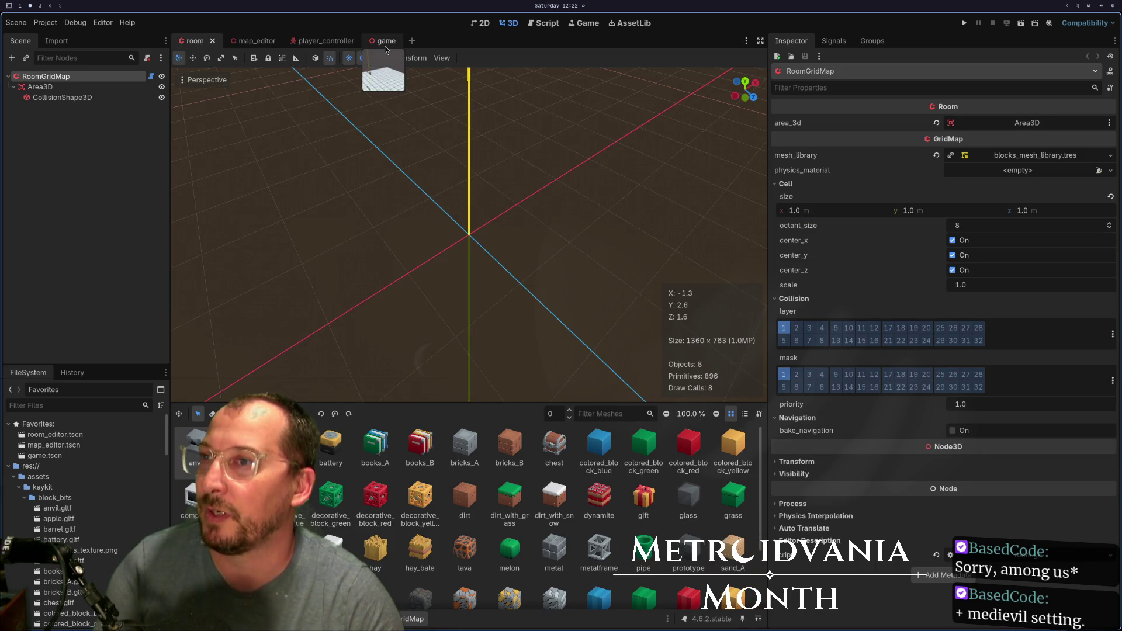
left_click(385, 42)
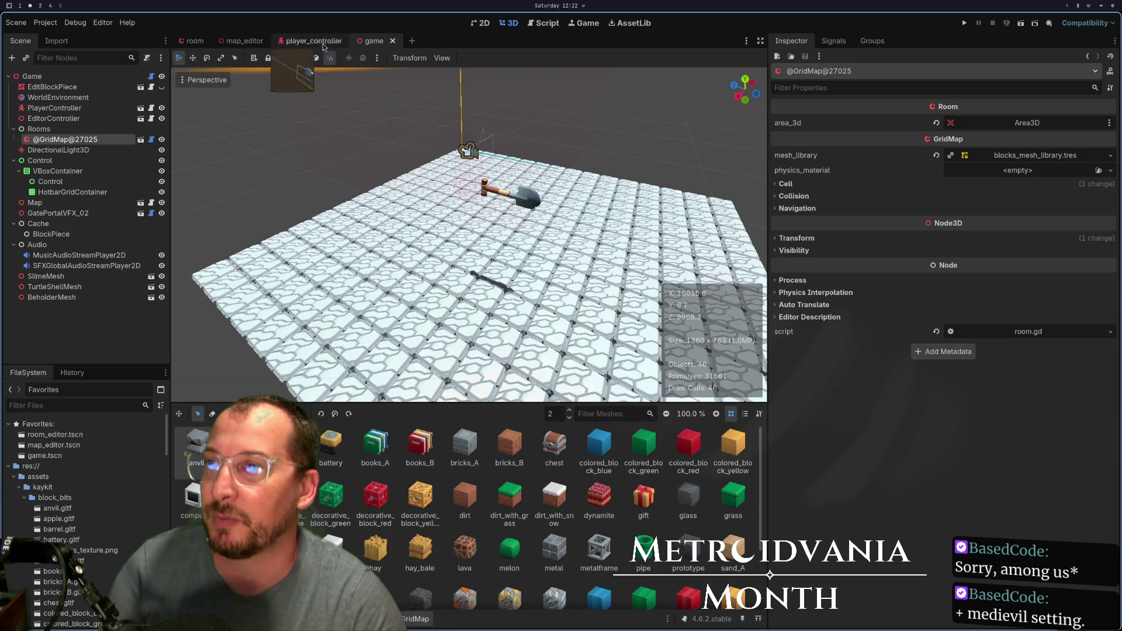
left_click(224, 46)
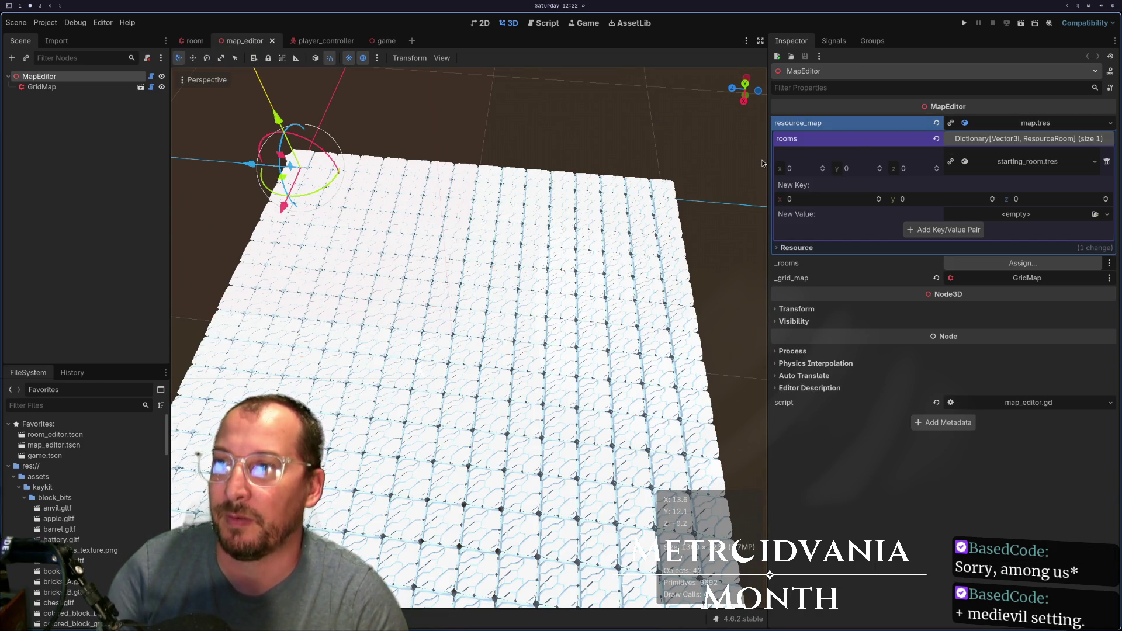
left_click(195, 41)
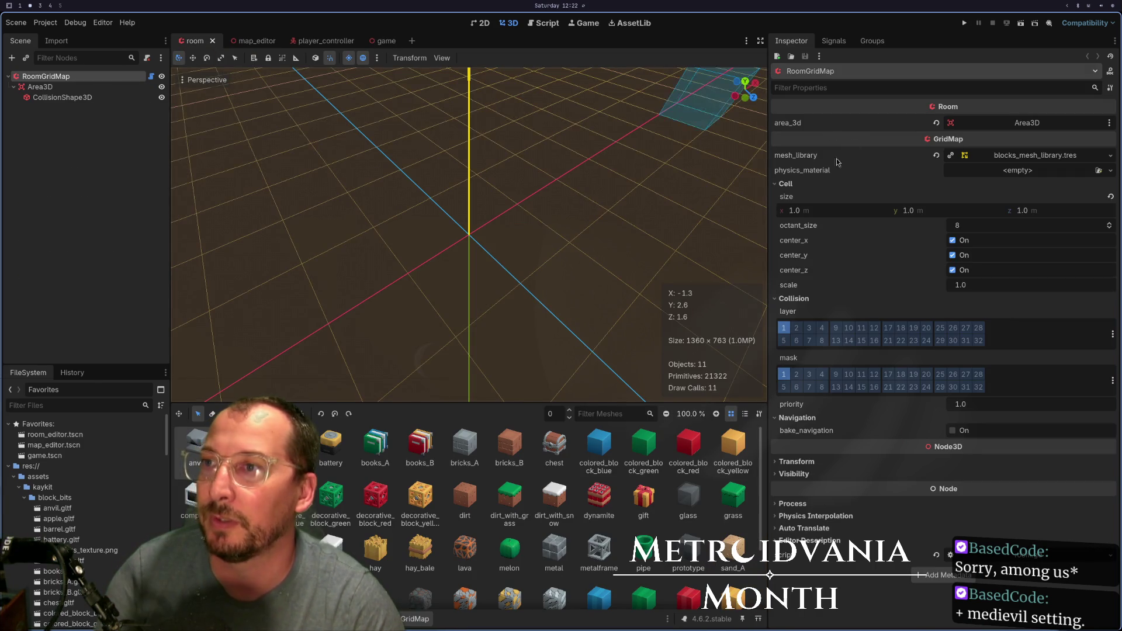
left_click(246, 41)
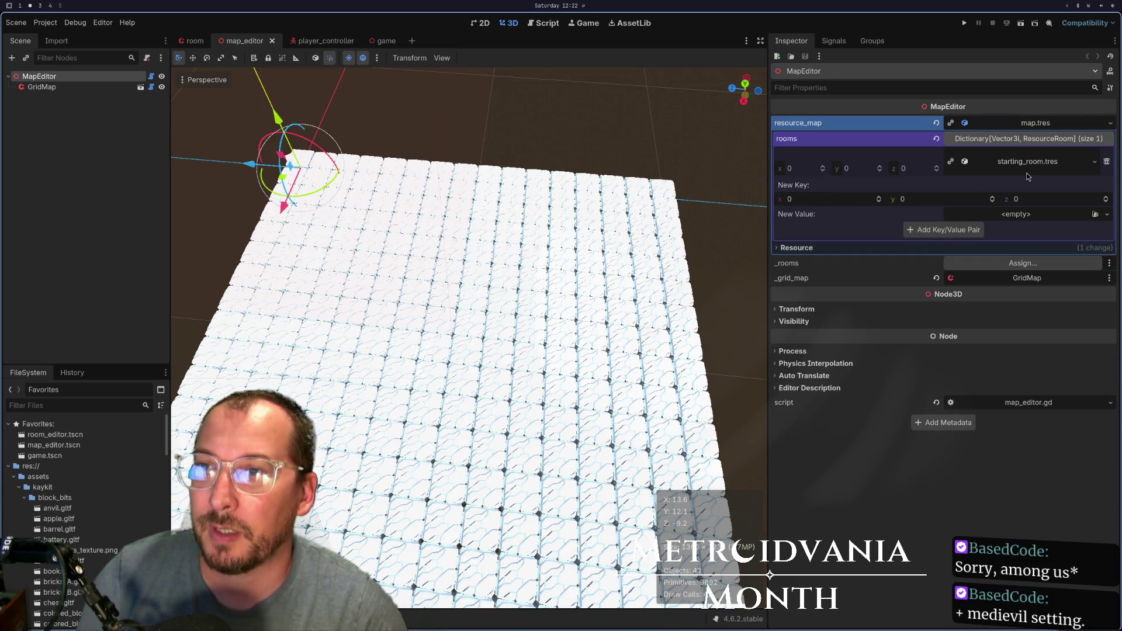
- Enter 10000, 0, 10000 as the MapEditor's new room key
left_click(789, 199)
type("10000")
key("Tab")
key("Tab")
type("10000")
key("Tab")
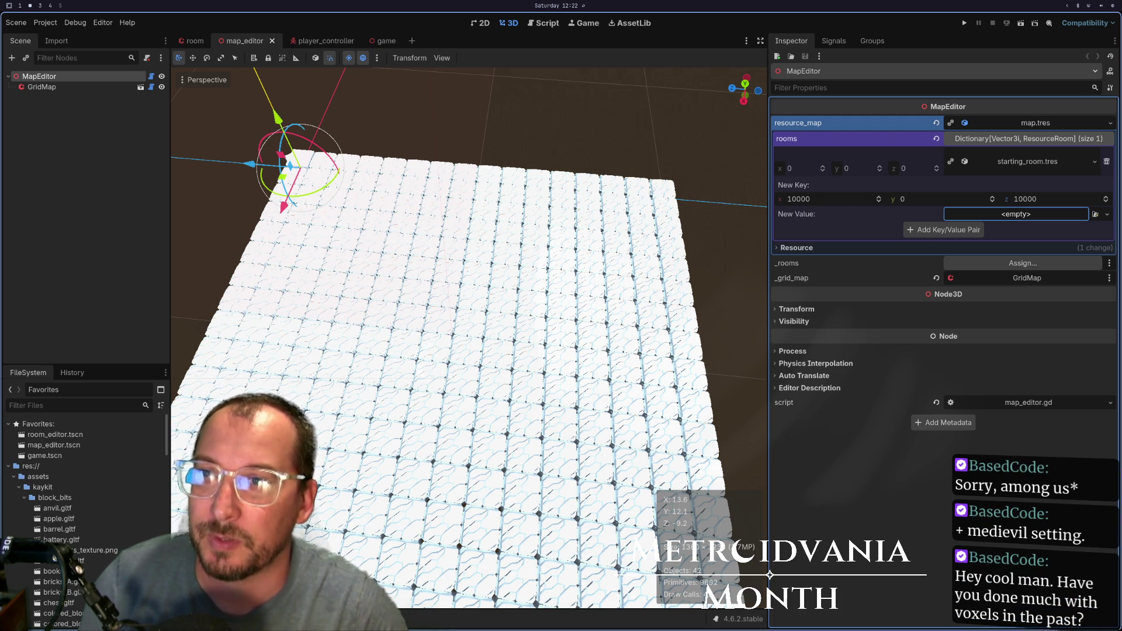
- Quick-load starting_room.tres as the value, add the pair, and delete the 0,0,0 entry
left_click(1003, 214)
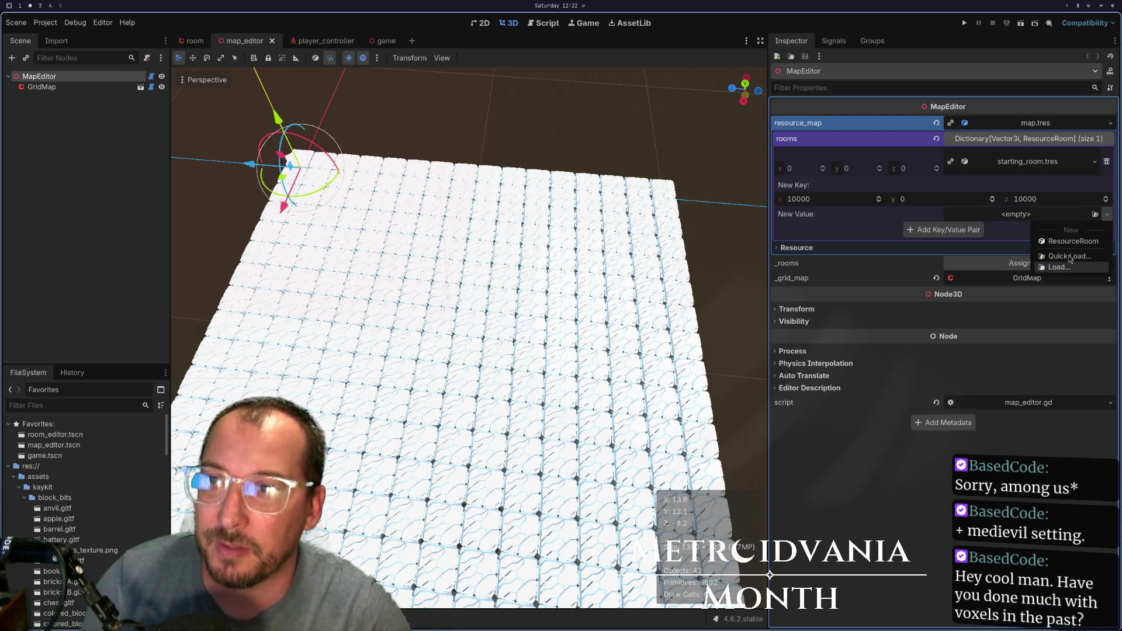
left_click(1068, 256)
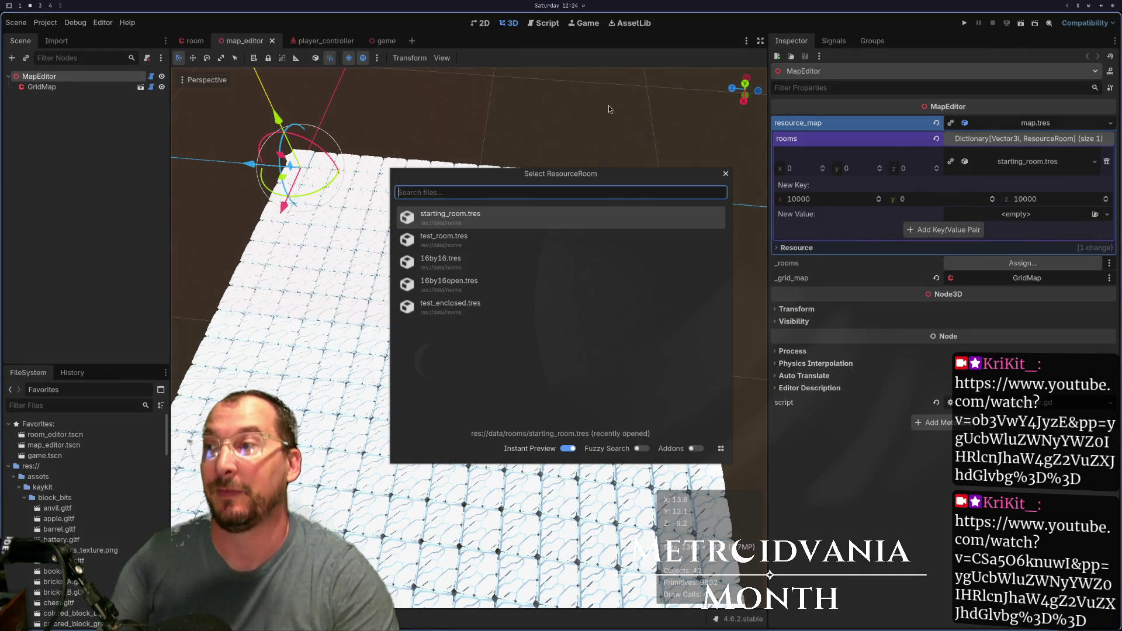
key("Return")
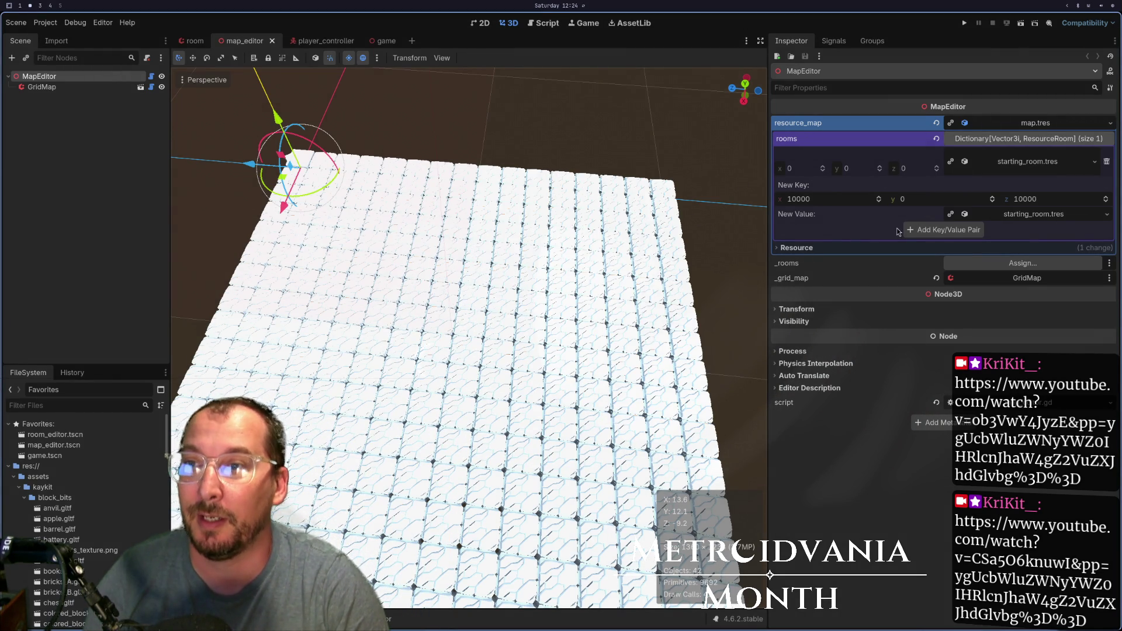
left_click(919, 230)
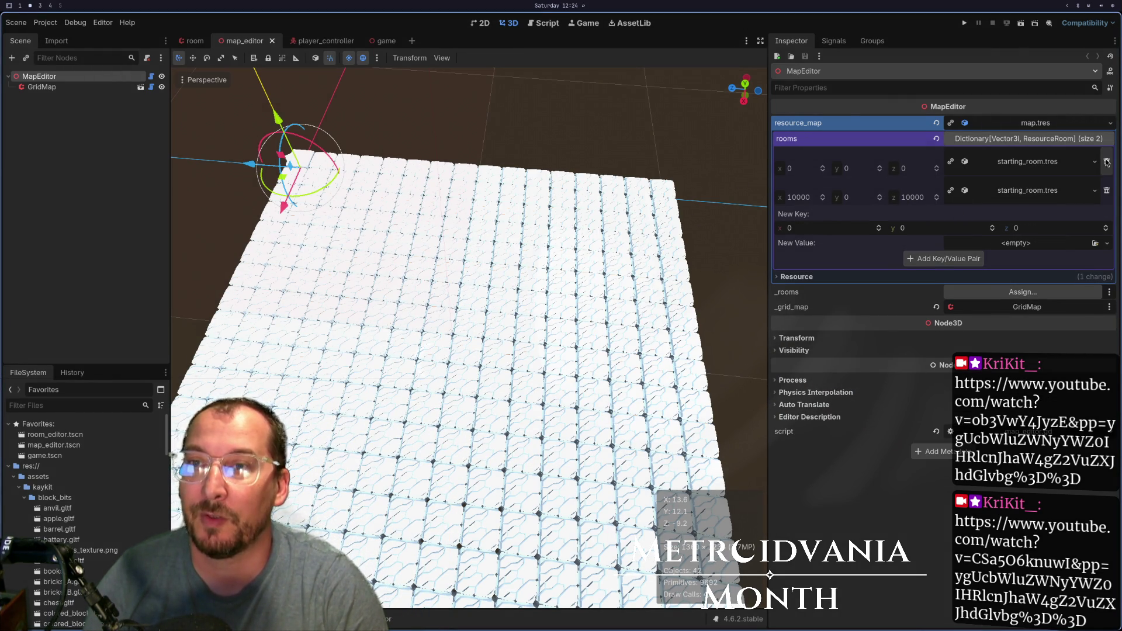
left_click(1107, 162)
- Frame and orbit the empty grid, reselect MapEditor to check its rooms, then open the game scene
key("f")
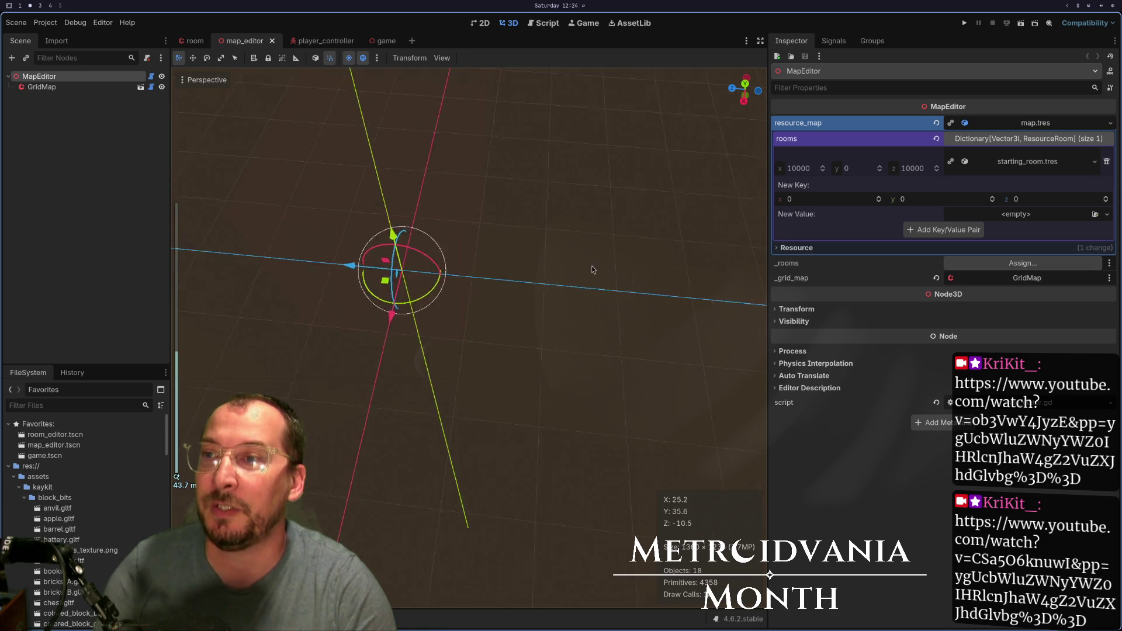
left_click(42, 86)
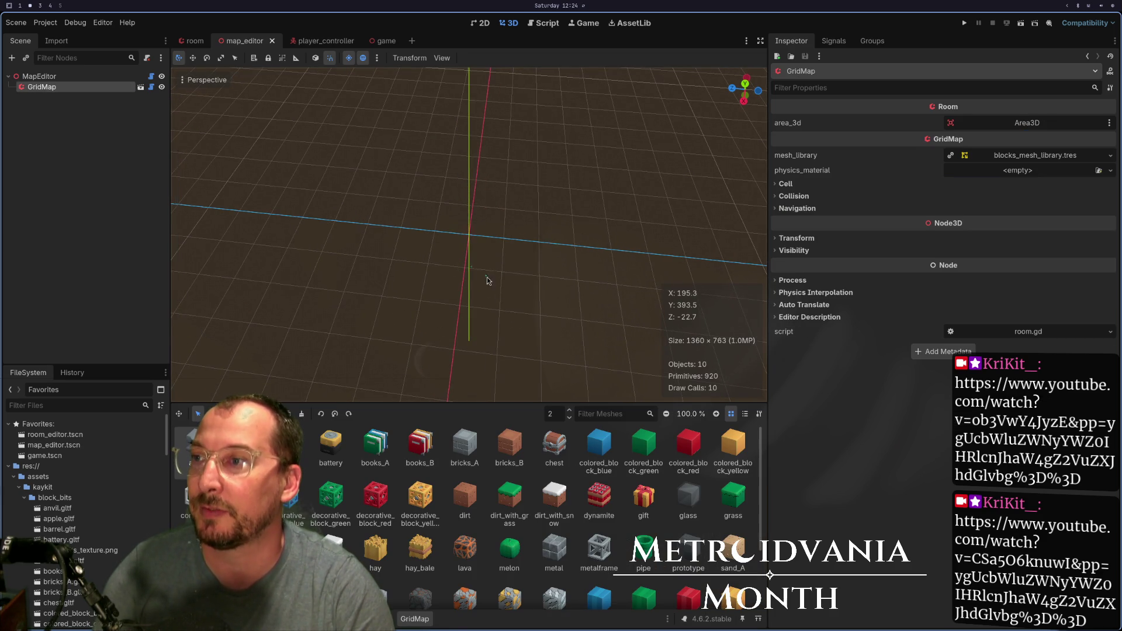
mouse_move(519, 281)
left_mouse_down()
mouse_move(633, 270)
mouse_move(699, 210)
mouse_move(671, 222)
mouse_move(585, 170)
mouse_move(579, 141)
left_mouse_up()
left_click(78, 78)
left_click(74, 87)
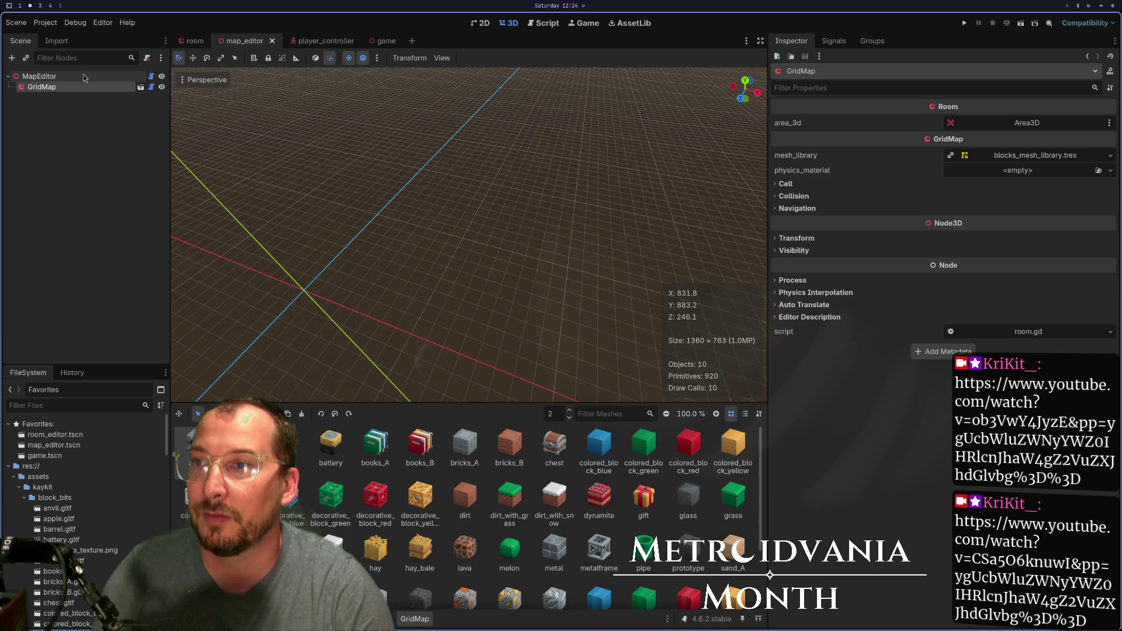
left_click(83, 77)
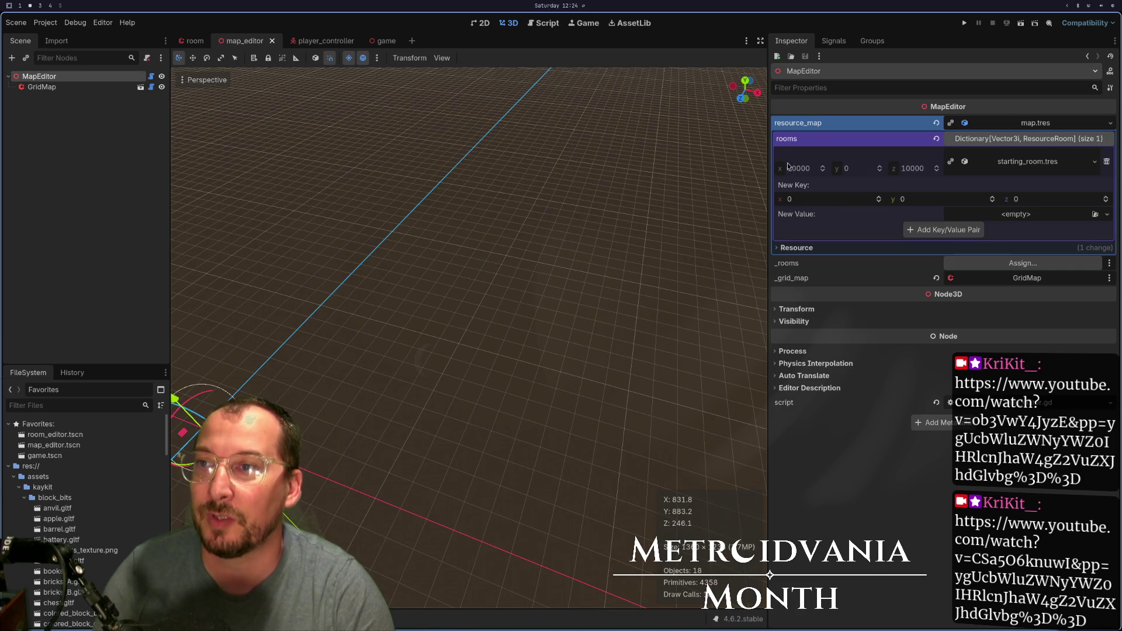
left_click(385, 40)
- In Neovim, return to game.gd and move to the WORLD_CENTER constant near the top
key("super+2")
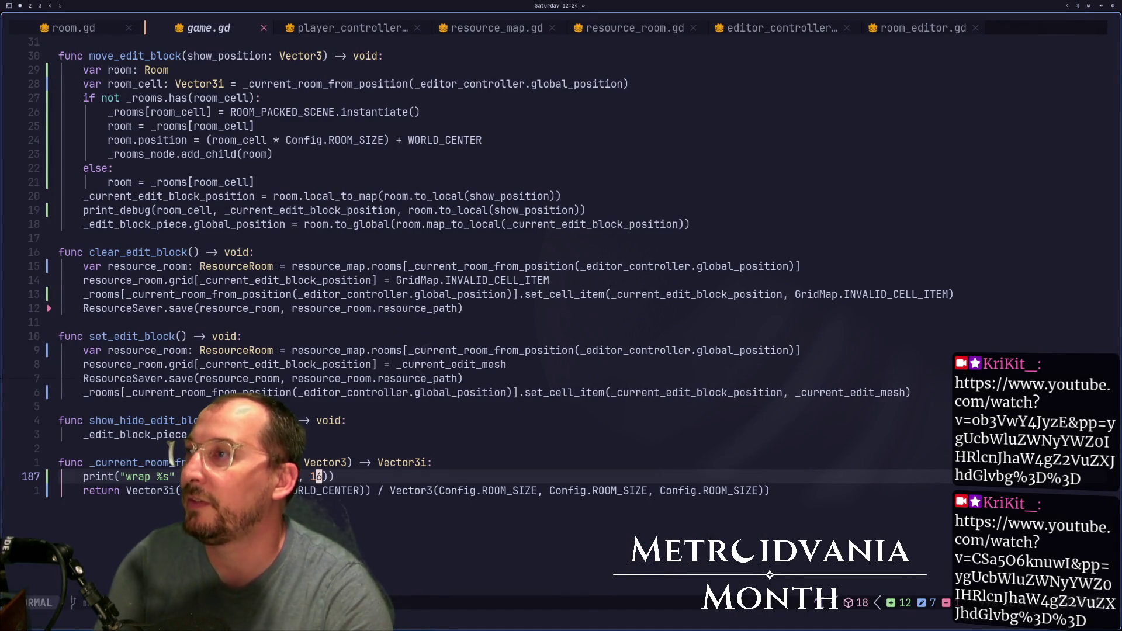
key("shift+h")
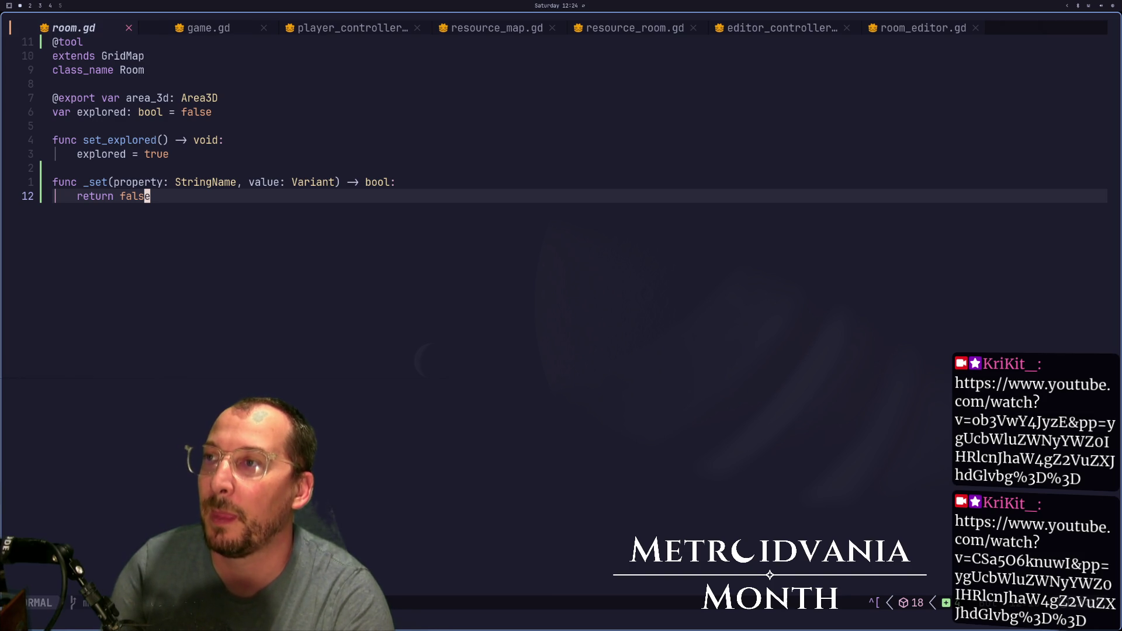
key("shift+l")
key("shift+l")
key("shift+h")
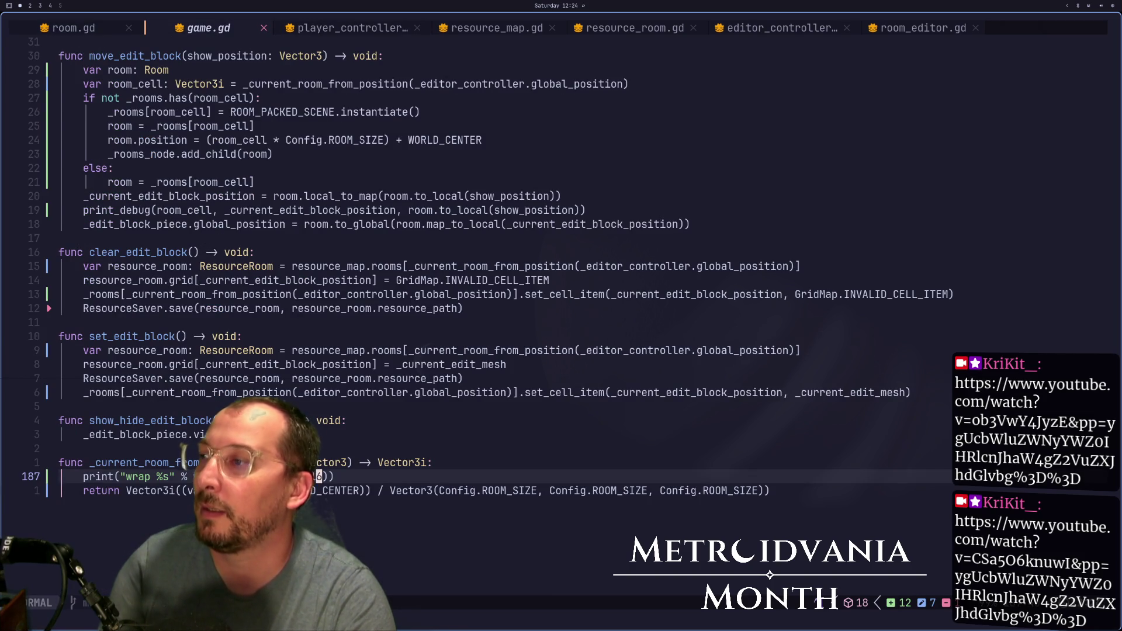
key("g")
key("g")
key("j")
key("j")
key("j")
key("j")
key("j")
key("j")
key("k")
key("k")
key("k")
key("k")
key("k")
key("k")
key("k")
key("j")
key("j")
key("j")
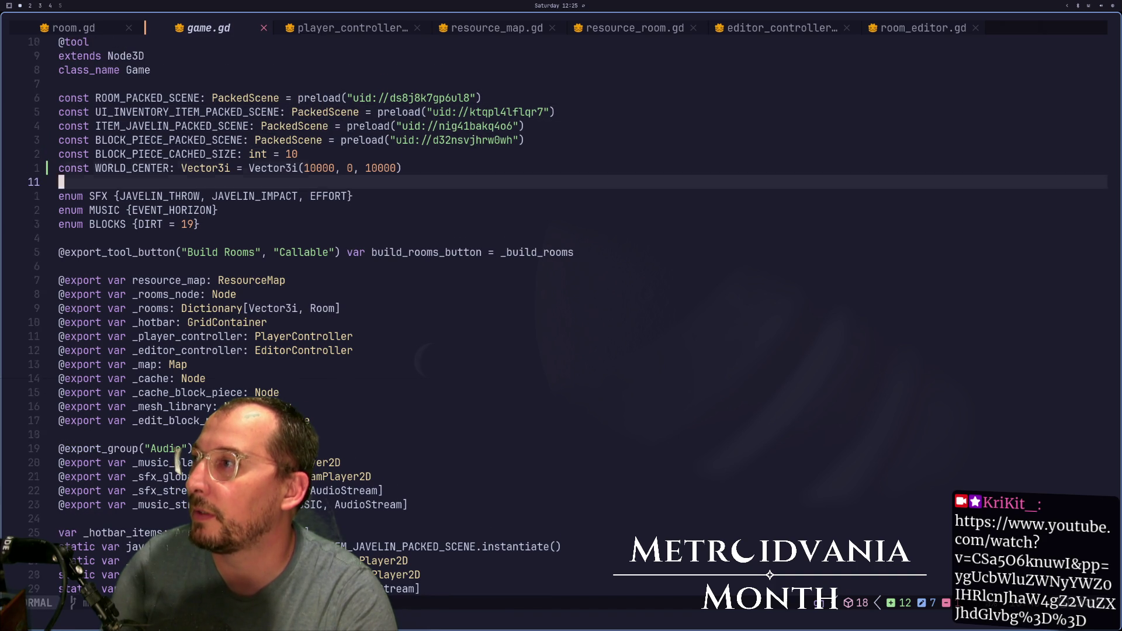
- Delete the const WORLD_CENTER line and save game.gd with :w
key("d")
key("d")
type(":w")
key("Return")
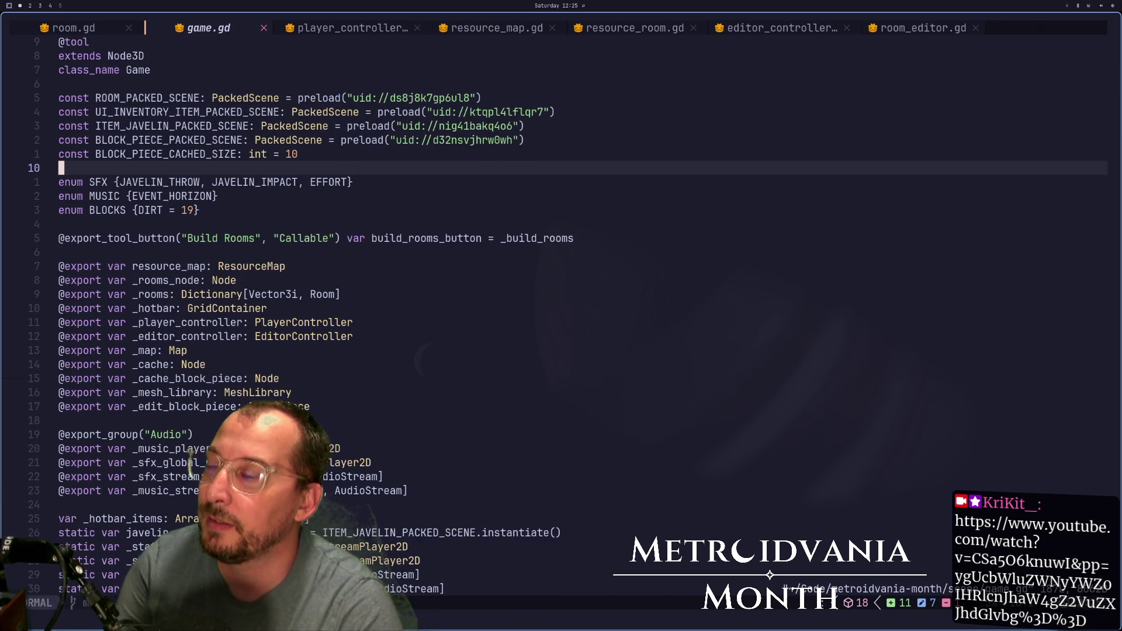
key("j")
key("j")
key("j")
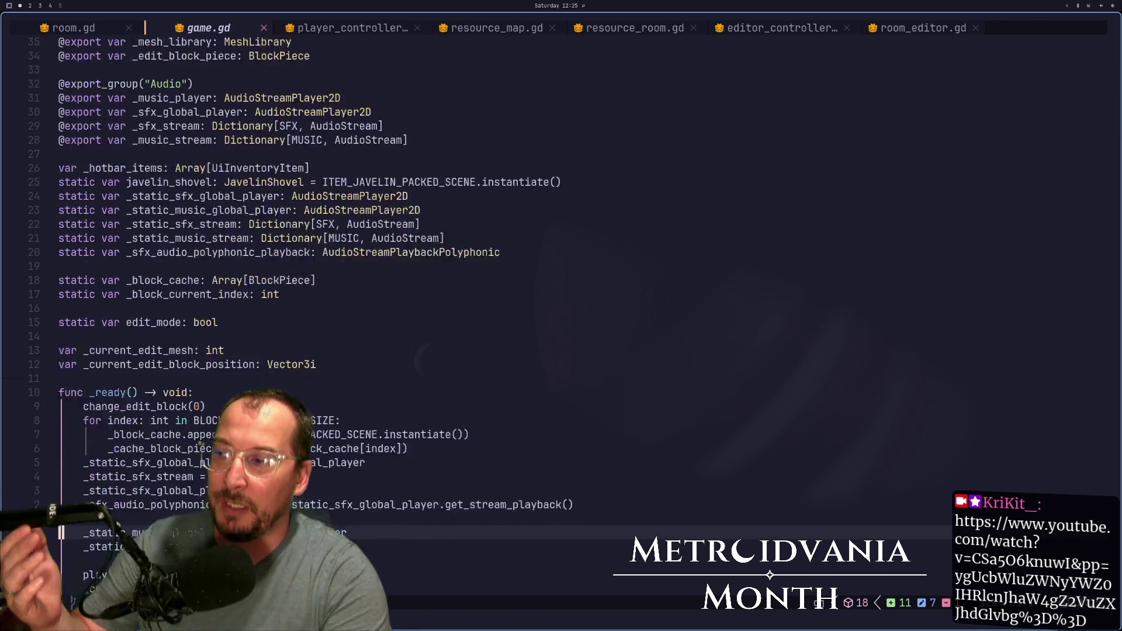
key("j")
key("j")
key("j")
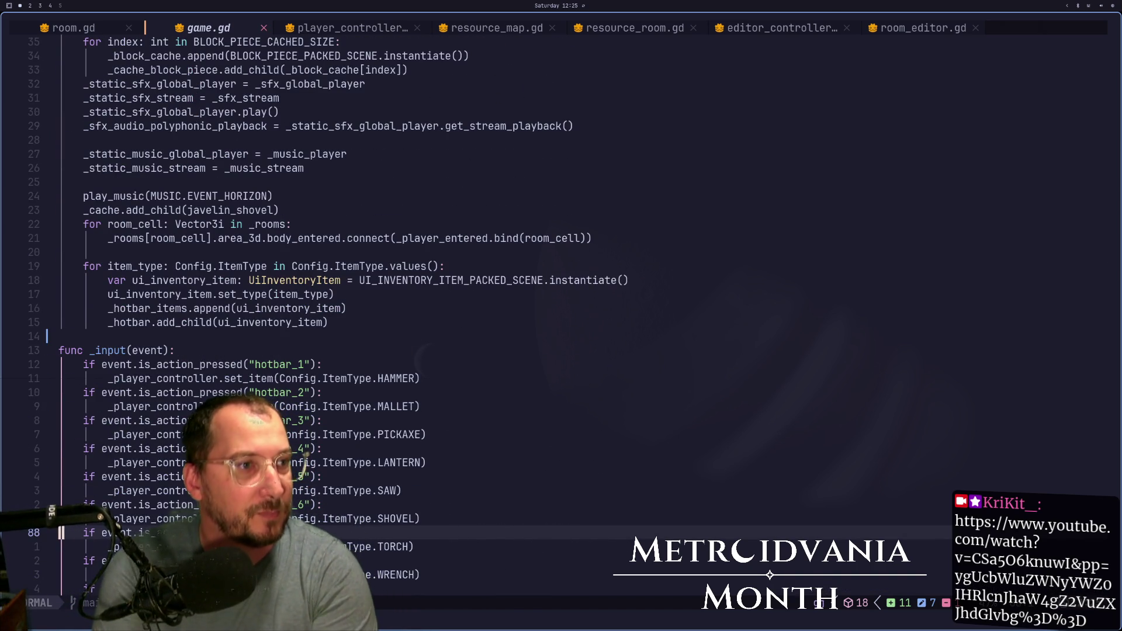
key("super+2")
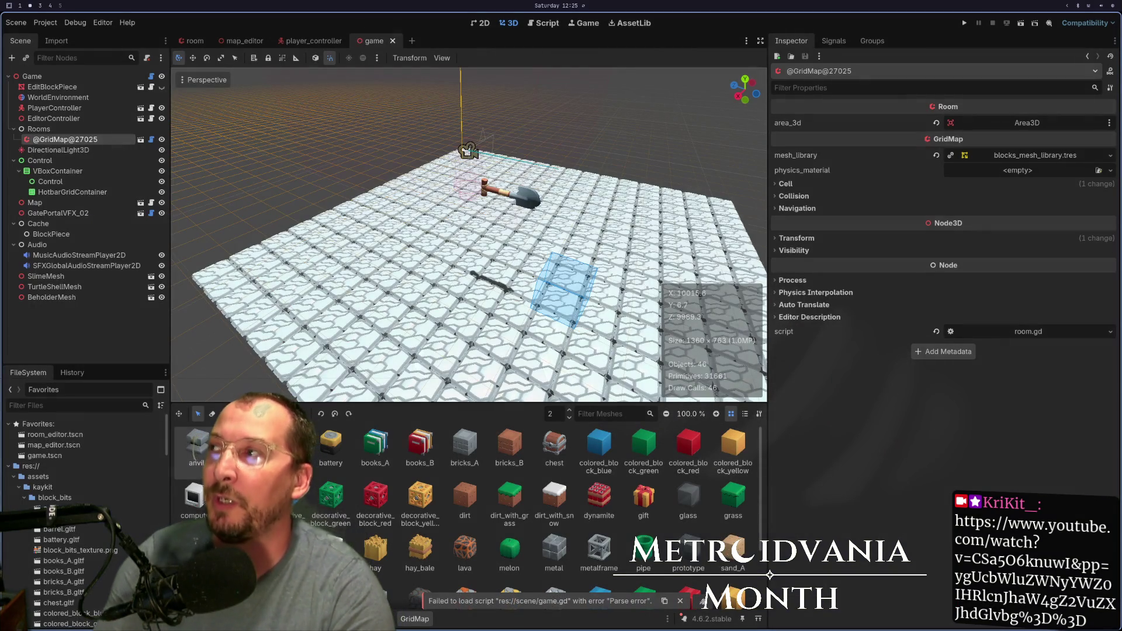
- Launch a new Godot instance and open the Arborist project from the Project Manager
key("super+space")
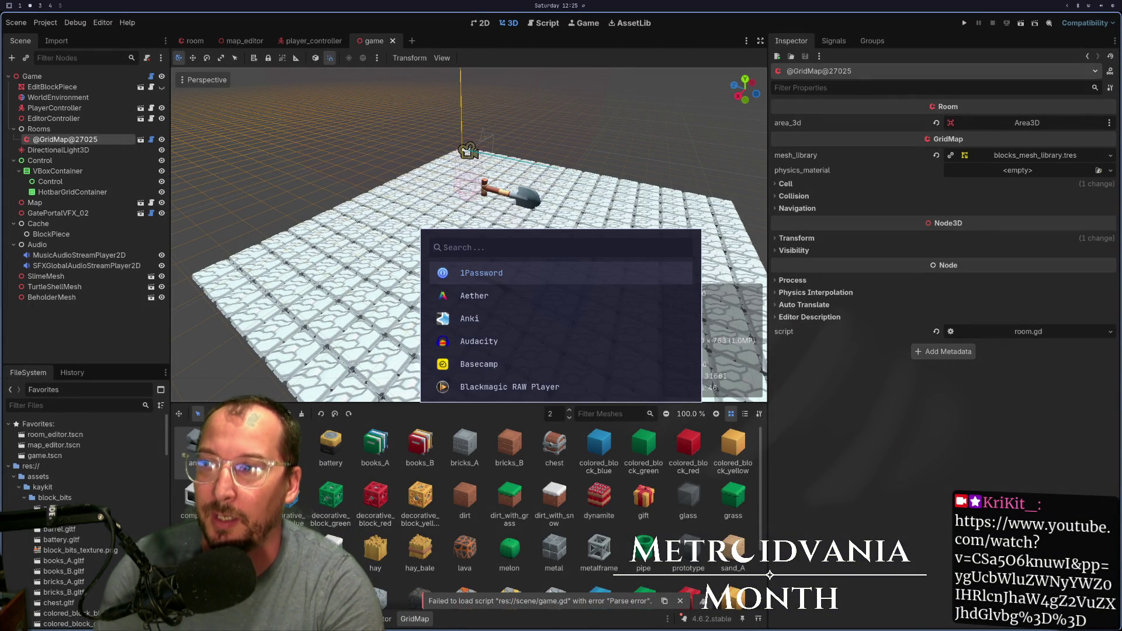
type("godot")
key("Return")
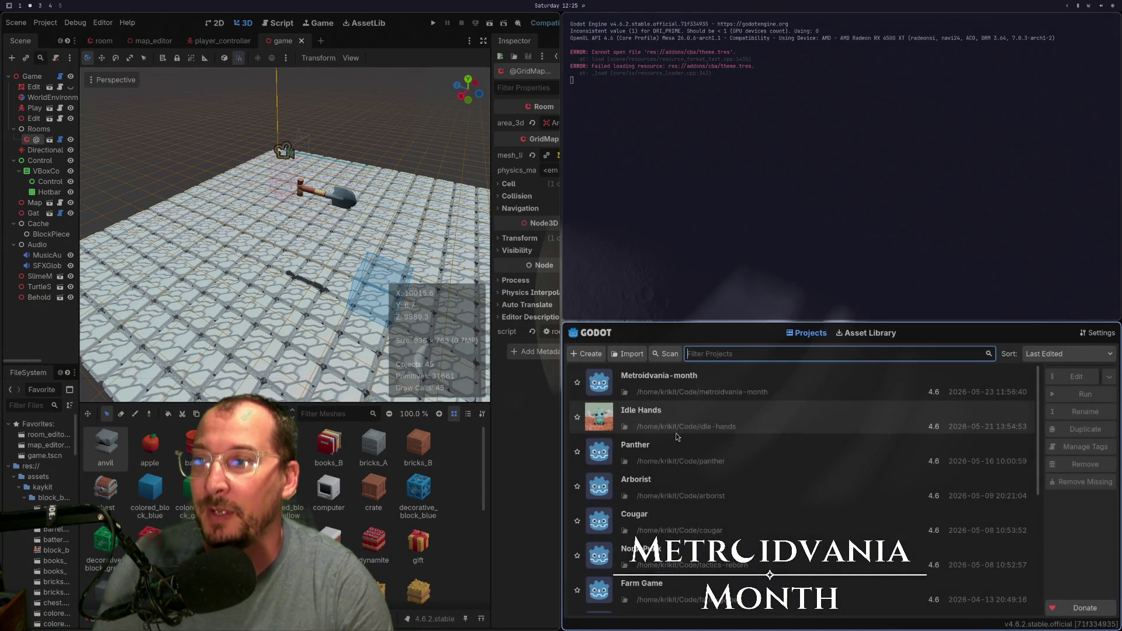
double_click(688, 460)
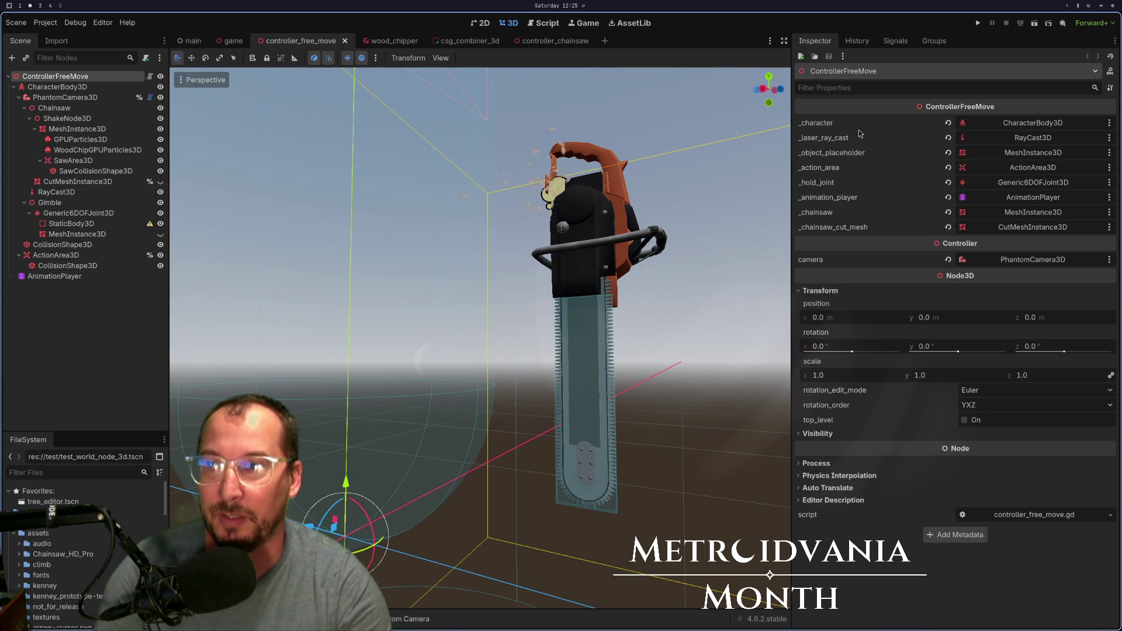
- Run the Arborist chainsaw tree-cutting game, then stop it with F8
left_click(979, 23)
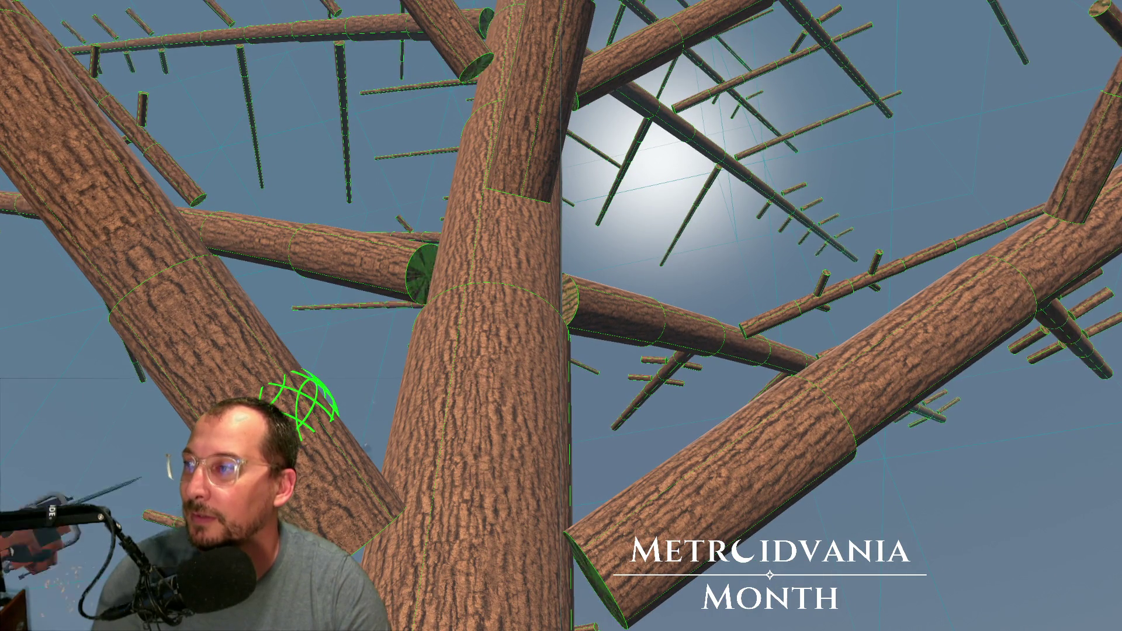
key("F8")
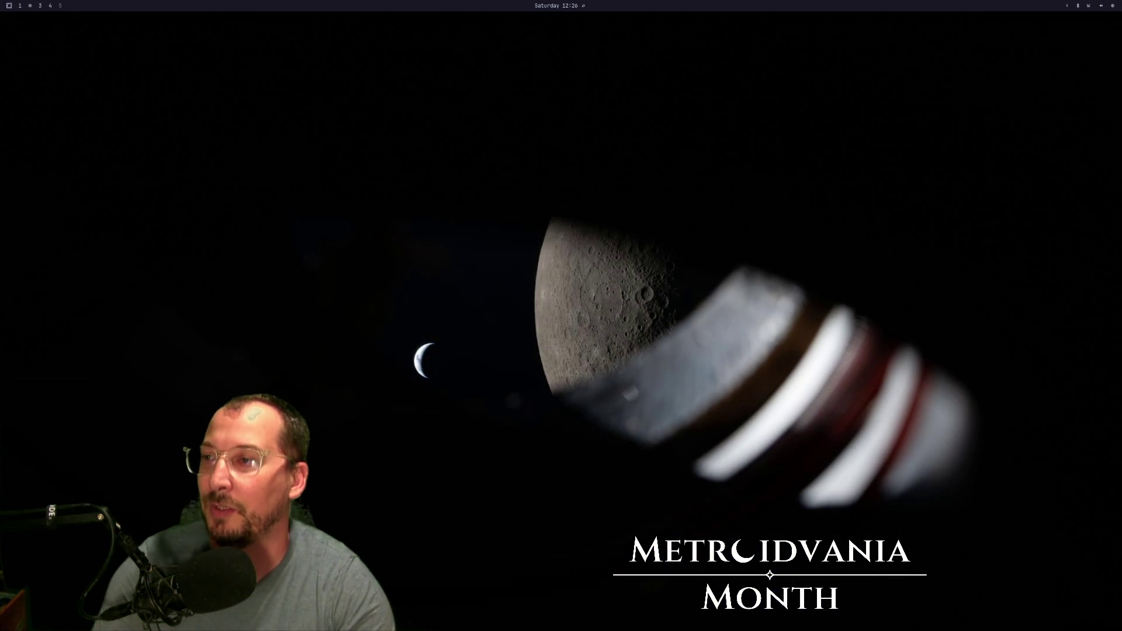
- Launch Godot and open the metroidvania-month project for editing
key("super+d")
type("god")
key("Return")
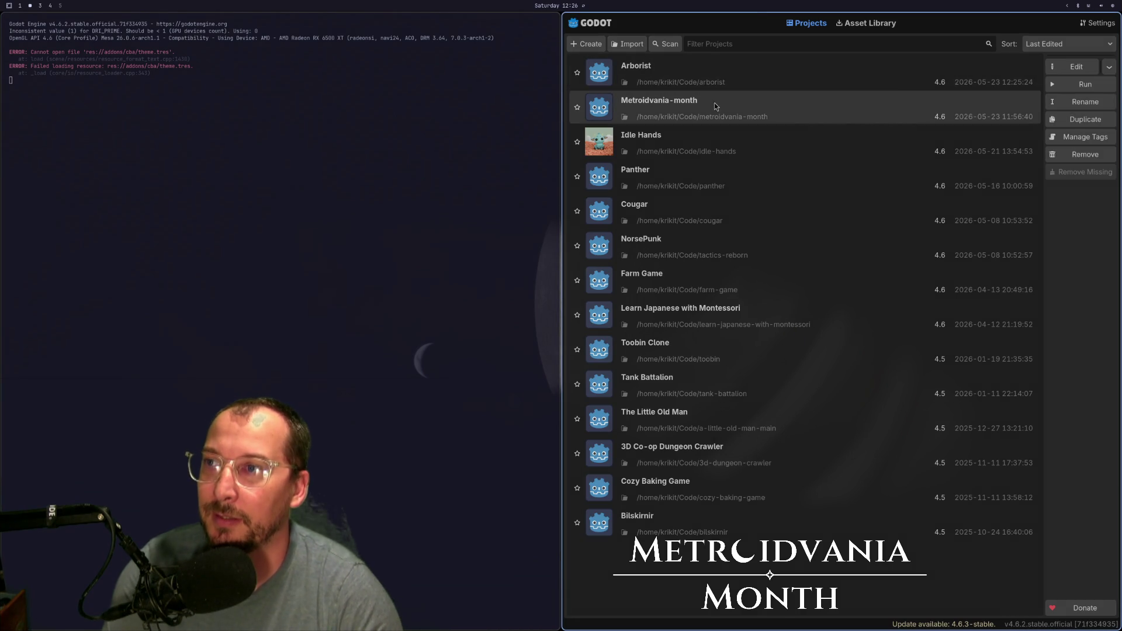
left_click(715, 108)
left_click(1046, 68)
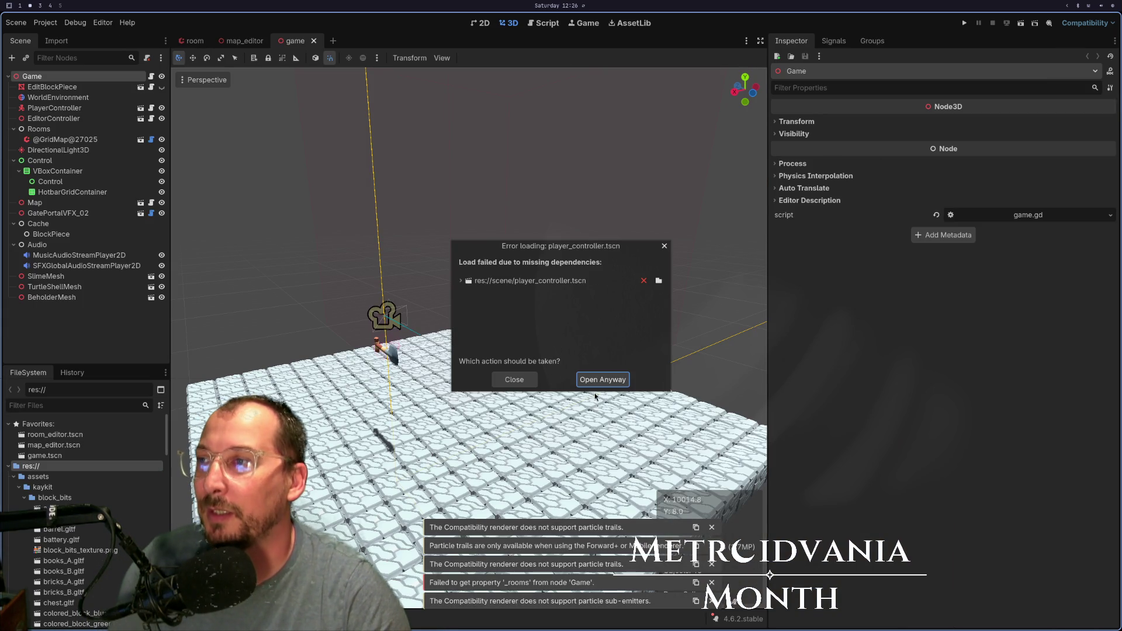
- Open player_controller anyway past the missing-dependency error, then close its tab
left_click(615, 382)
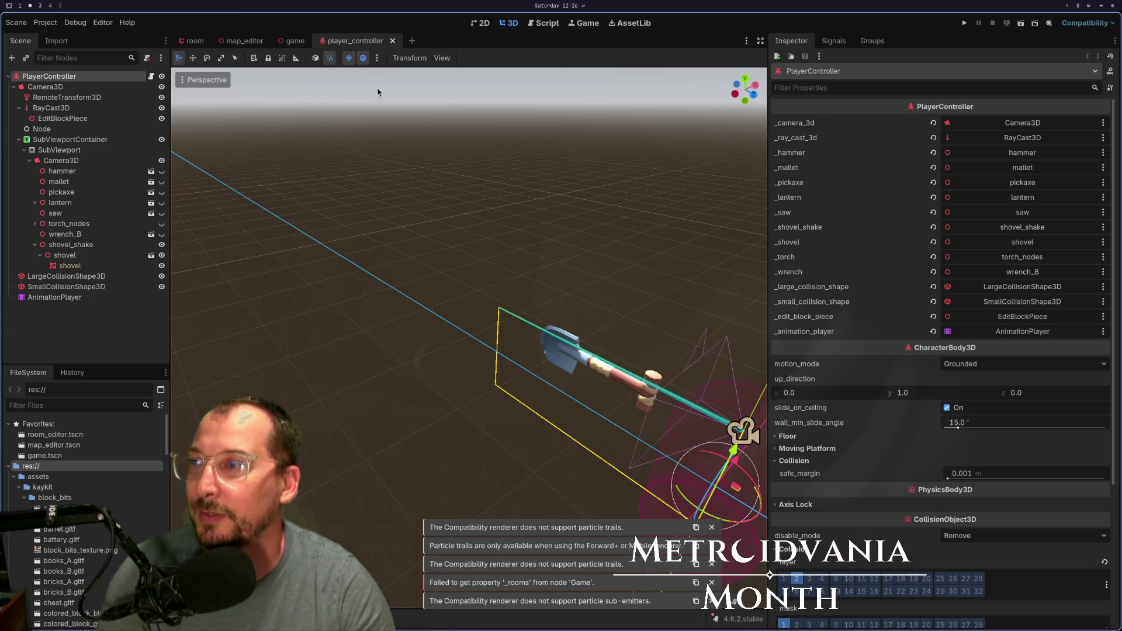
left_click(394, 40)
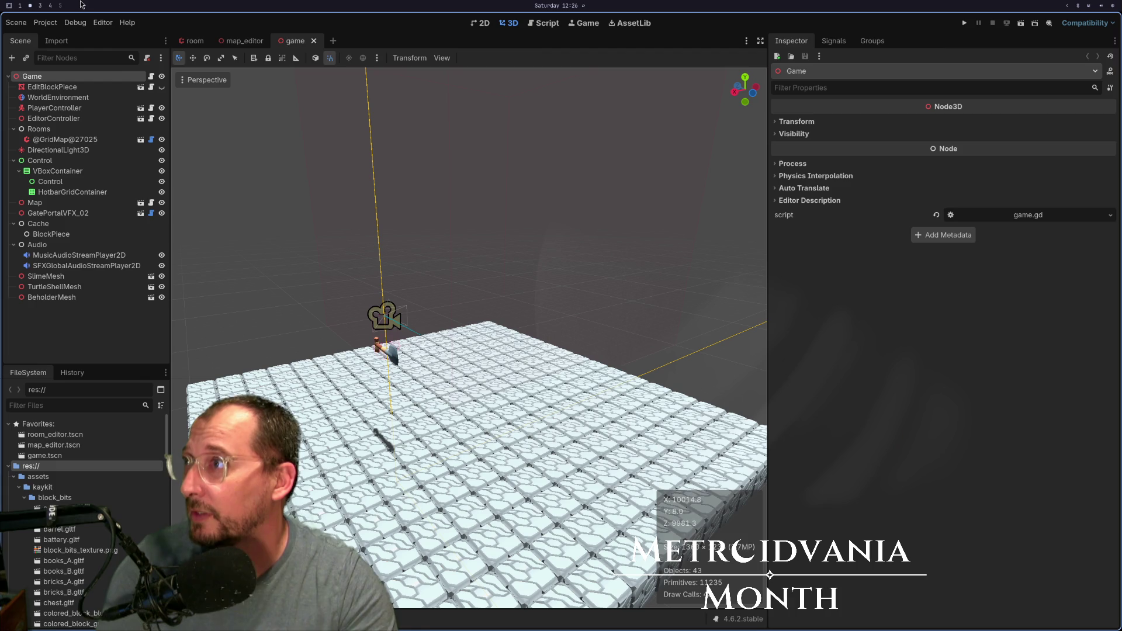
left_click(20, 5)
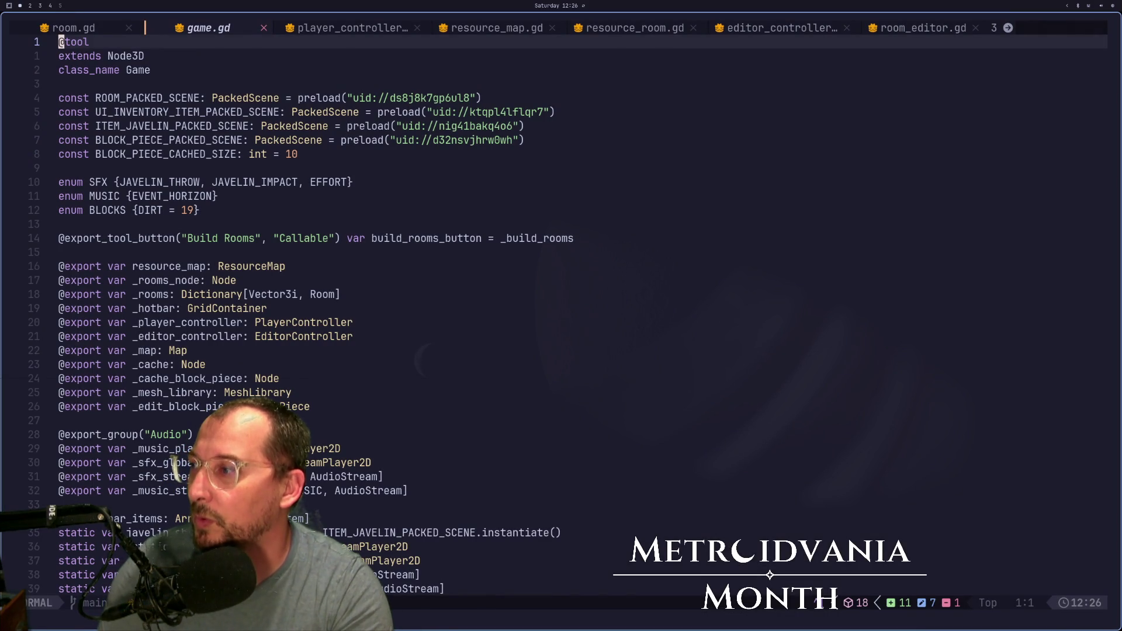
- Quit Neovim without saving and reopen it on the metroidvania-month project
key("j")
key("j")
key("j")
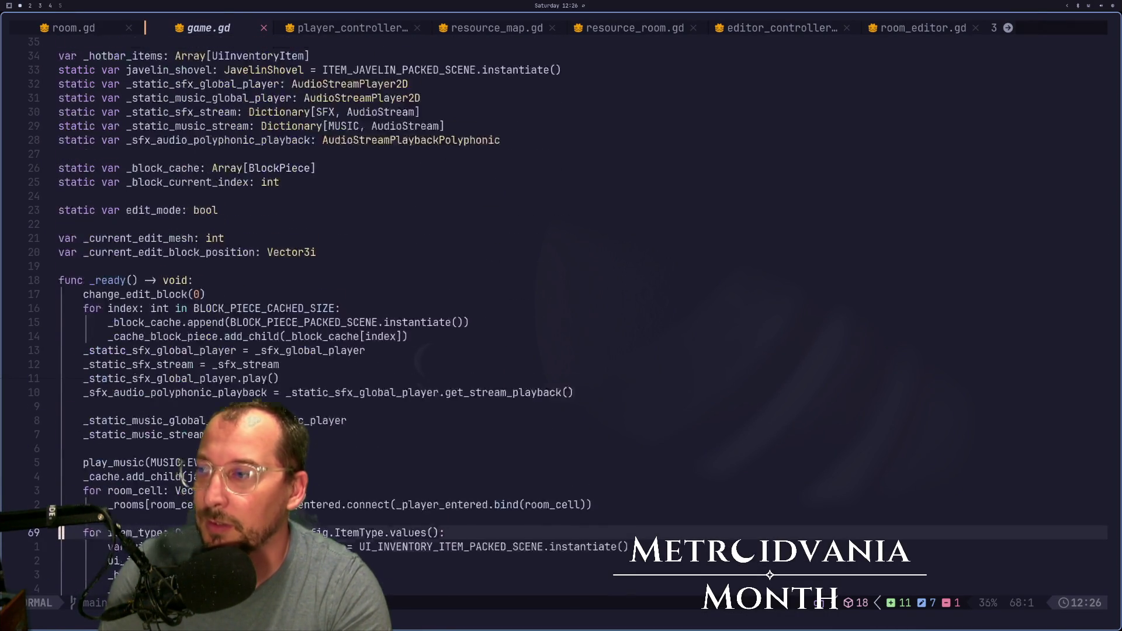
key("j")
key("j")
key("j")
type(":q")
key("Return")
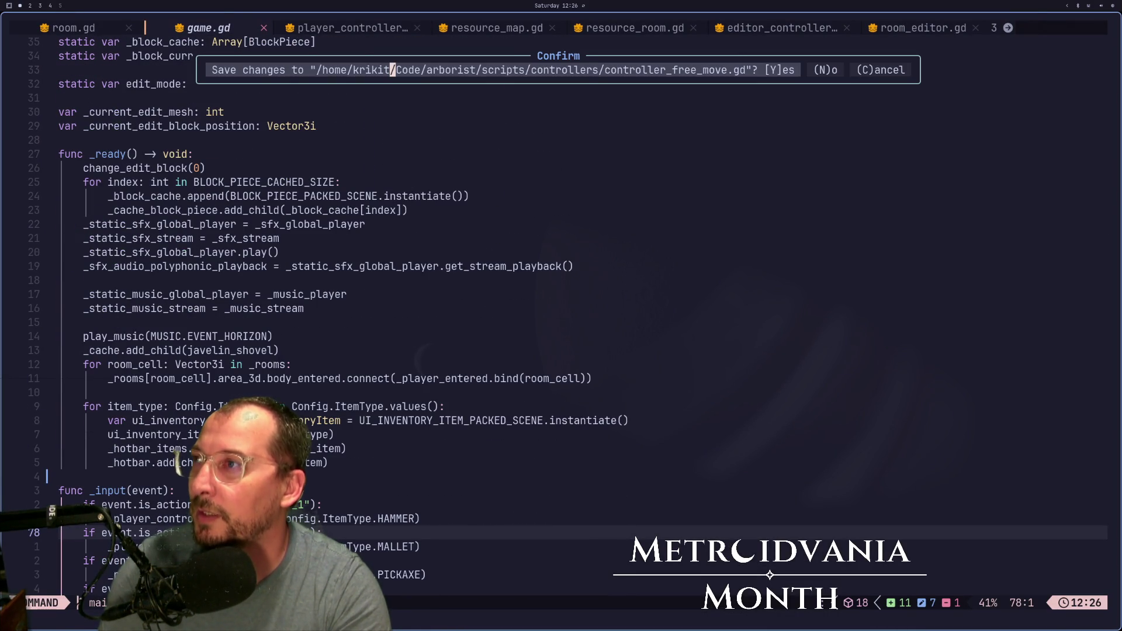
key("n")
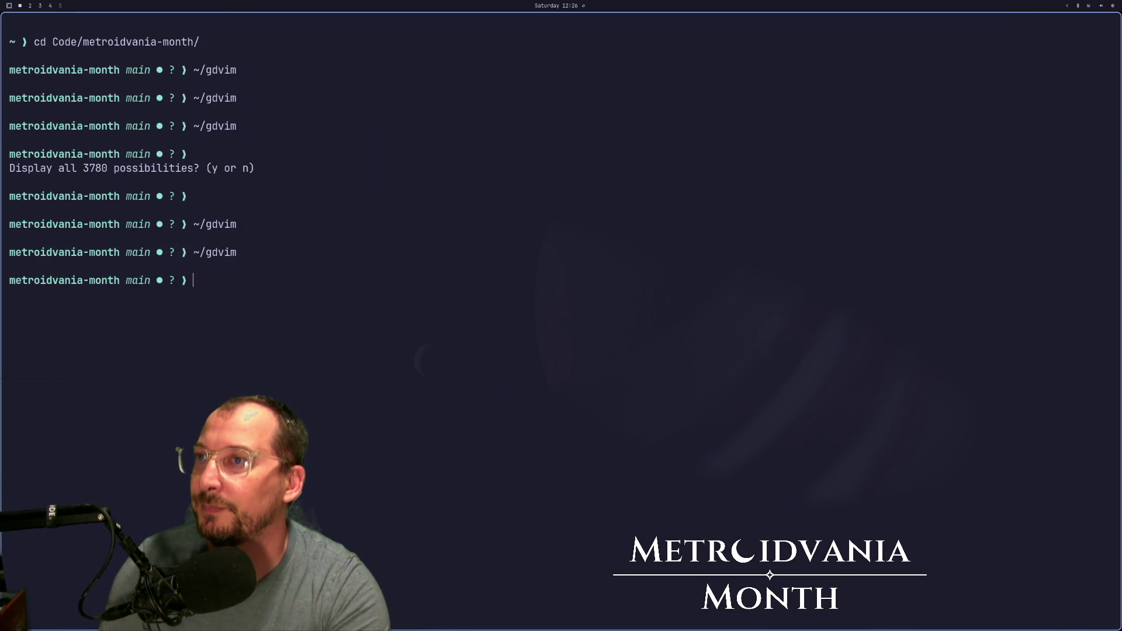
key("Up")
key("Return")
type("p")
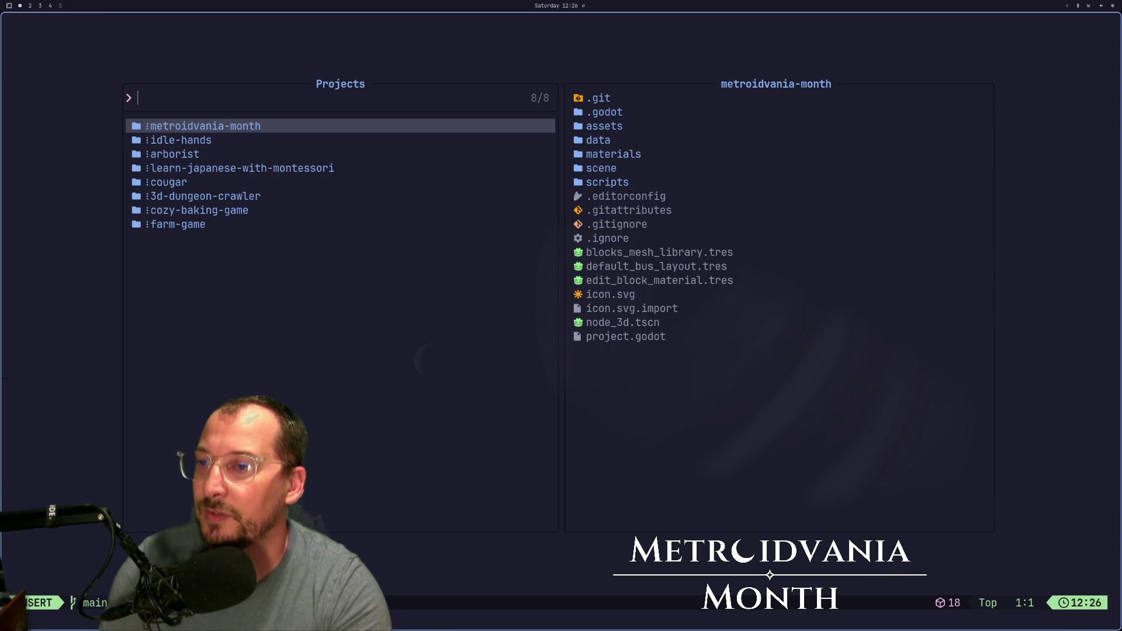
type("j")
key("BackSpace")
key("Return")
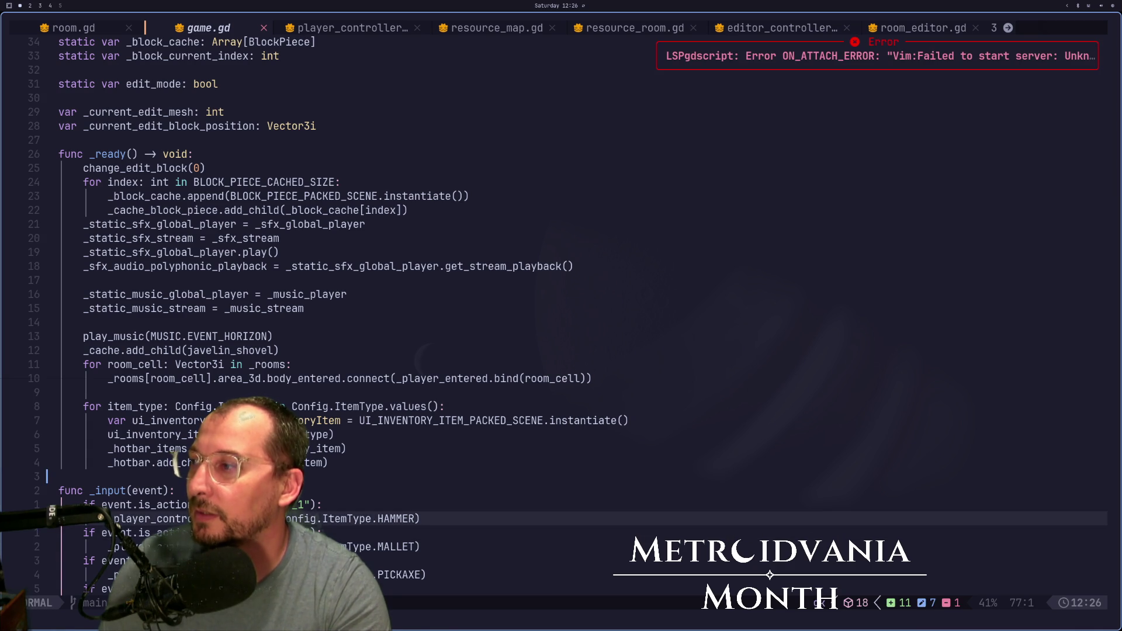
- Open the Trouble diagnostics list and jump to the WORLD_CENTER error on line 118
key("g")
key("g")
key("j")
key("j")
key("j")
key("j")
key("j")
key("j")
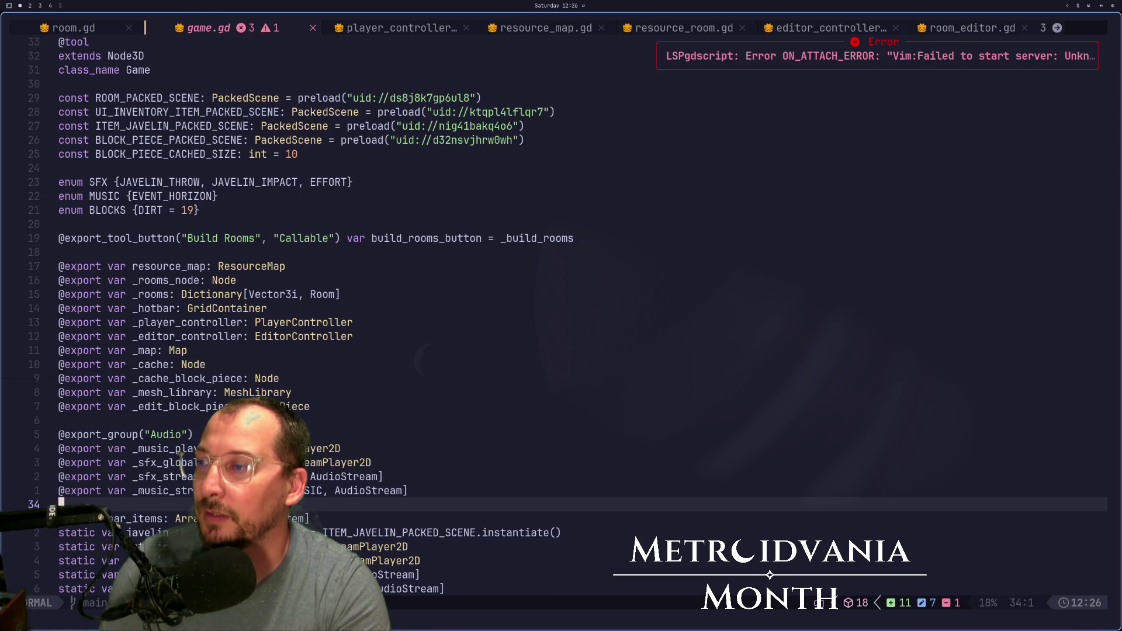
key("space")
key("x")
key("x")
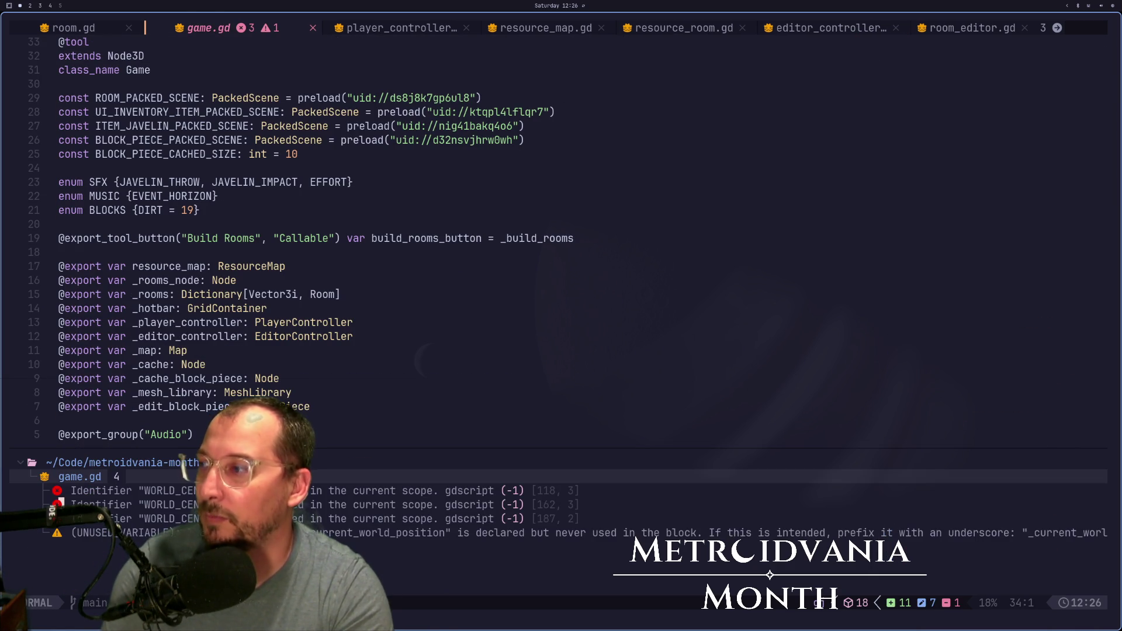
key("j")
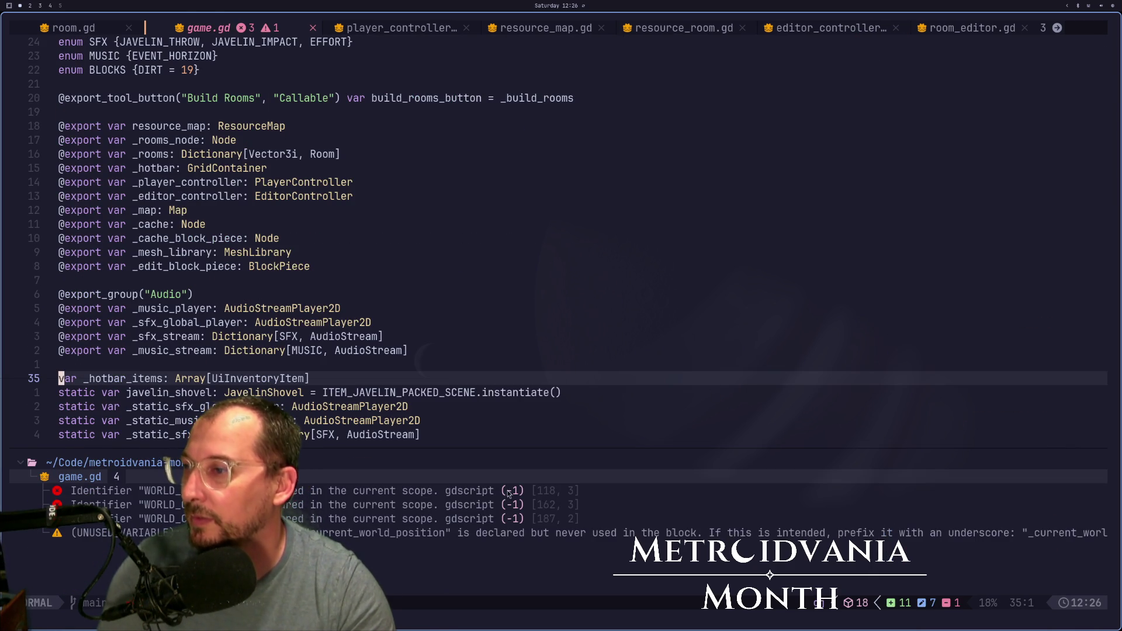
double_click(512, 490)
- Remove the parentheses and ' + WORLD_CENTER' from line 118 and save
key("f")
key("parenleft")
key("x")
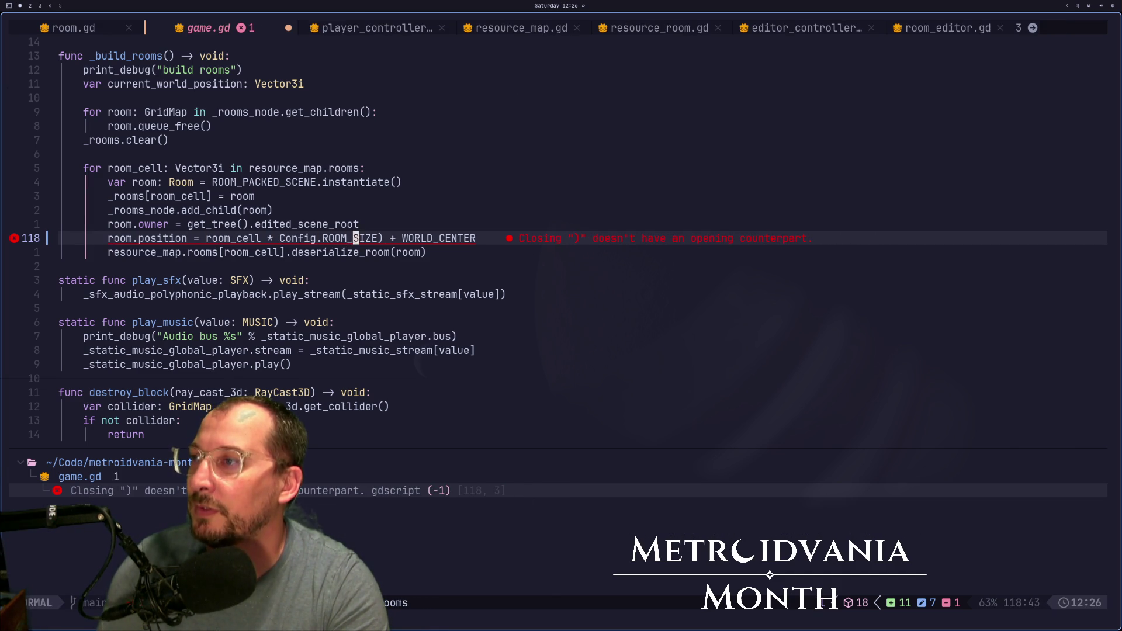
key("colon")
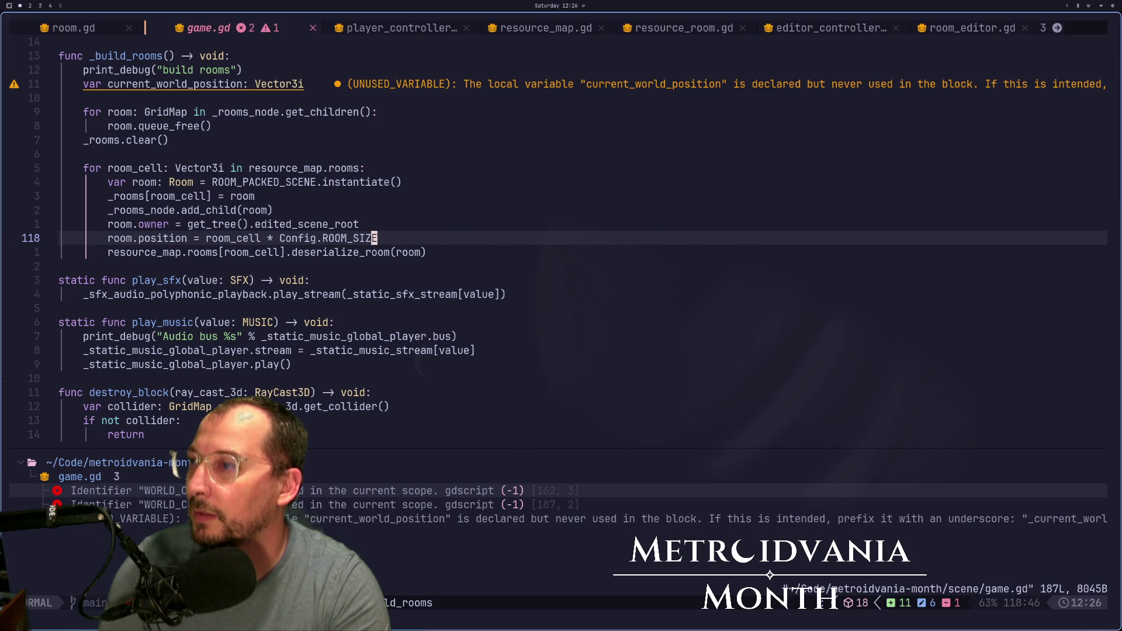
key("j")
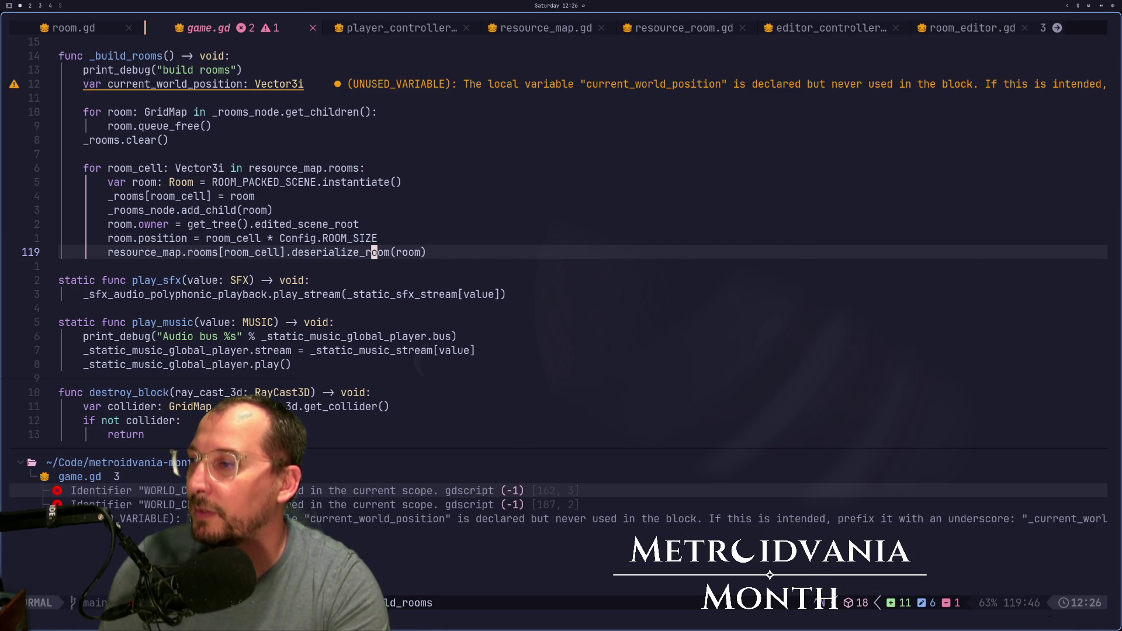
key("n")
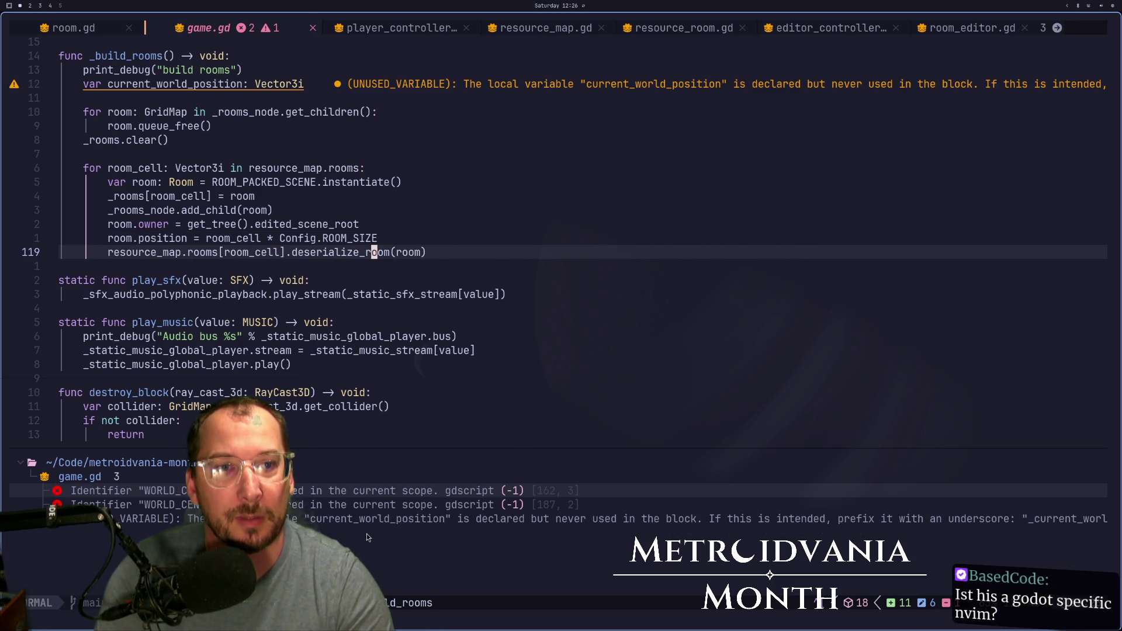
- Remove the parentheses and ' + WORLD_CENTER' from line 162 and save with :w
key("]d")
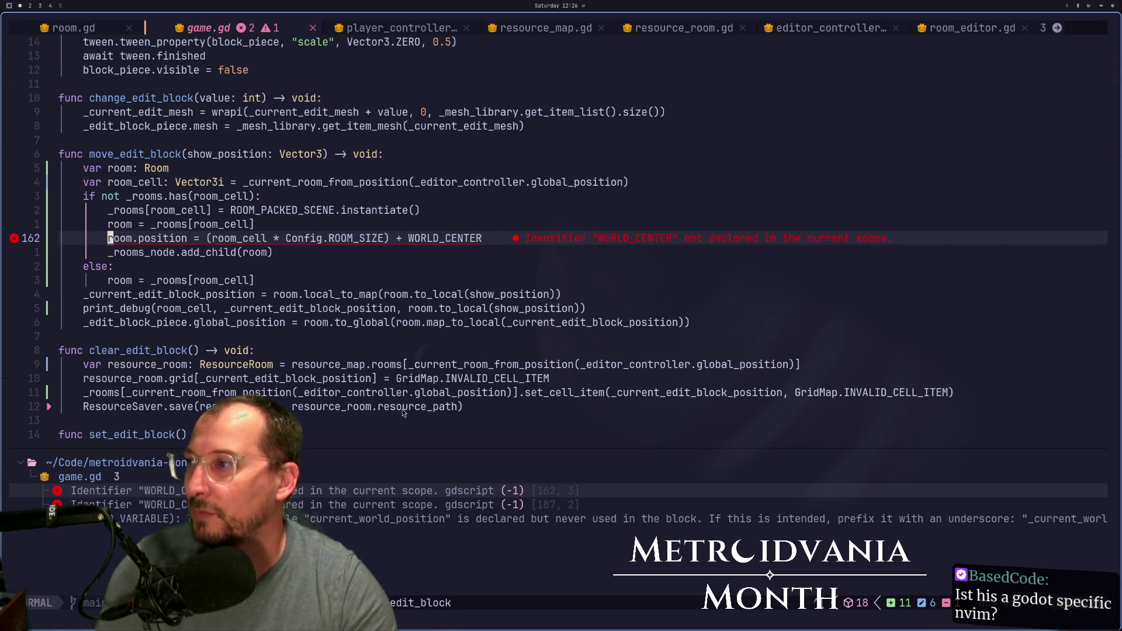
key("w")
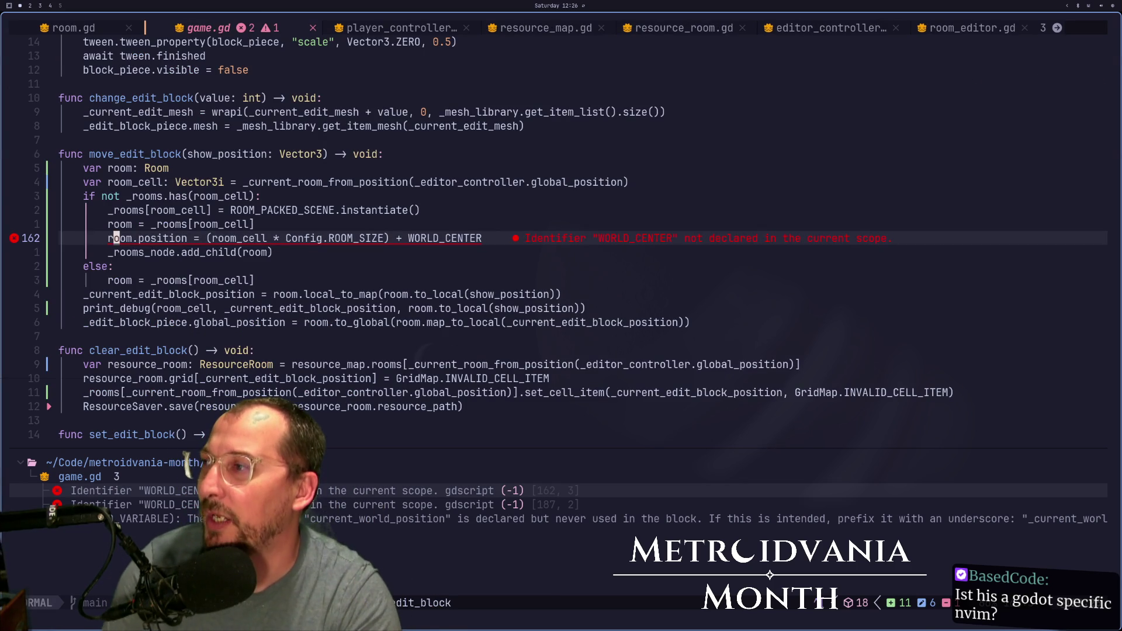
key("f")
key("parenleft")
key("x")
key("w")
key("w")
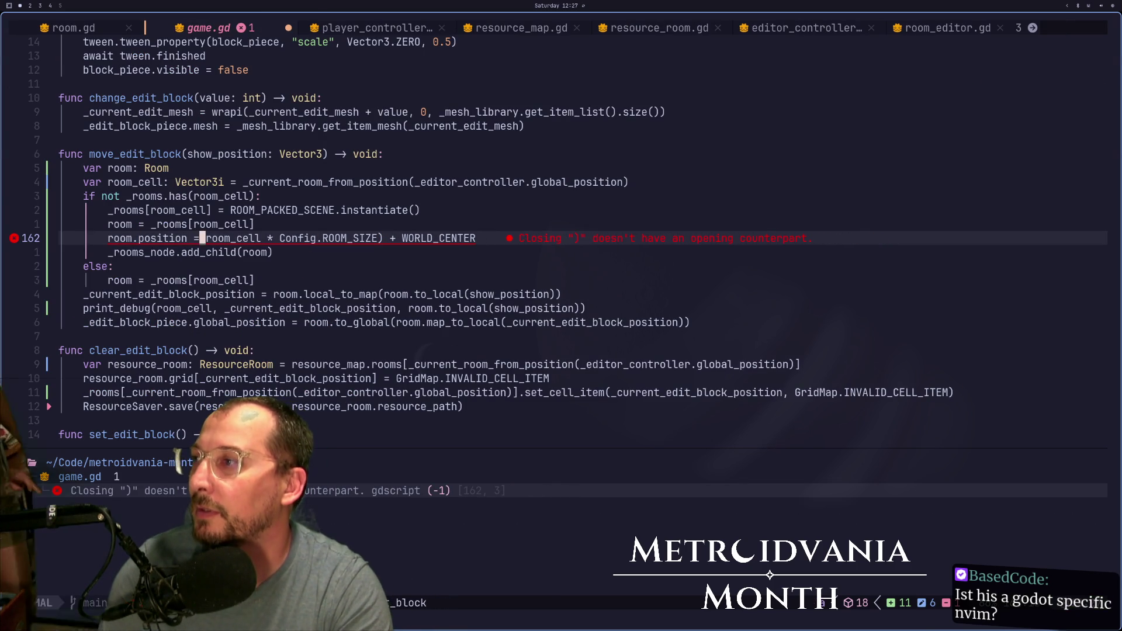
key("f")
key("parenright")
key("x")
type("D:w")
key("Return")
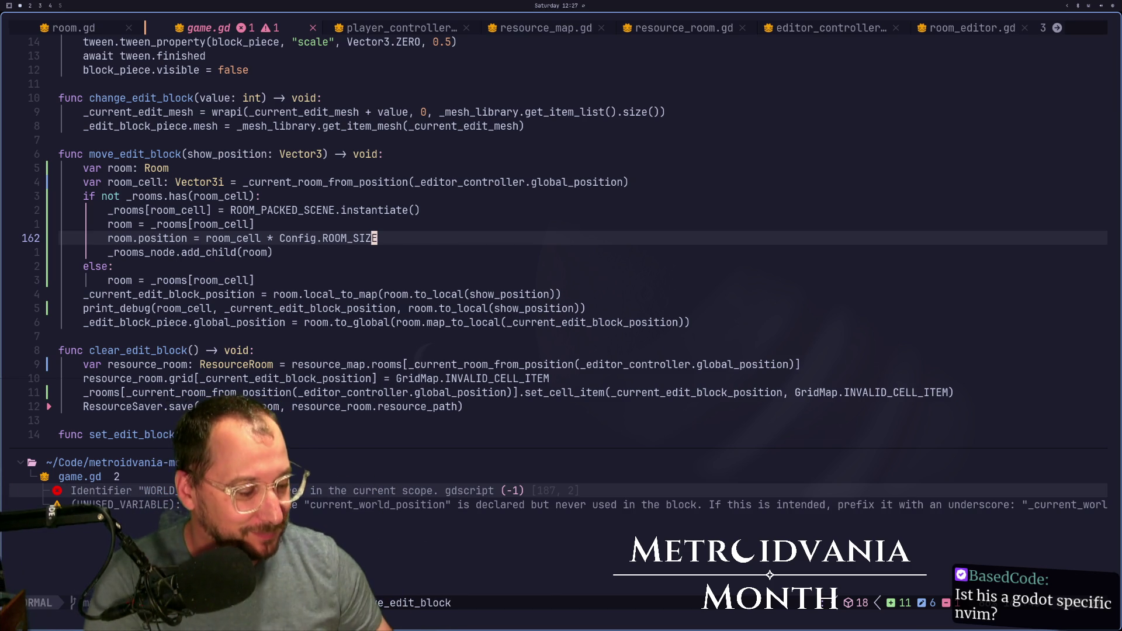
left_click(202, 350)
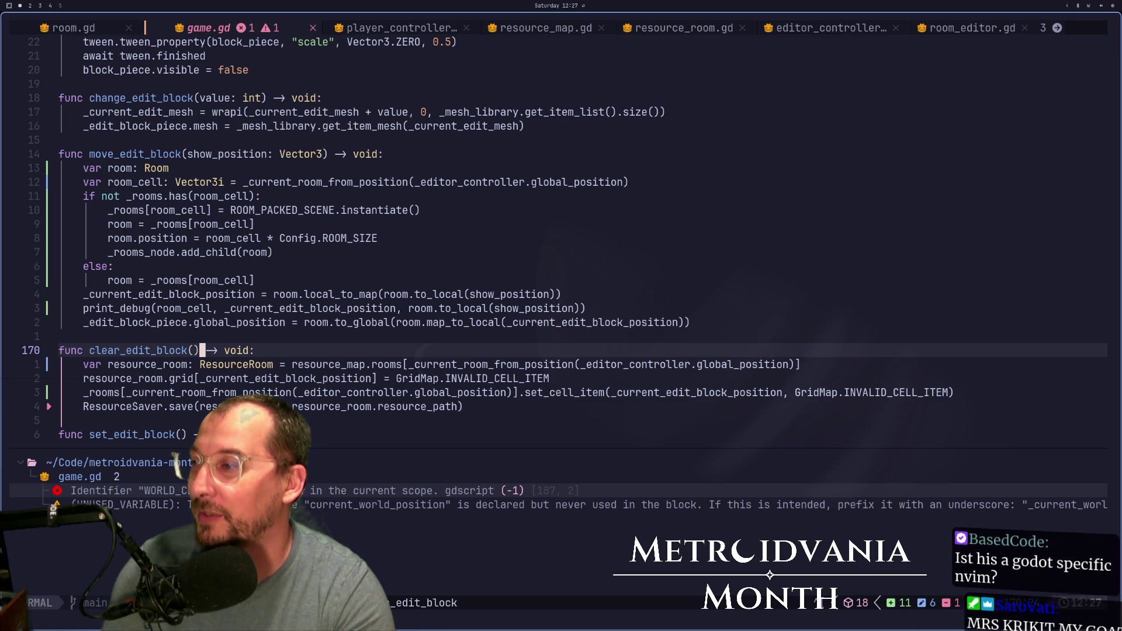
- Delete the WORLD_CENTER subtraction and extra parenthesis on line 187 and save
key("bracketright")
key("d")
key("ctrl+o")
key("j")
key("j")
key("j")
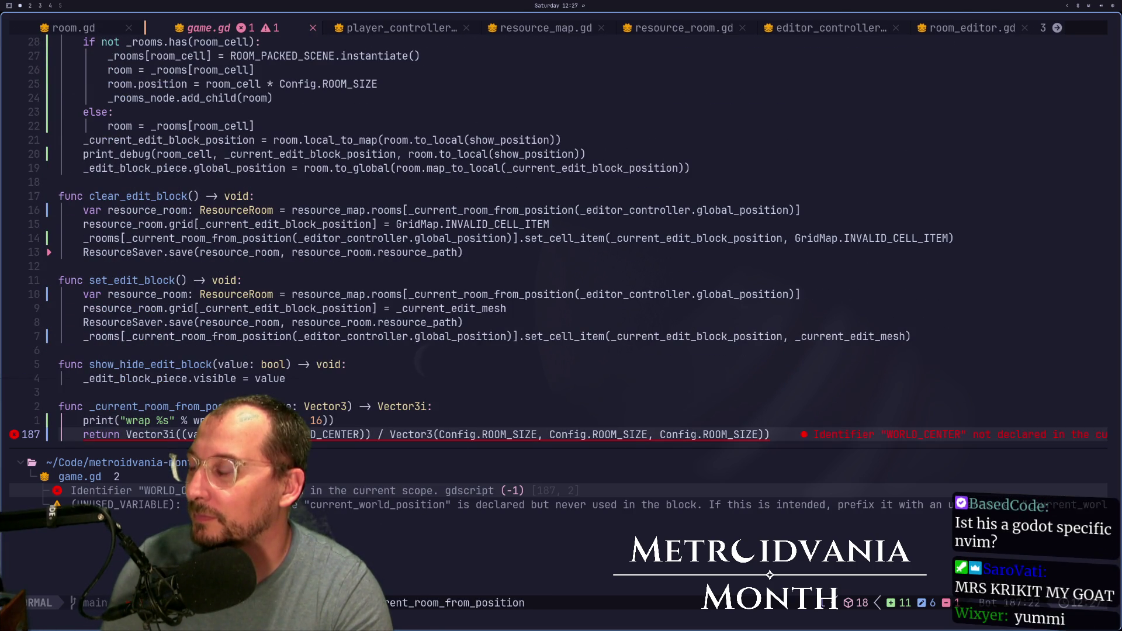
key("x")
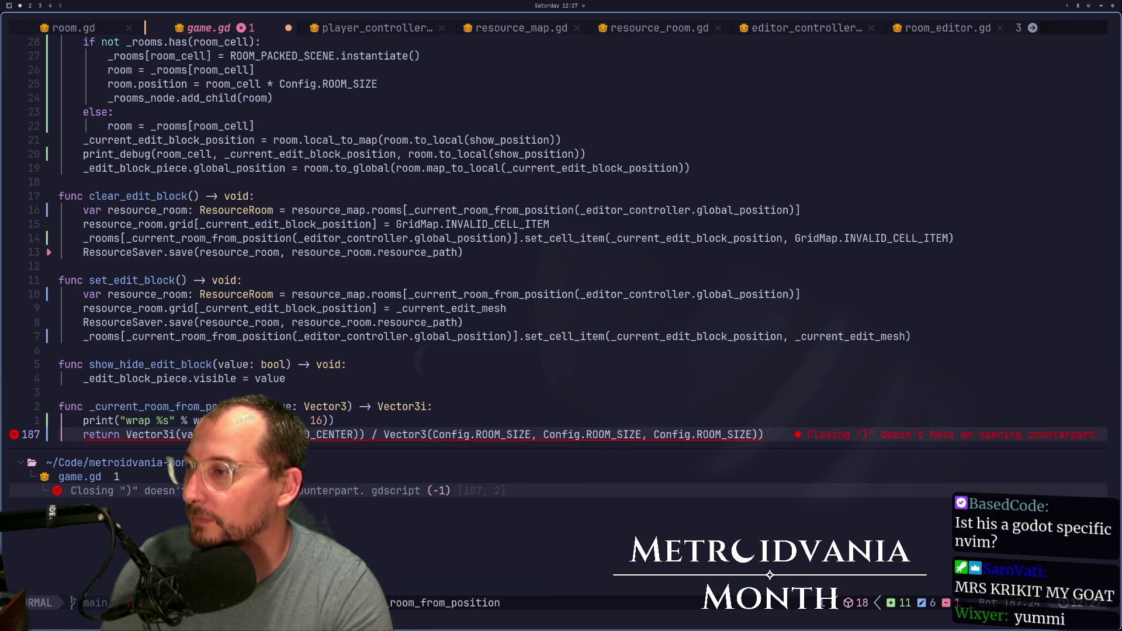
key("BackSpace")
key("BackSpace")
key("BackSpace")
key("BackSpace")
key("BackSpace")
key("BackSpace")
key("Escape")
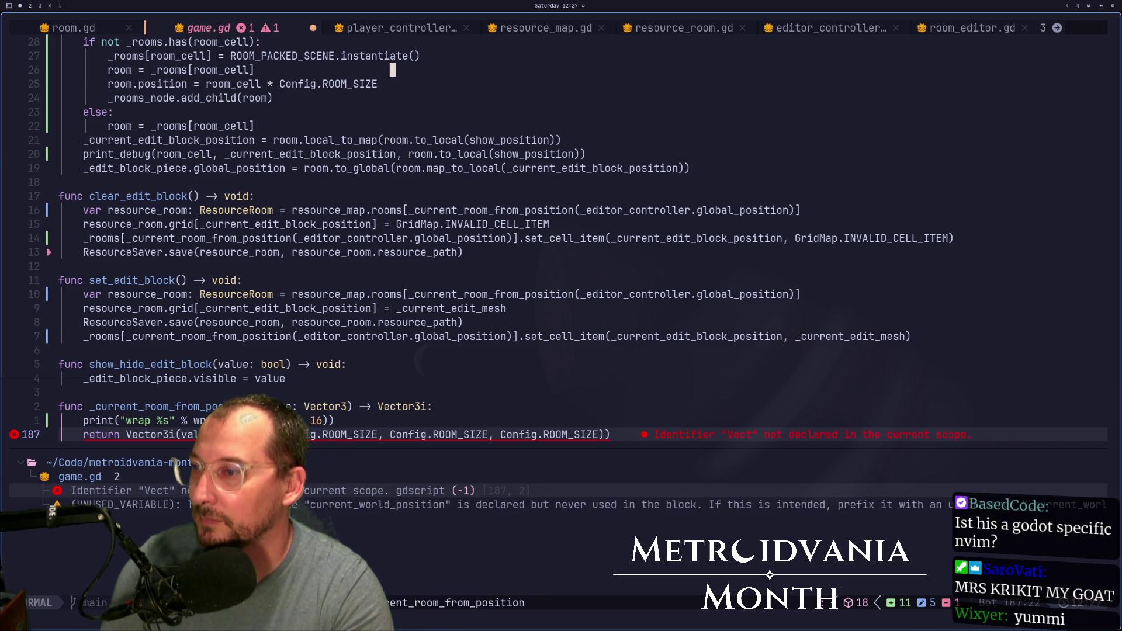
key("ctrl+s")
- Delete the 'wrap' debug print line from _current_room_from_position
key("a")
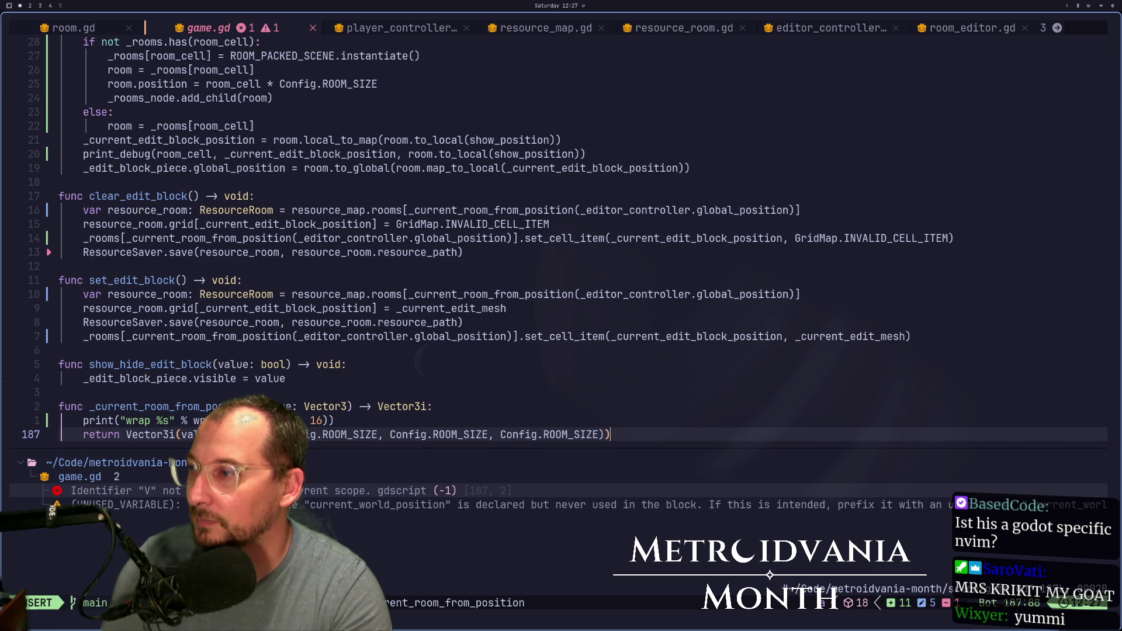
key("Escape")
key("k")
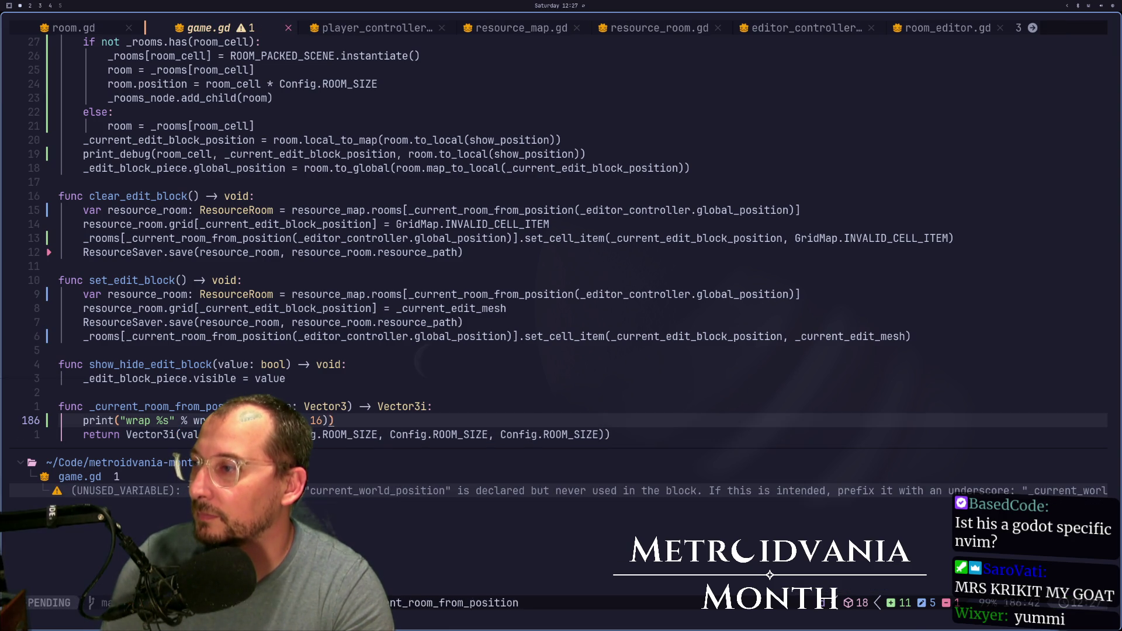
key("d")
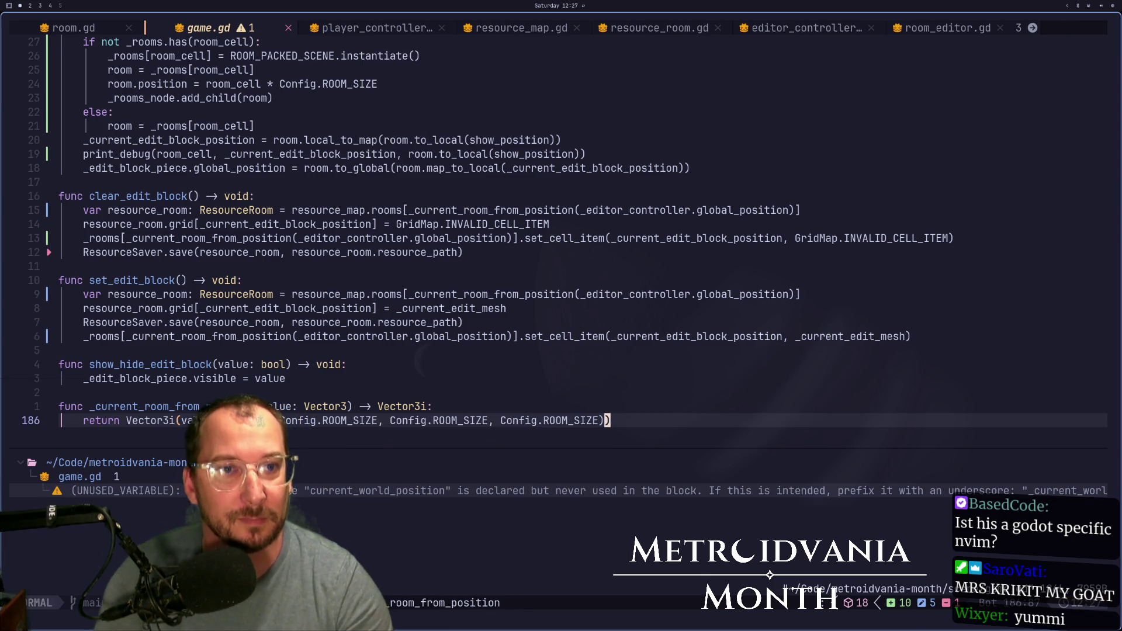
key("super+4")
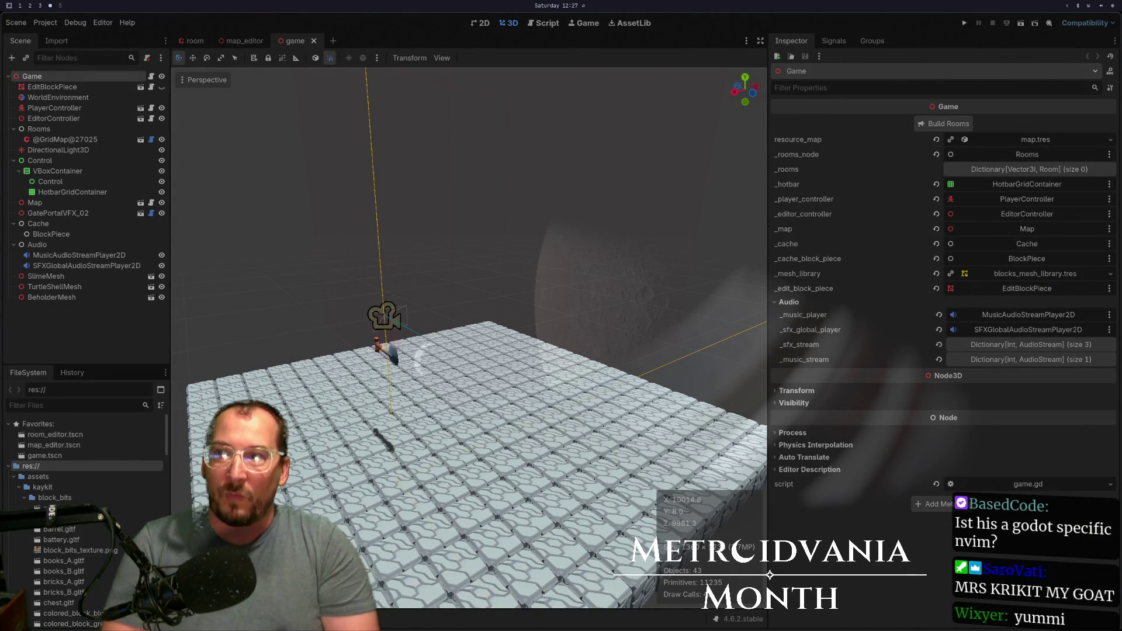
- In the Script workspace, try reopening a recent script from the File menu
left_click(546, 23)
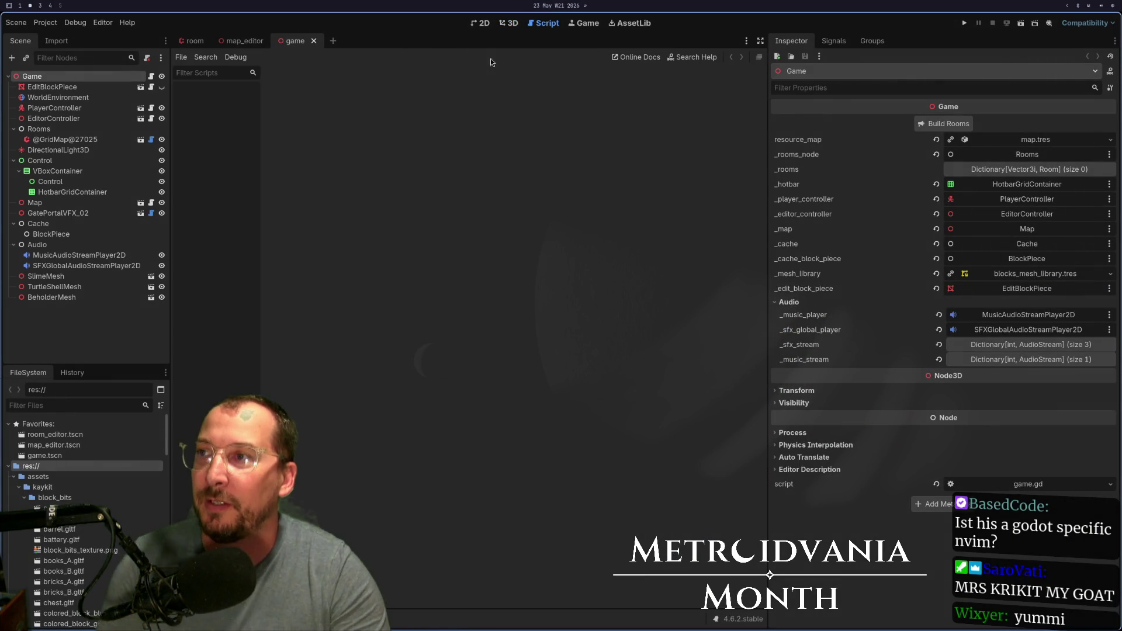
left_click(181, 57)
mouse_move(206, 117)
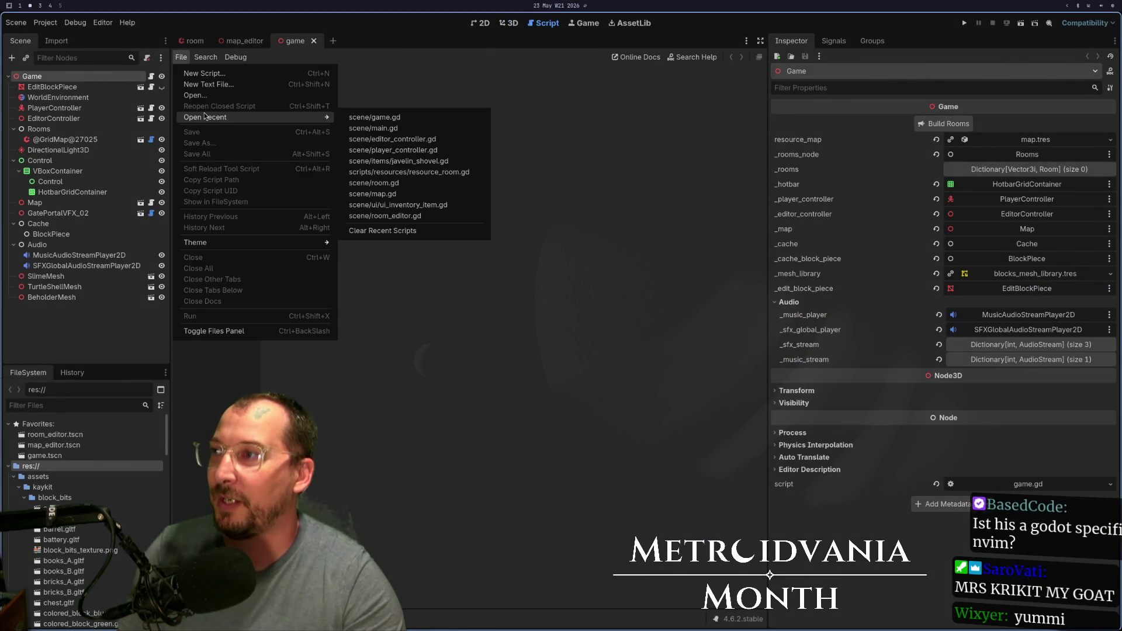
left_click(383, 119)
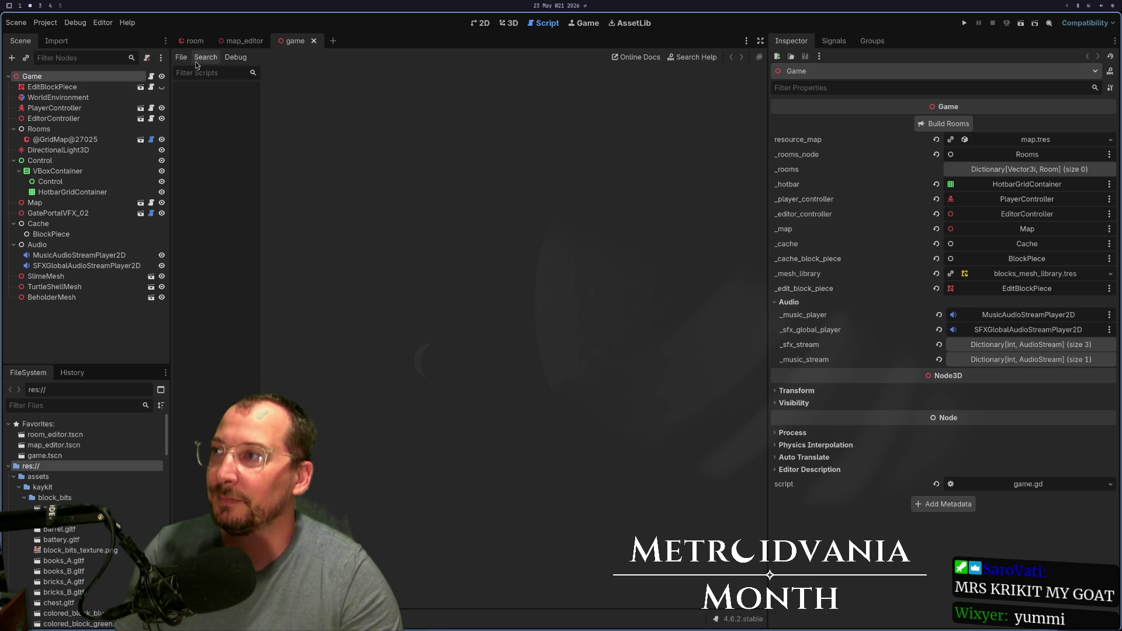
- Return to the game scene's 3D view and open the Output log to check errors
left_click(509, 23)
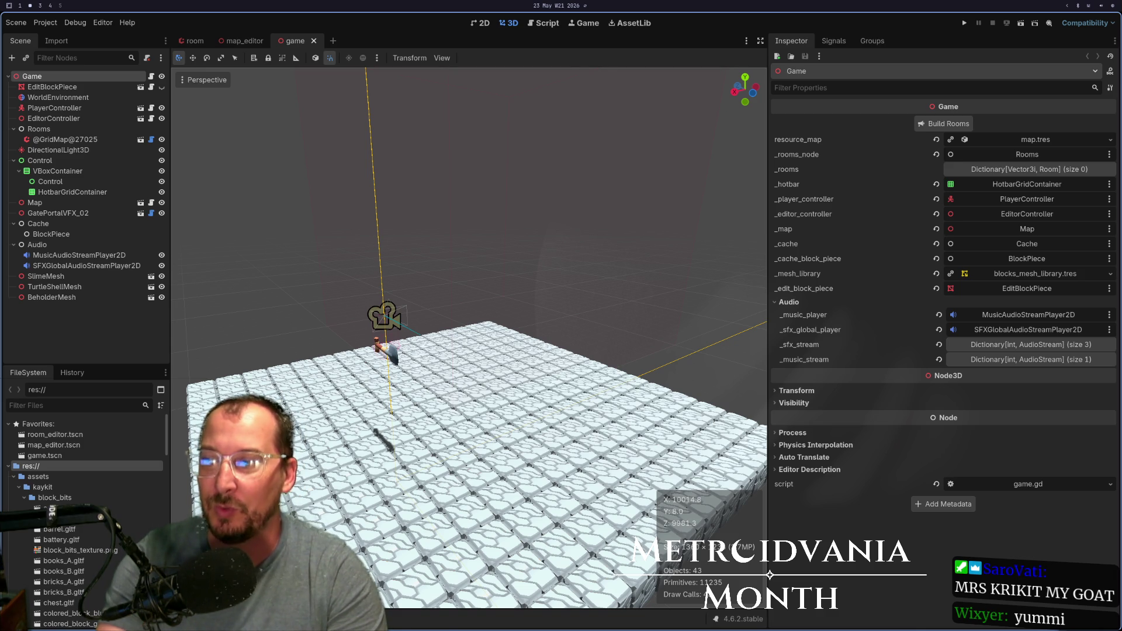
left_click(190, 618)
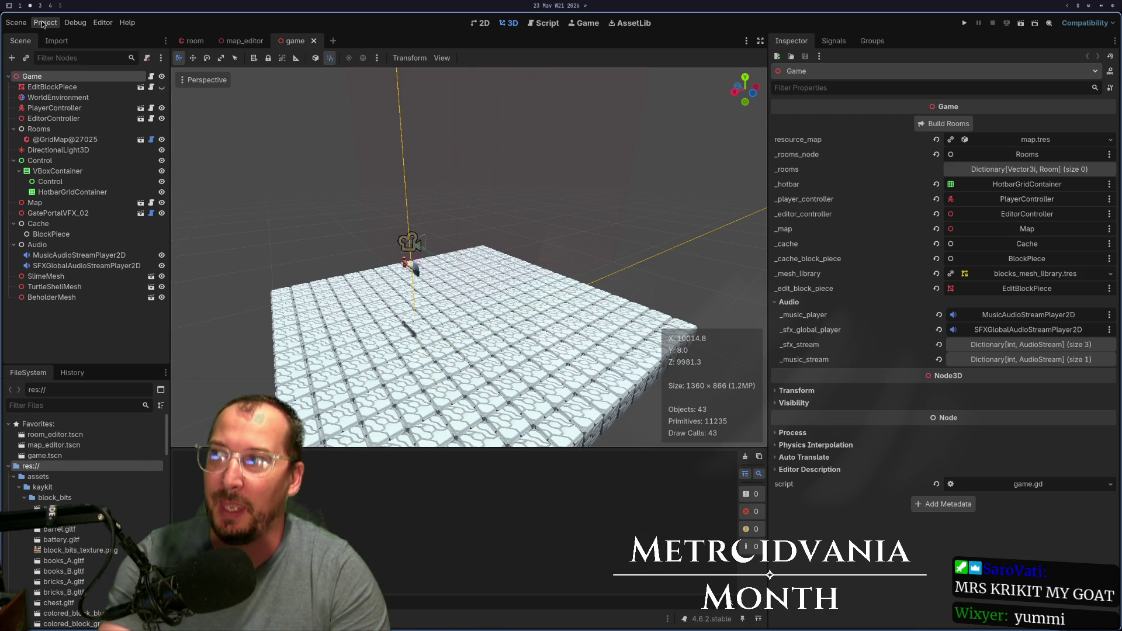
key("super+1")
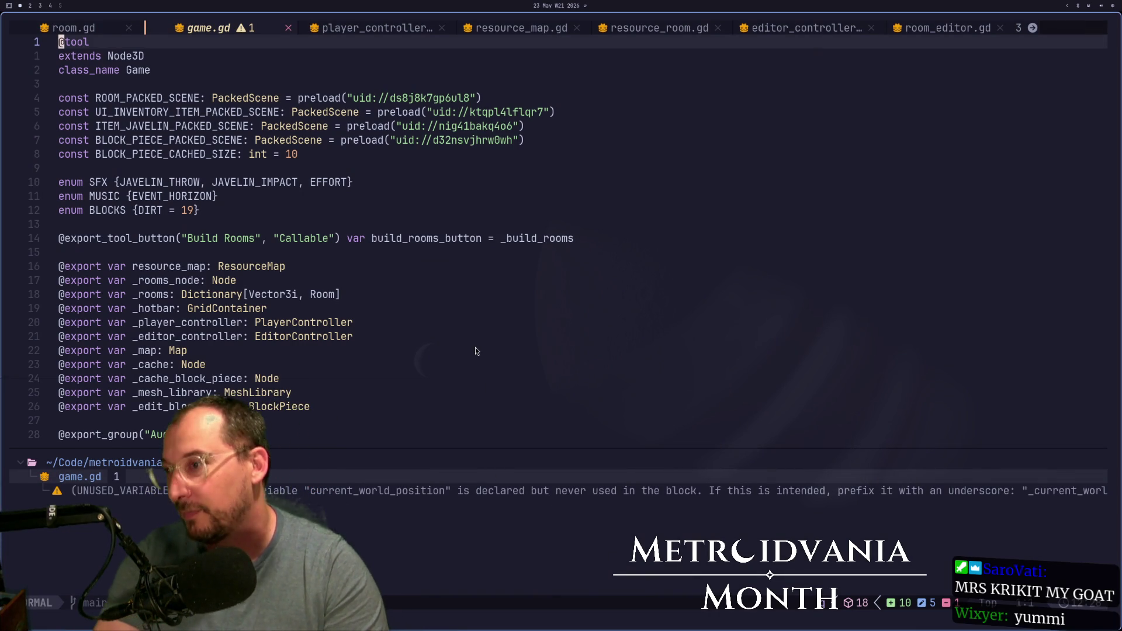
left_click(443, 398)
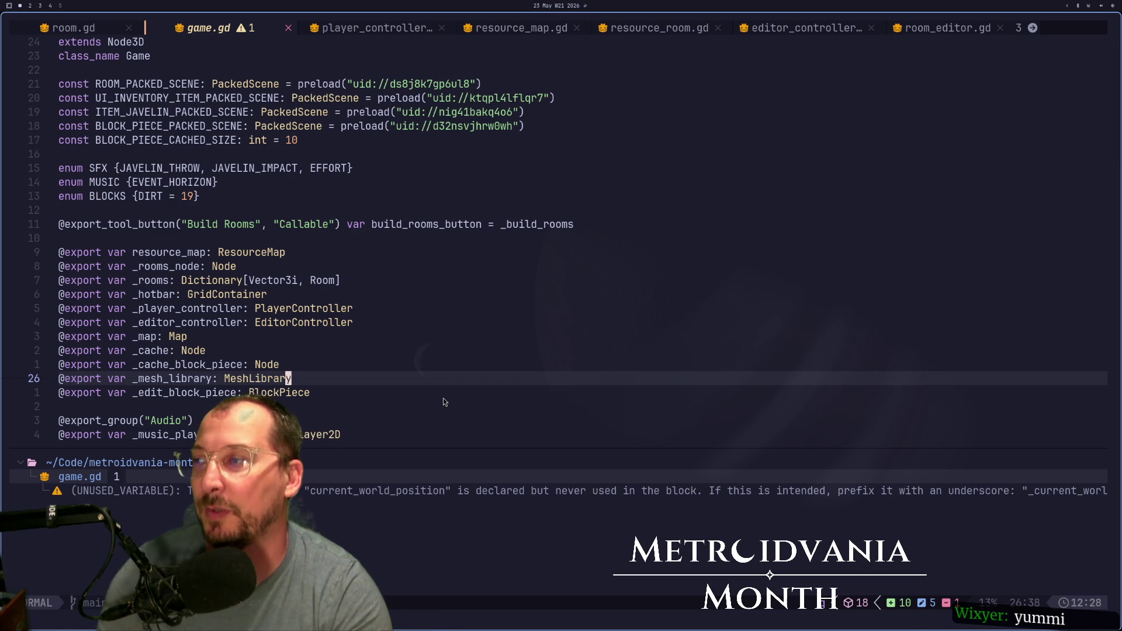
key("j")
key("j")
key("j")
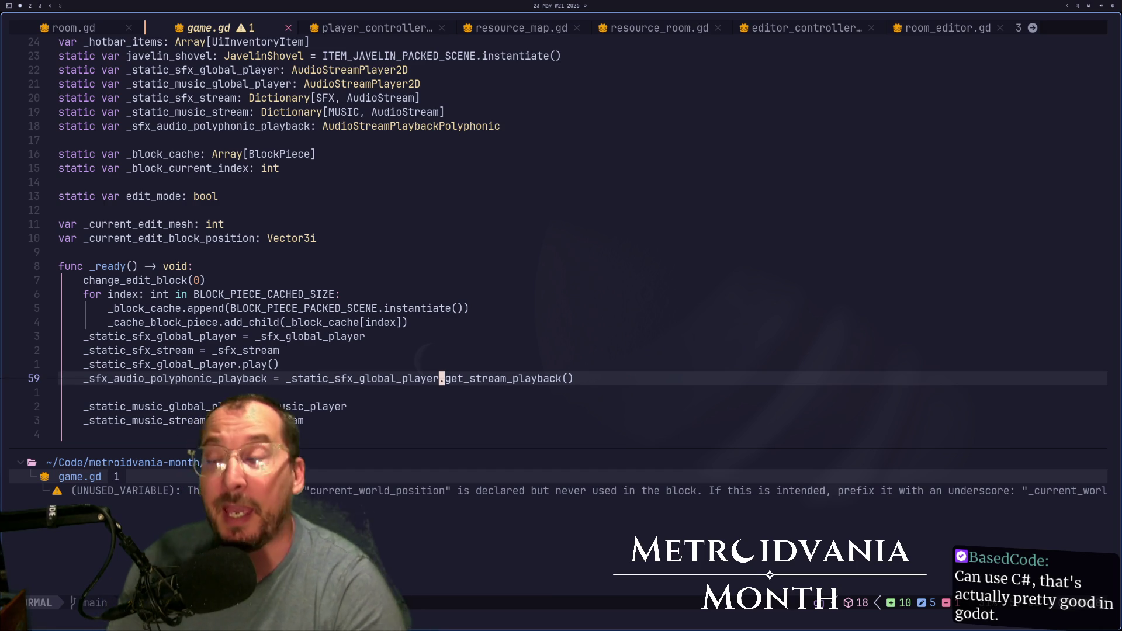
key("braceright")
key("braceright")
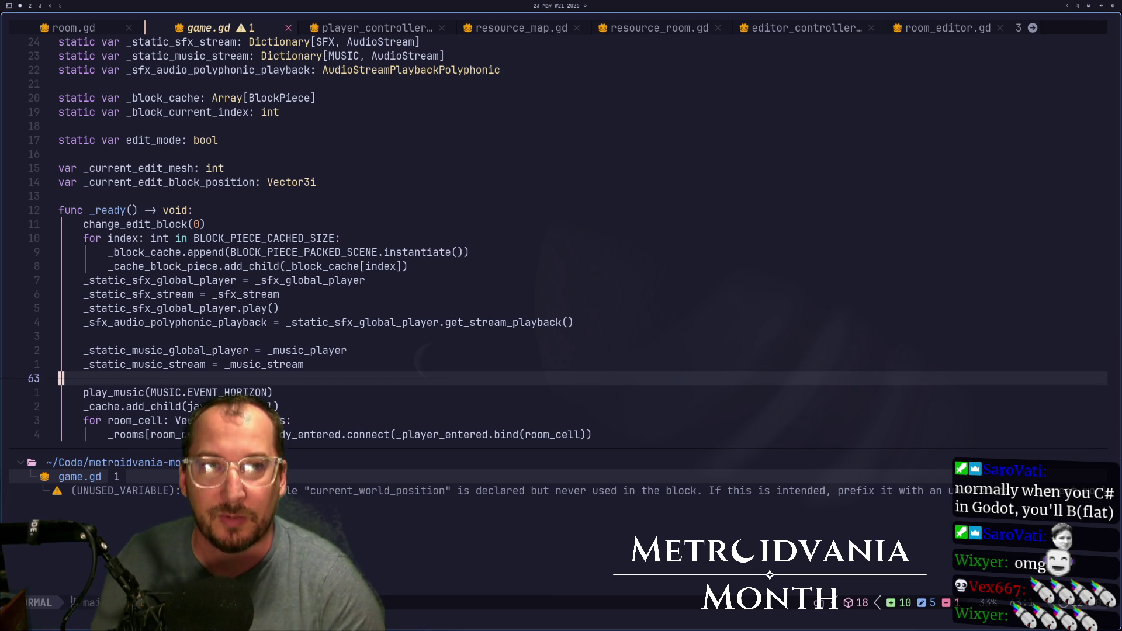
- Switch from Neovim to the Godot editor on workspace 4
key("super+4")
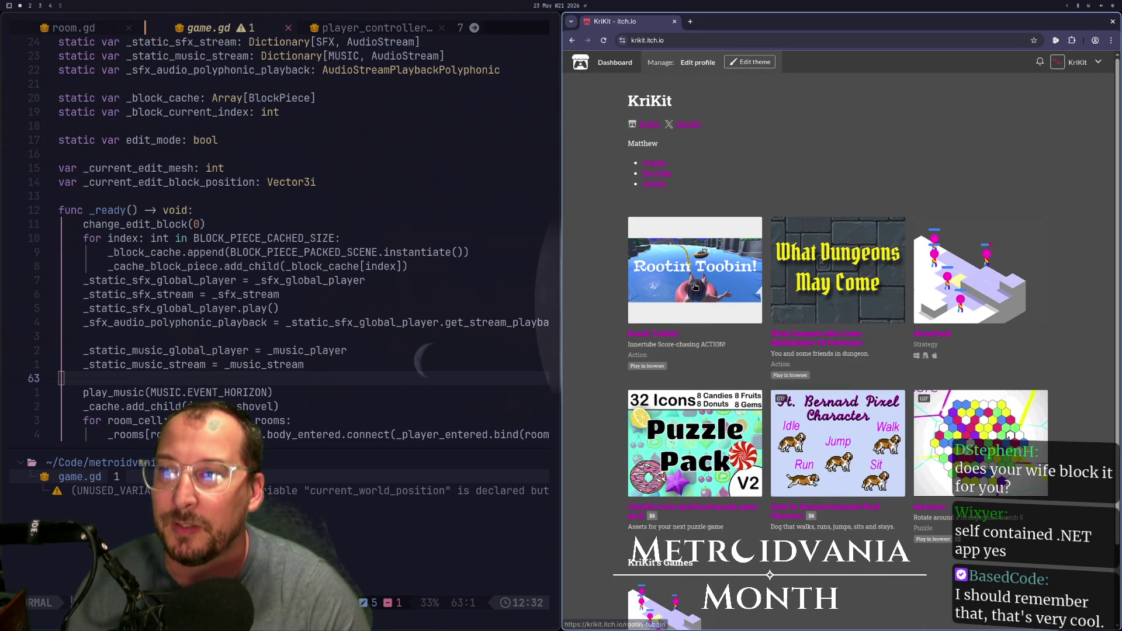
- Open the Rootin' Toobin! page on itch.io, run the game and make it fullscreen
left_click(695, 278)
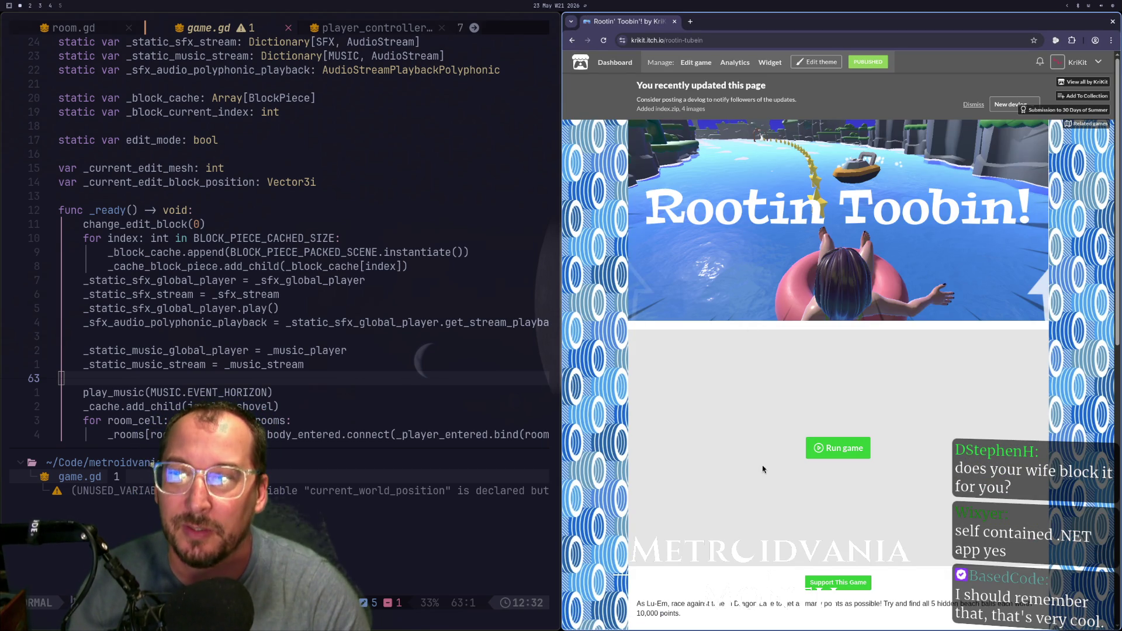
left_click(840, 448)
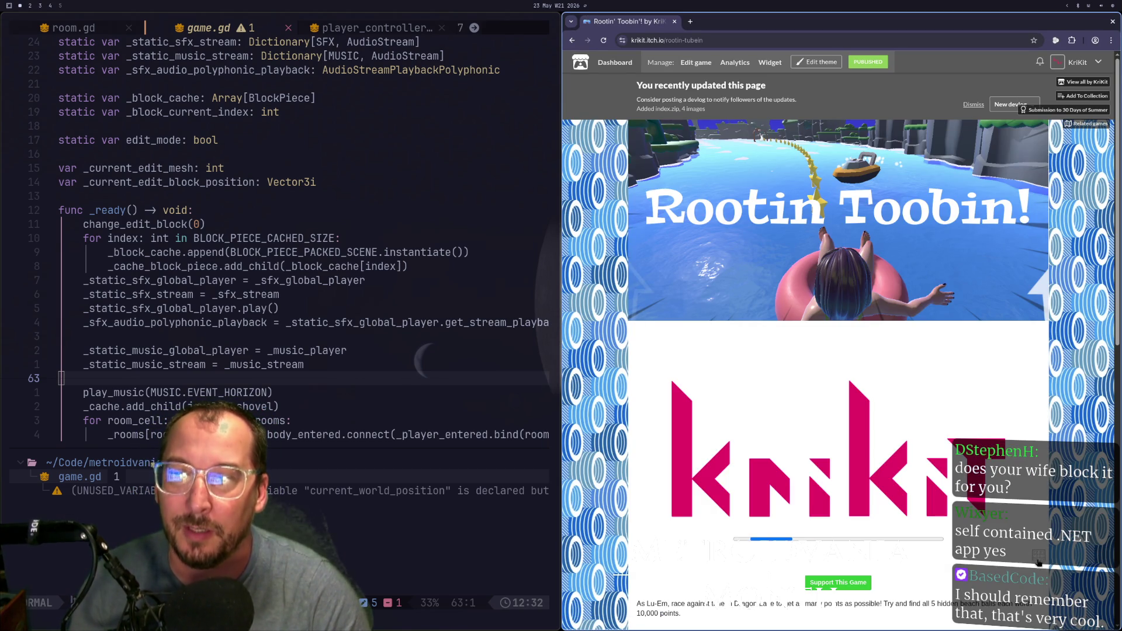
left_click(1040, 563)
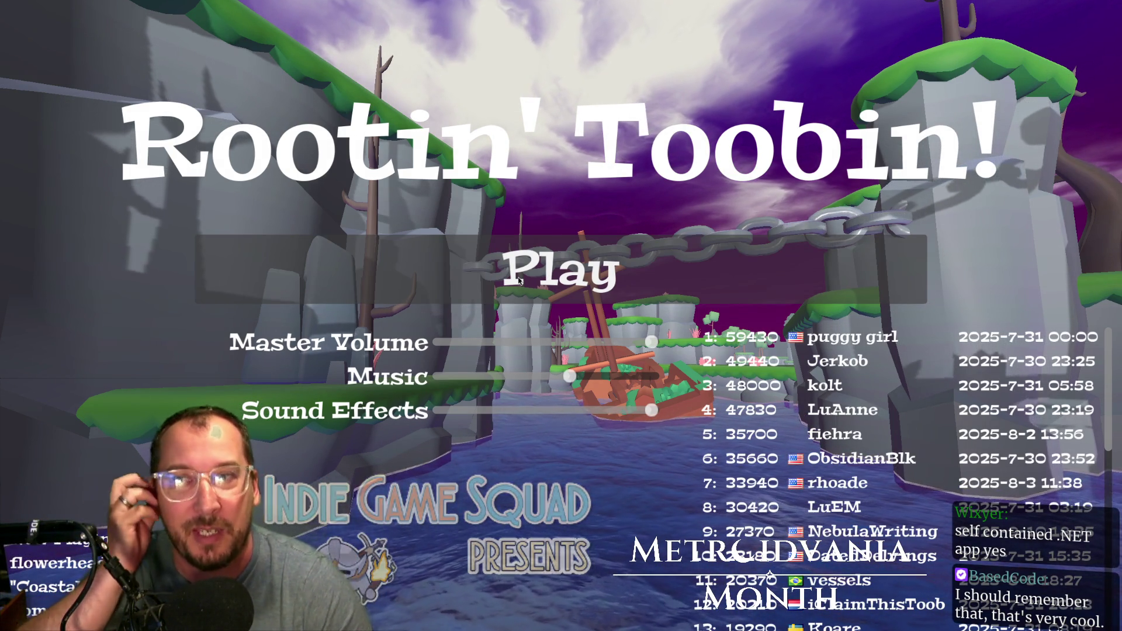
- Go from the title menu to player setup and represent country 'us'
left_click(500, 275)
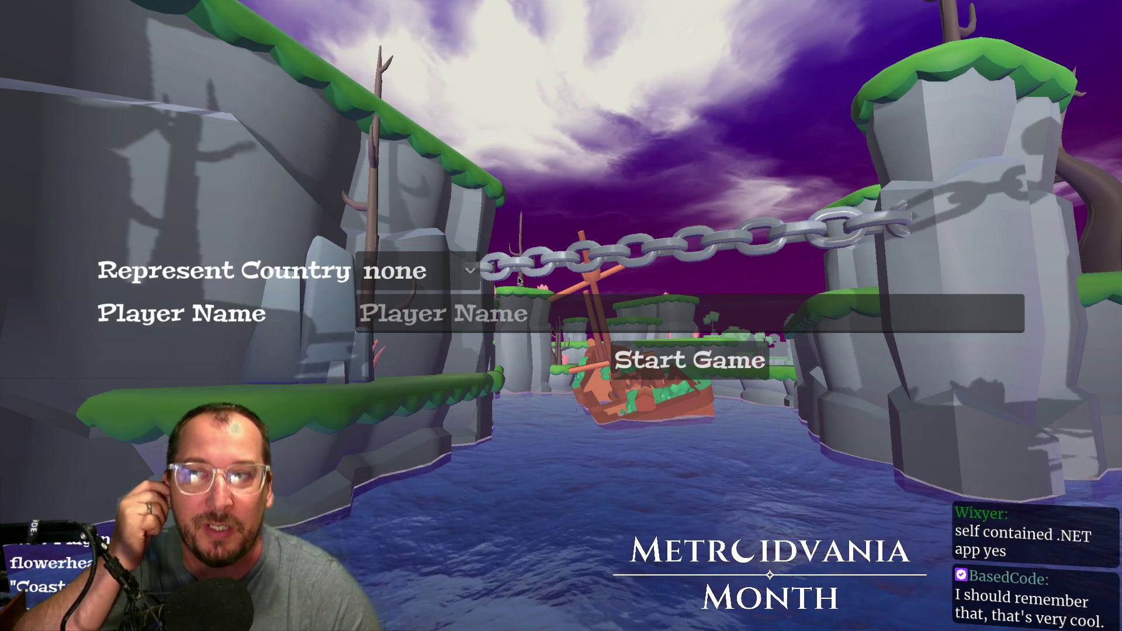
left_click(434, 285)
scroll(433, 320, "down", 20)
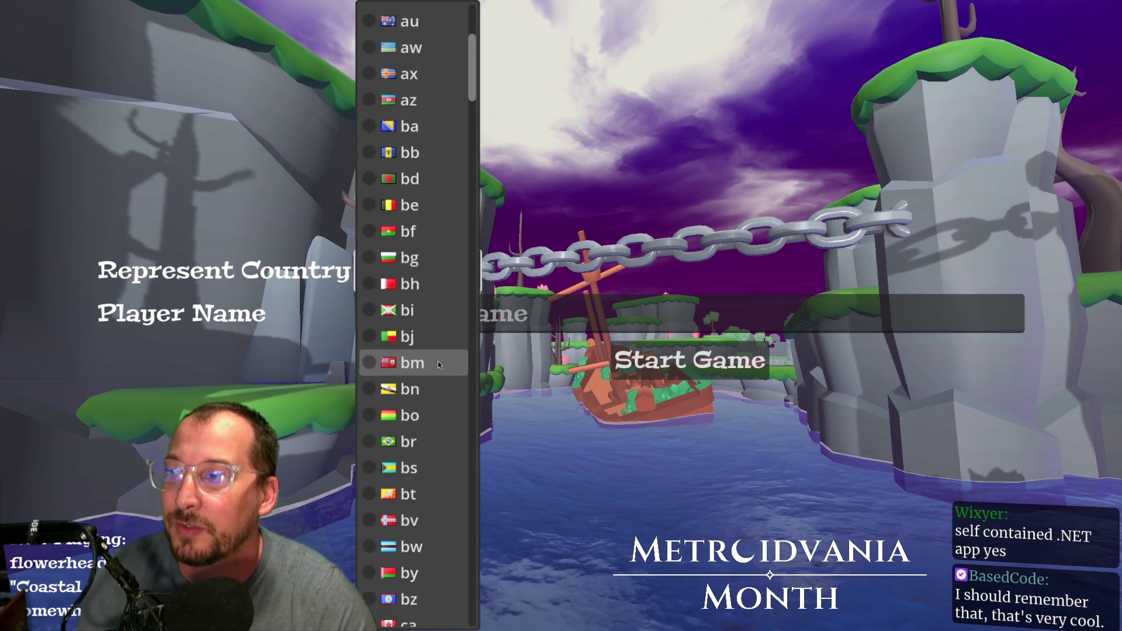
scroll(401, 475, "down", 15)
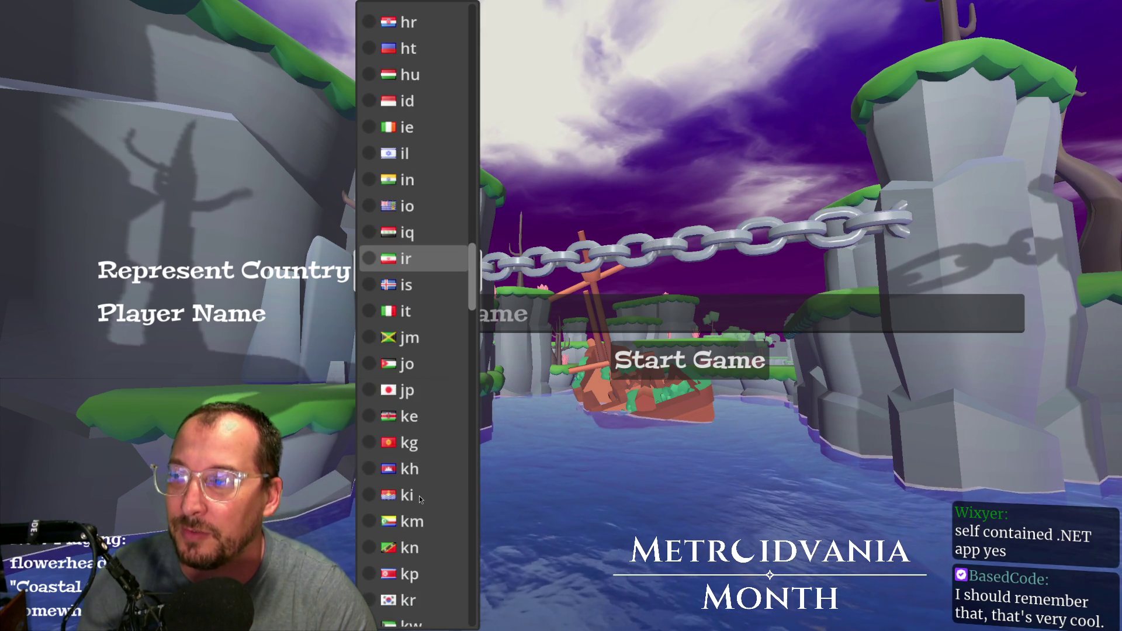
scroll(420, 499, "down", 20)
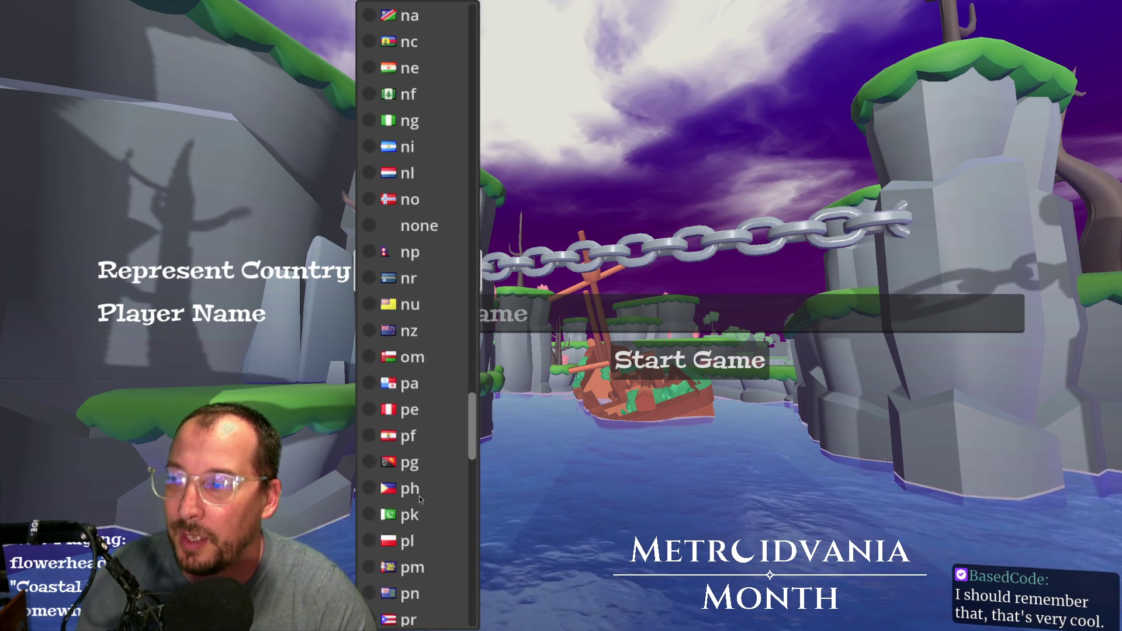
scroll(419, 499, "down", 2)
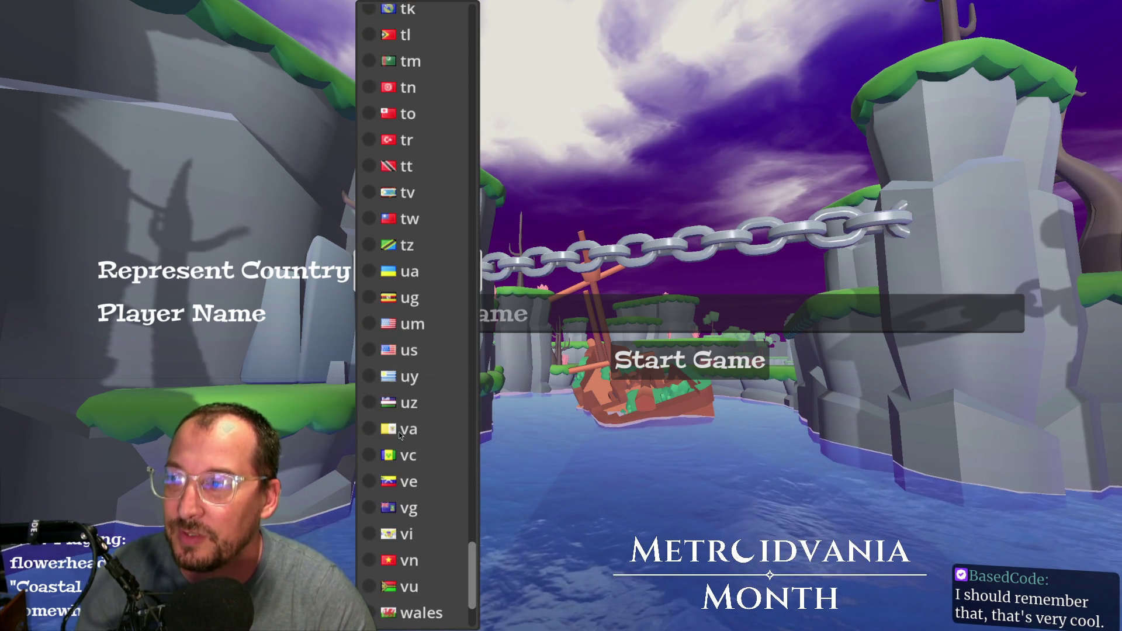
scroll(414, 439, "up", 2)
left_click(428, 427)
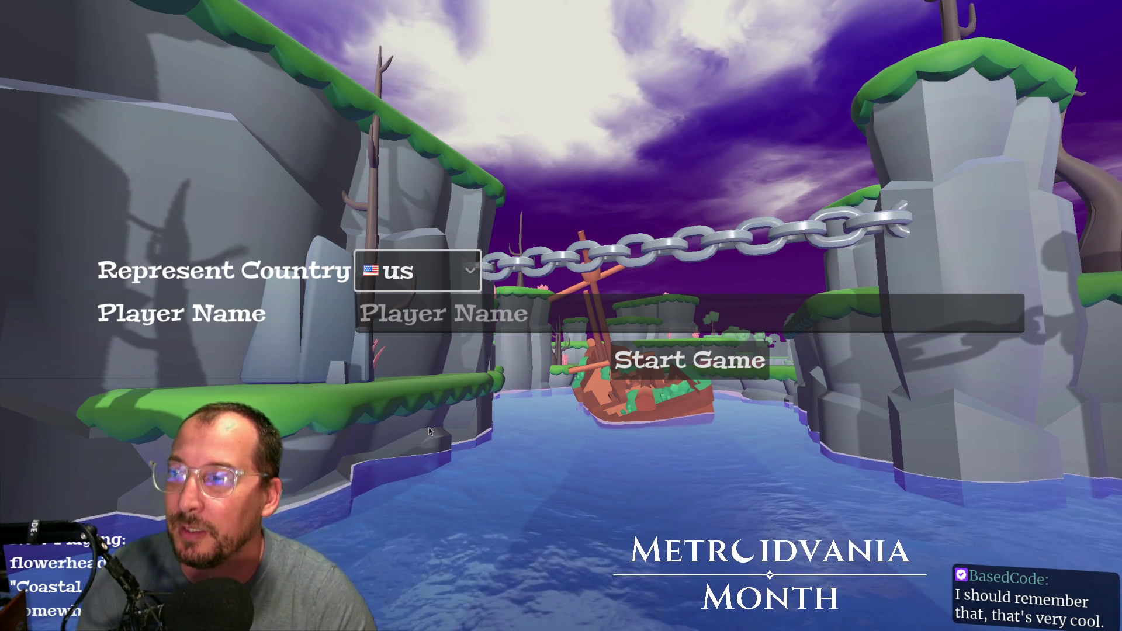
- Enter the player name in the Player Name field and begin the race
type("KrikI")
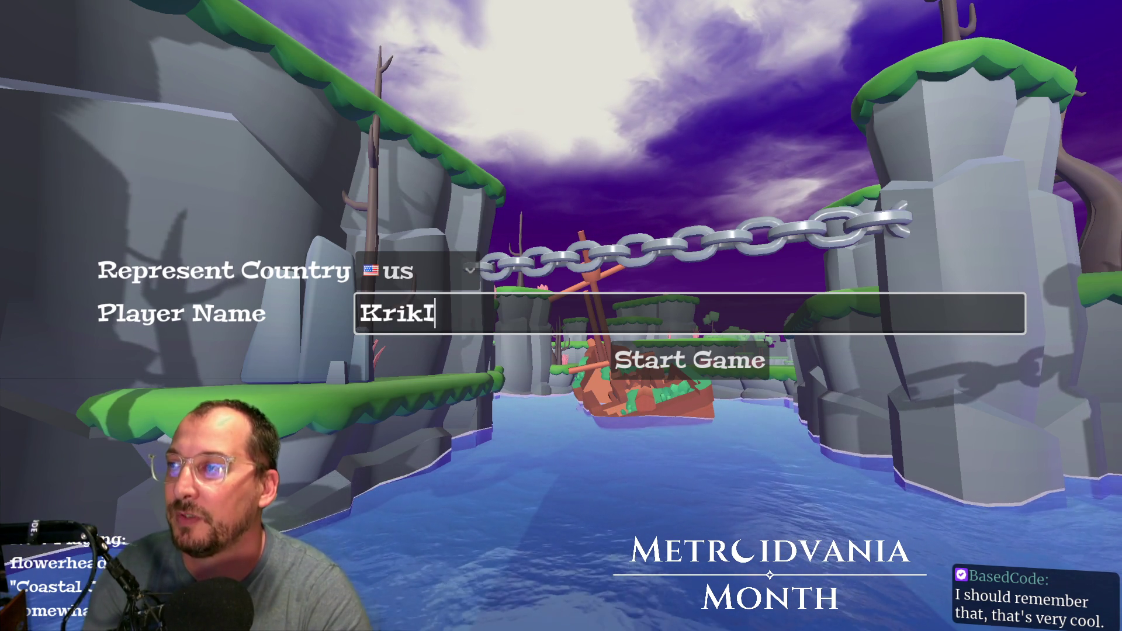
key("BackSpace")
type("Kit")
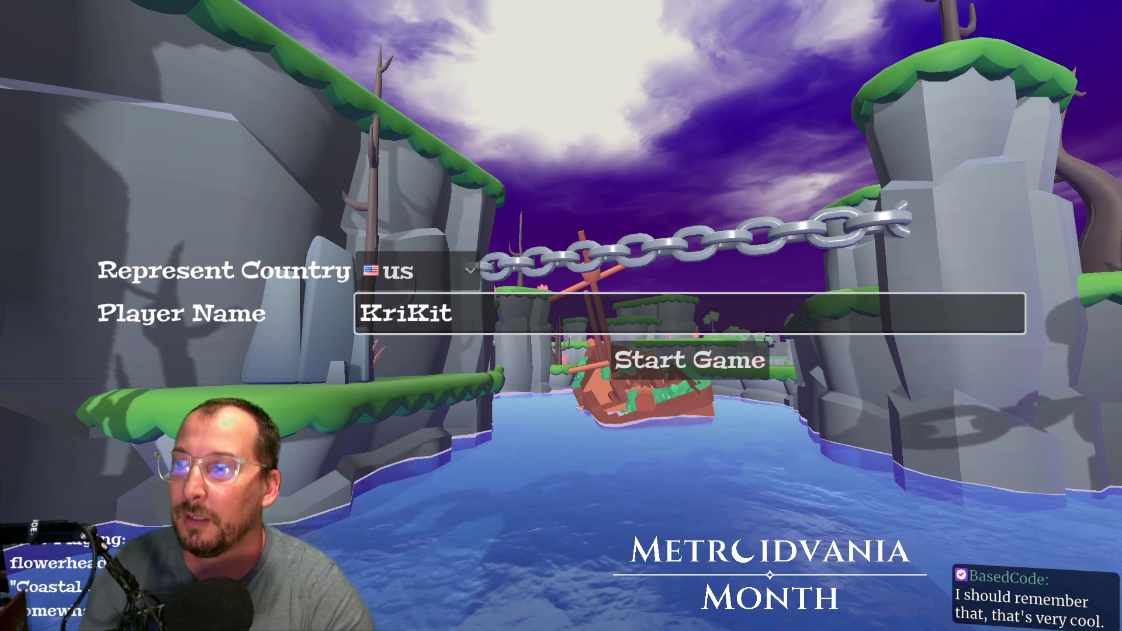
left_click(727, 350)
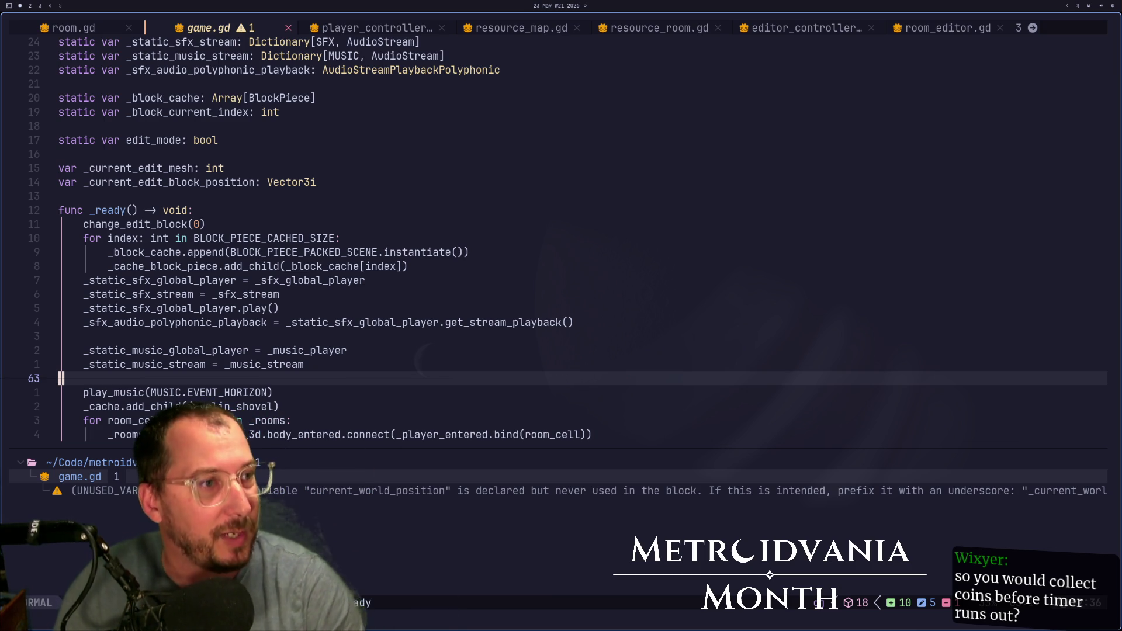
- Switch to the Godot workspace and launch a new Godot instance showing the Project Manager
key("super+3")
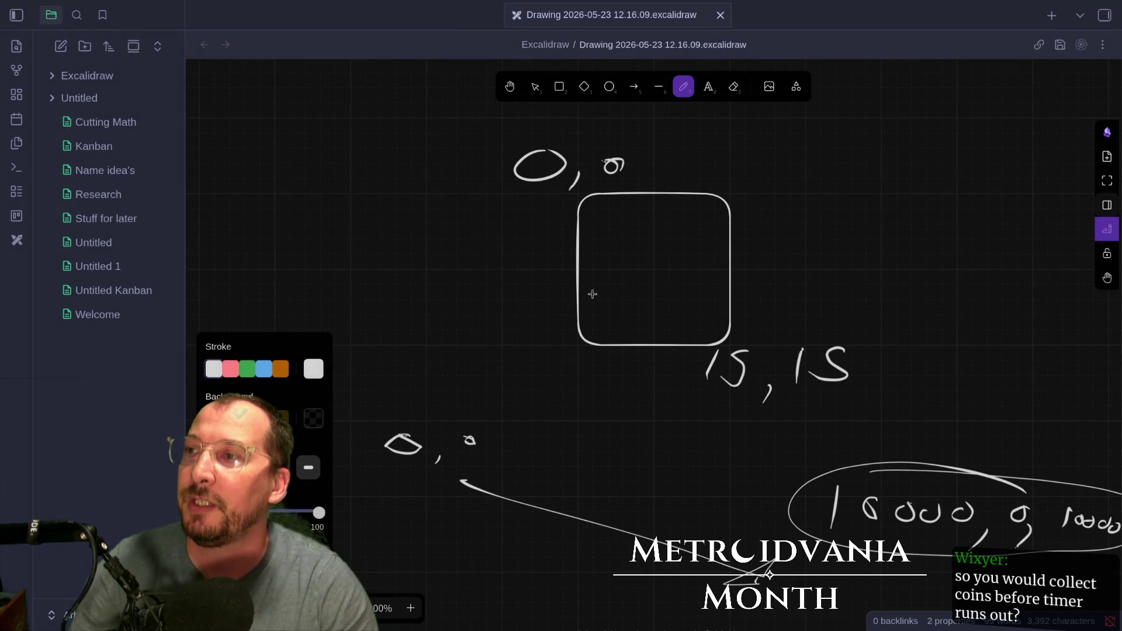
key("super+2")
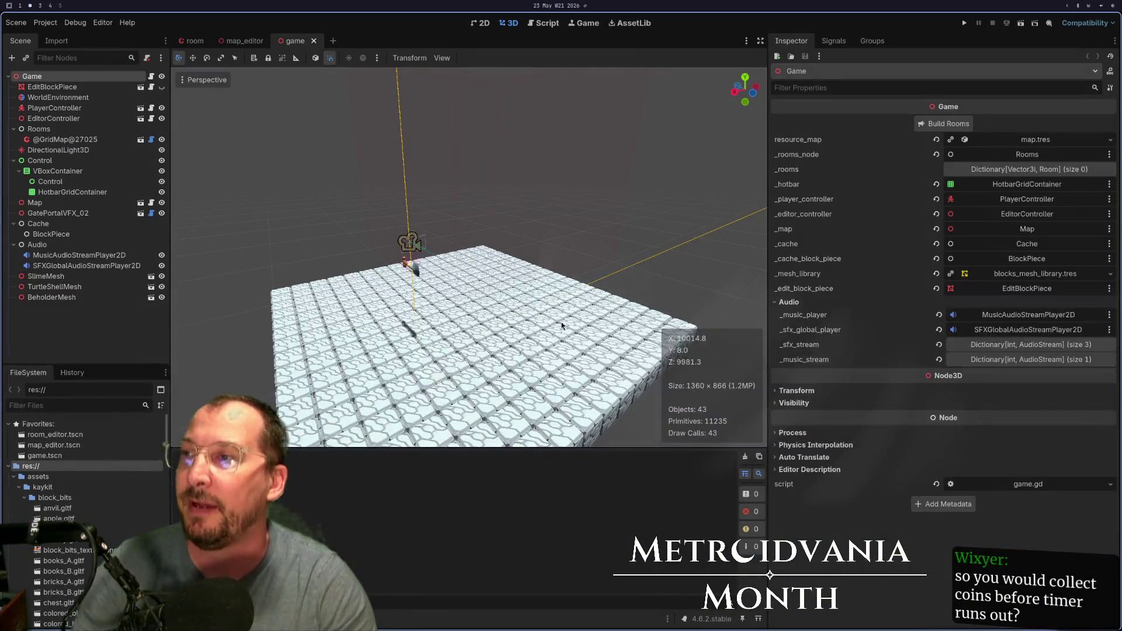
key("F5")
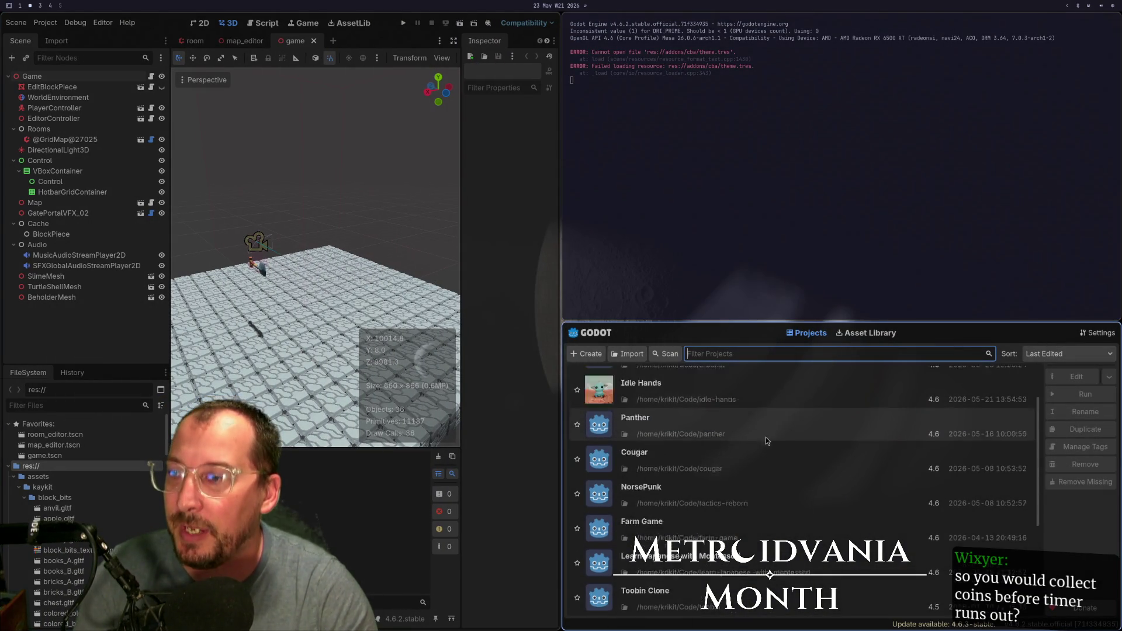
- Open the Toobin Clone project despite the version difference and dismiss the corrupt game.tscn warnings
left_click(835, 437)
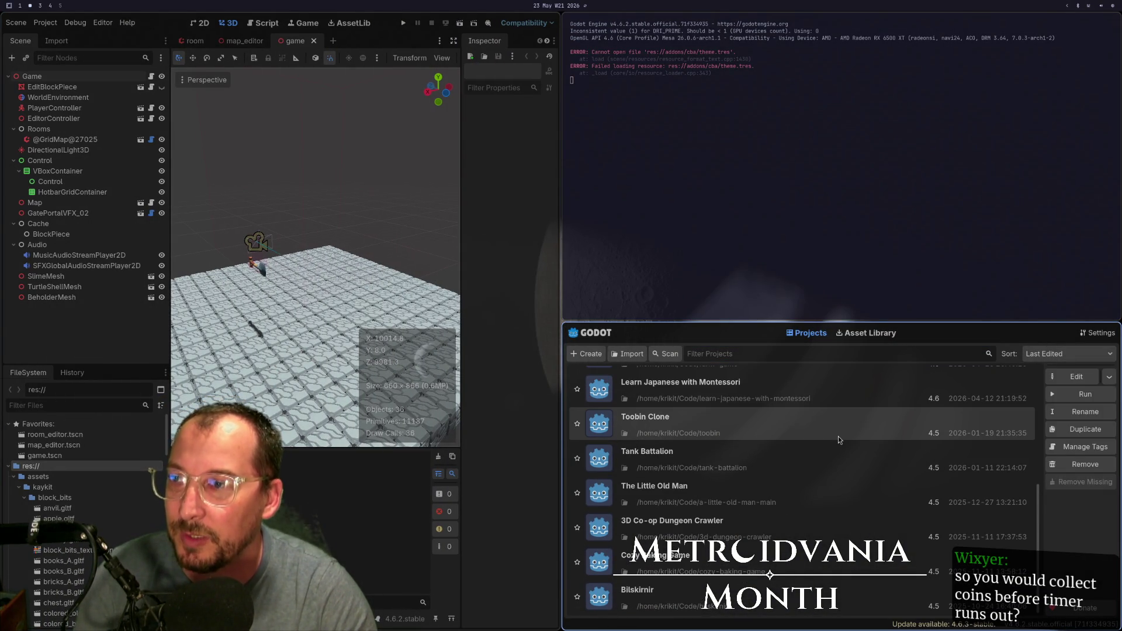
left_click(1078, 378)
left_click(566, 367)
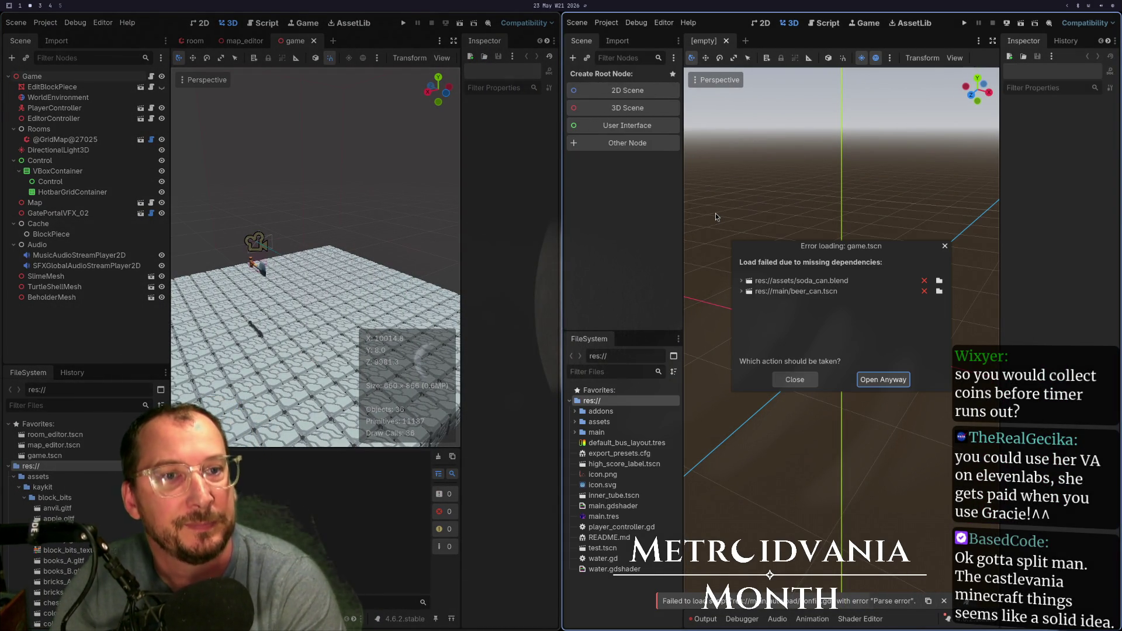
left_click(881, 379)
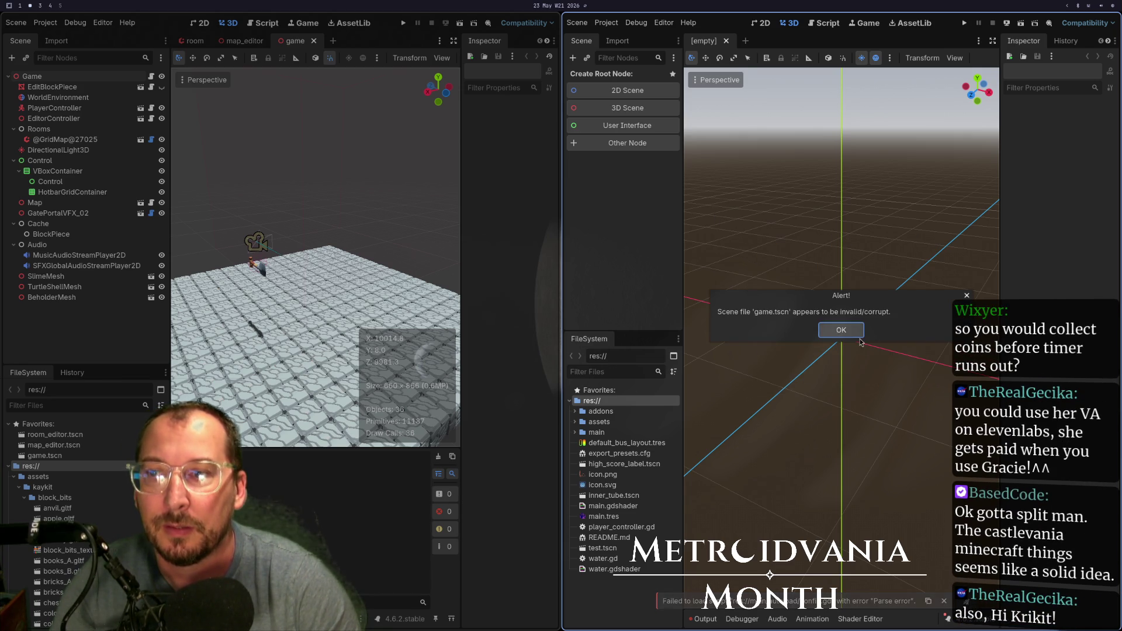
left_click(842, 331)
- Expand main/stages in FileSystem, skip the broken defaut.tscn, and open land.tscn
left_click(576, 422)
left_click(576, 422)
left_click(576, 433)
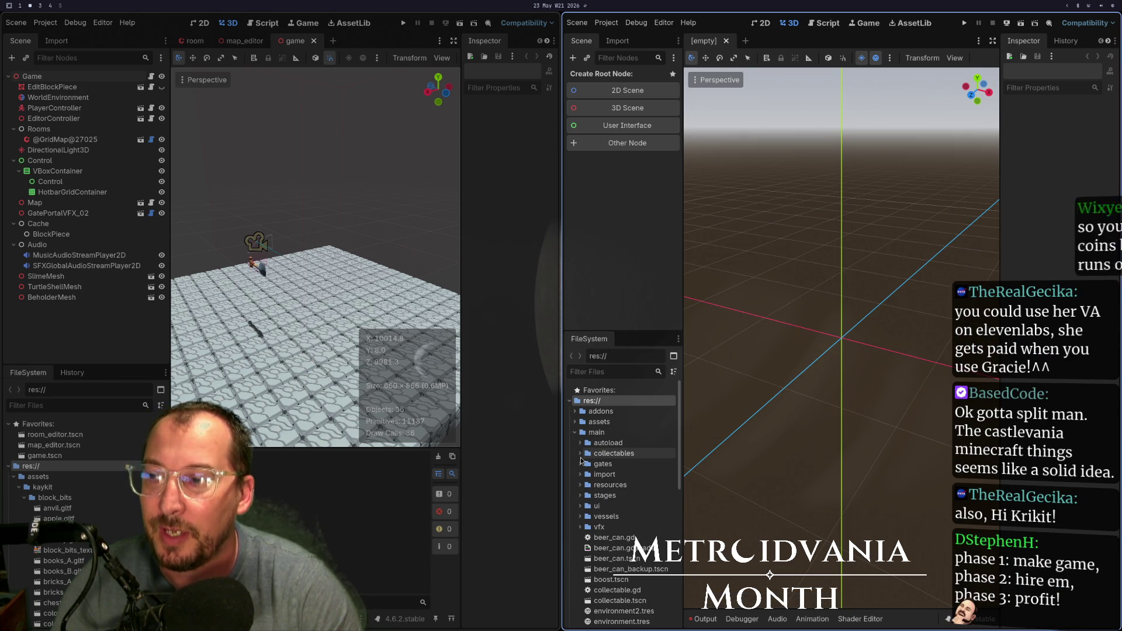
left_click(580, 495)
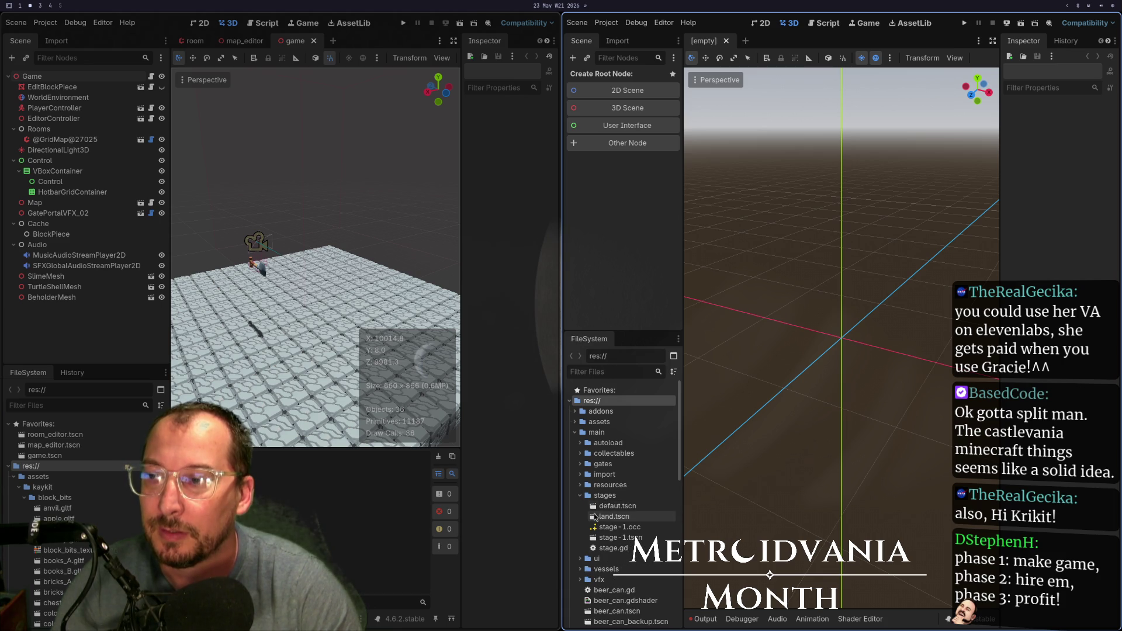
double_click(606, 508)
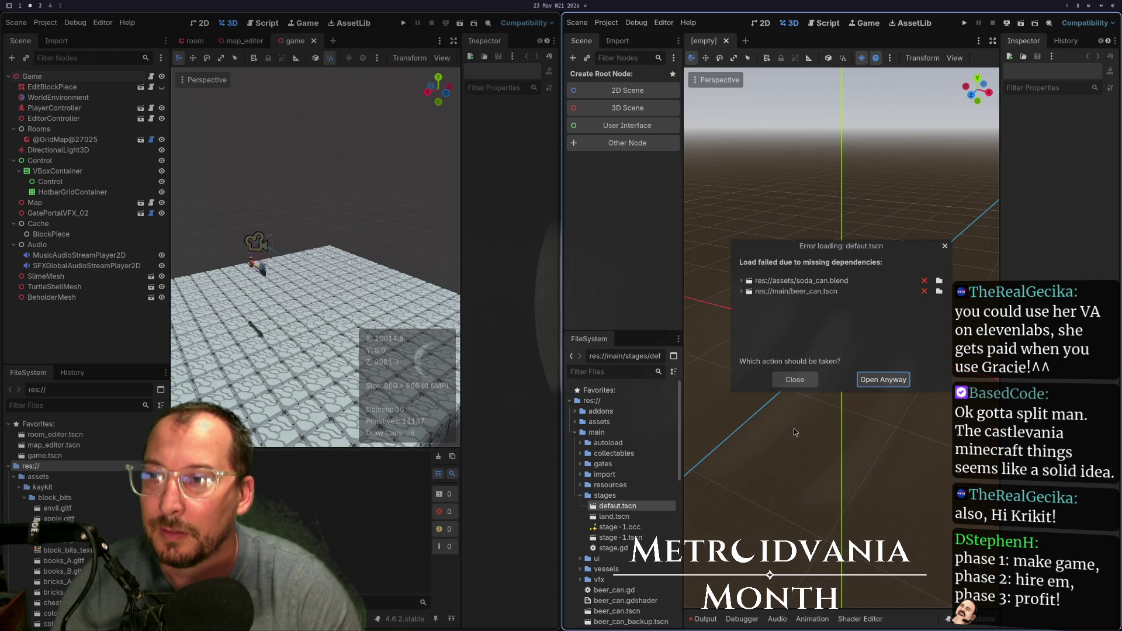
left_click(904, 382)
left_click(839, 331)
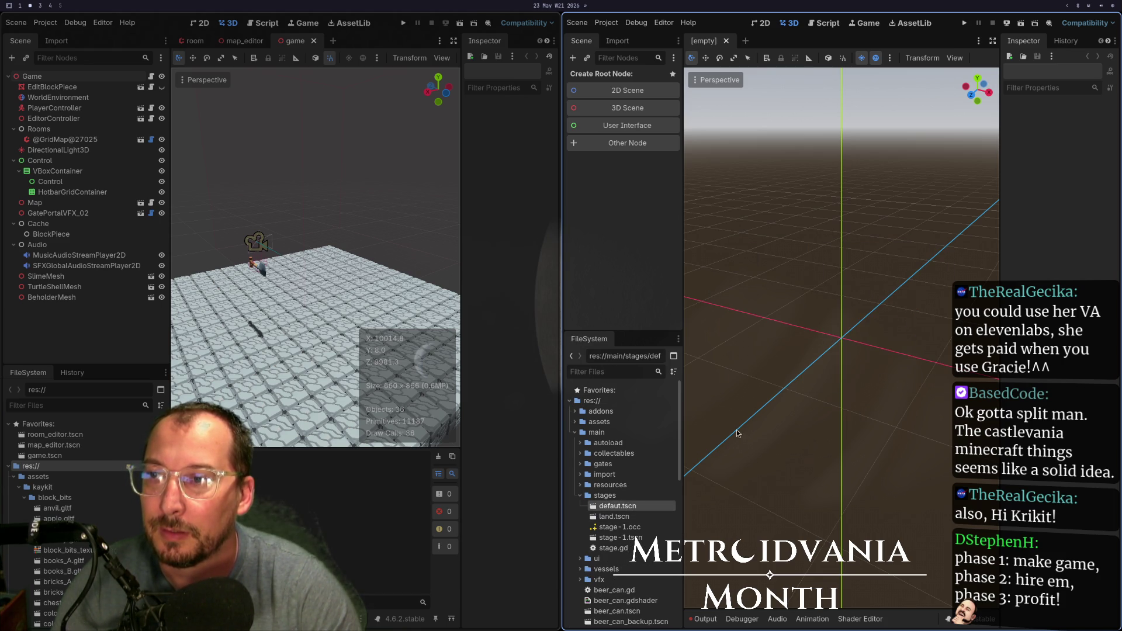
left_click(646, 518)
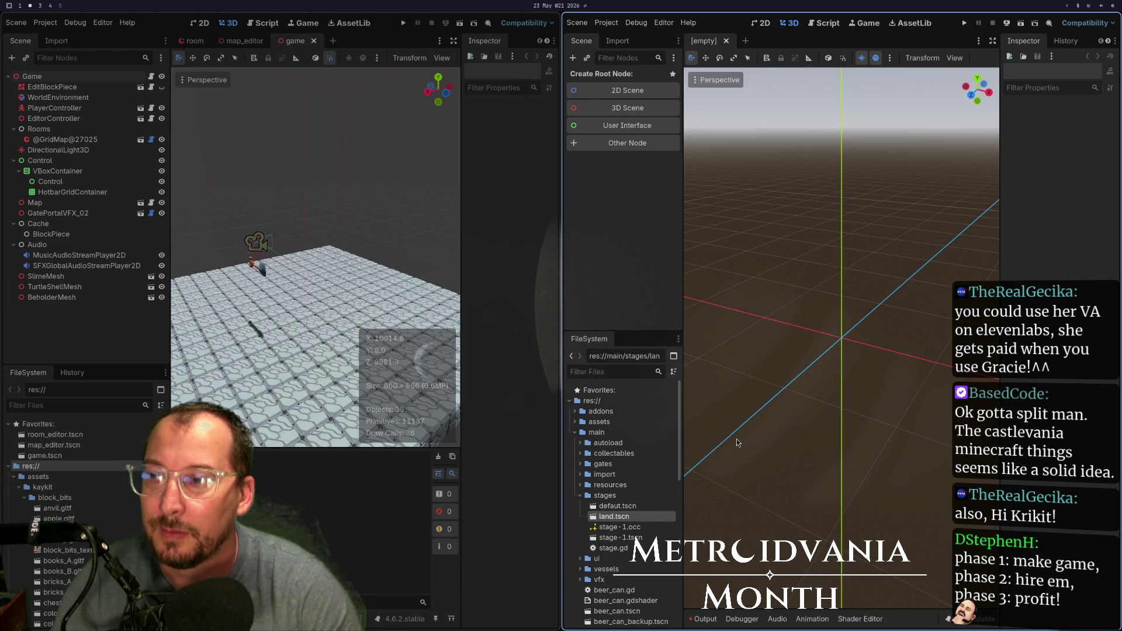
scroll(852, 391, "down", 10)
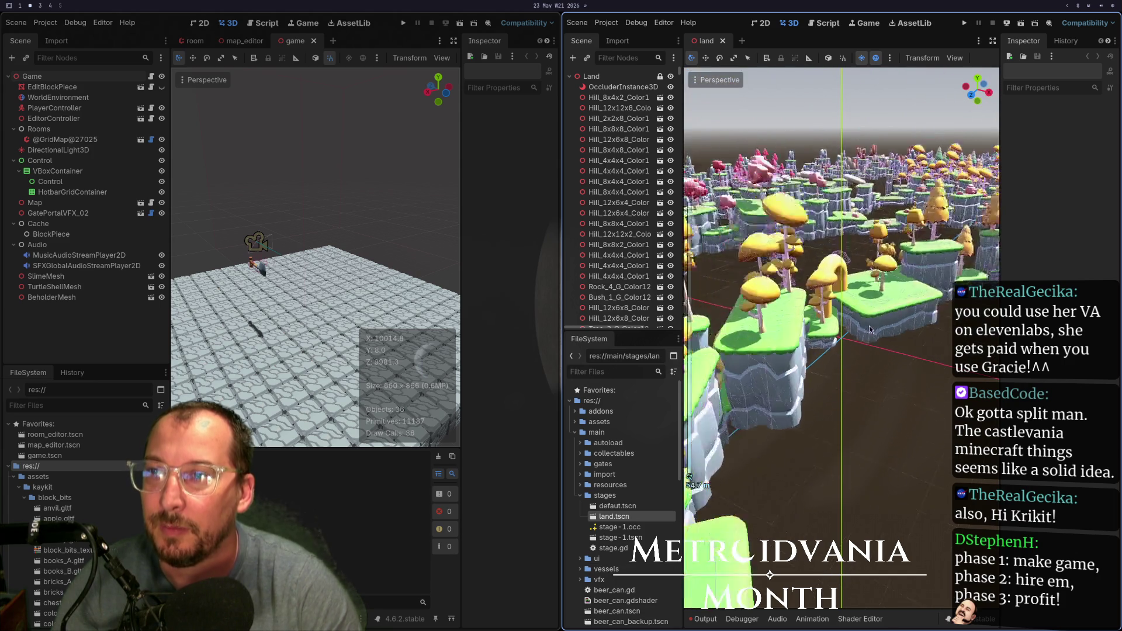
scroll(853, 390, "down", 10)
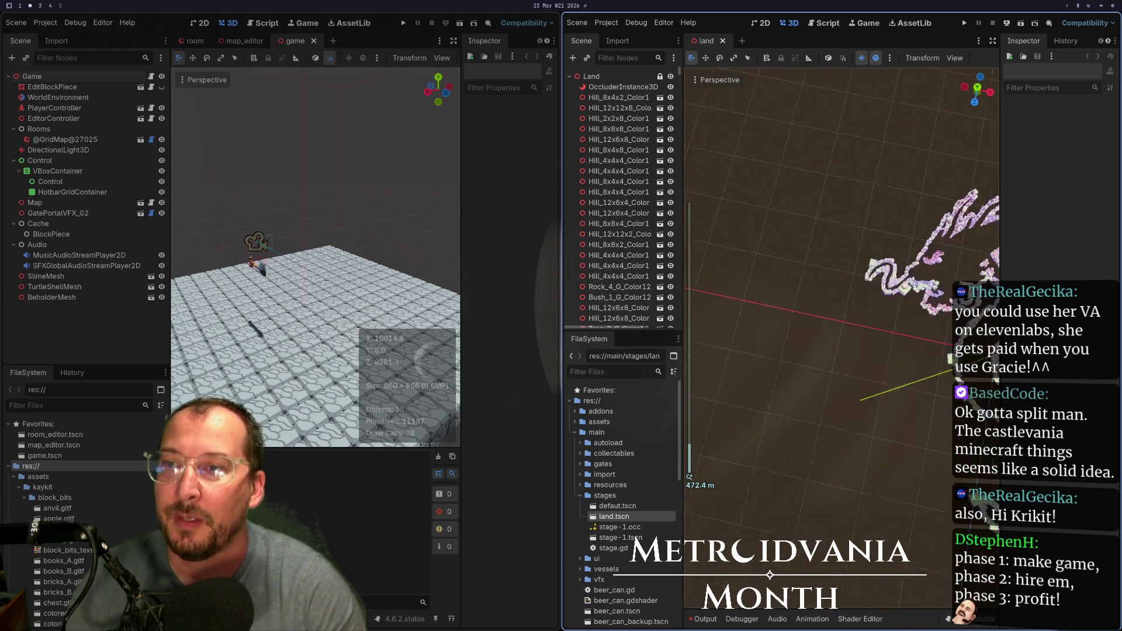
key("super+f")
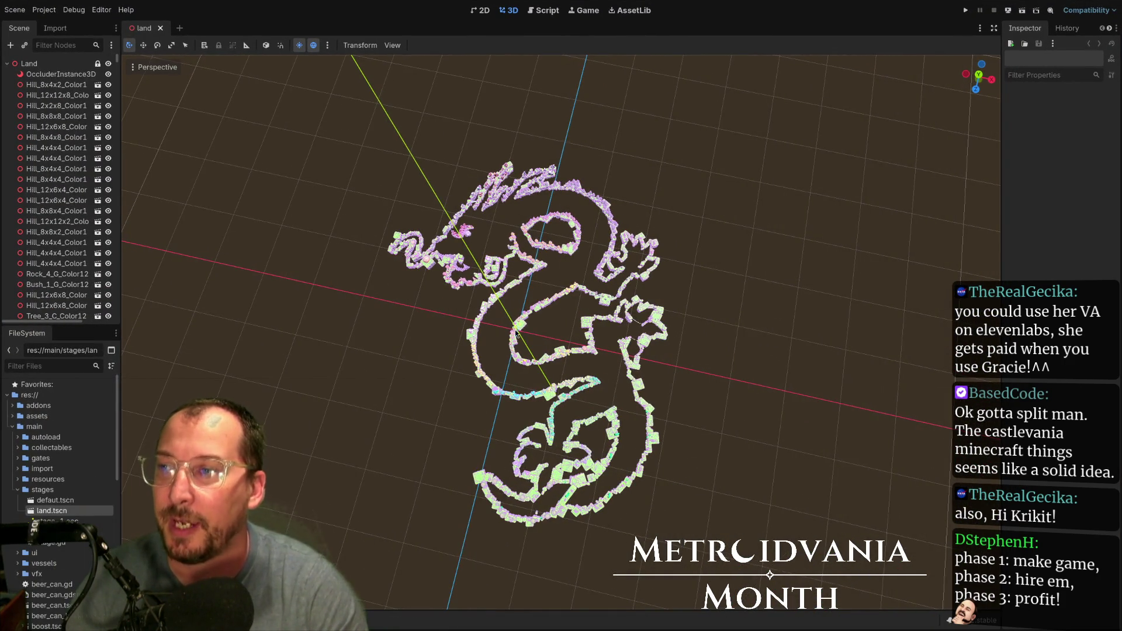
scroll(516, 332, "up", 3)
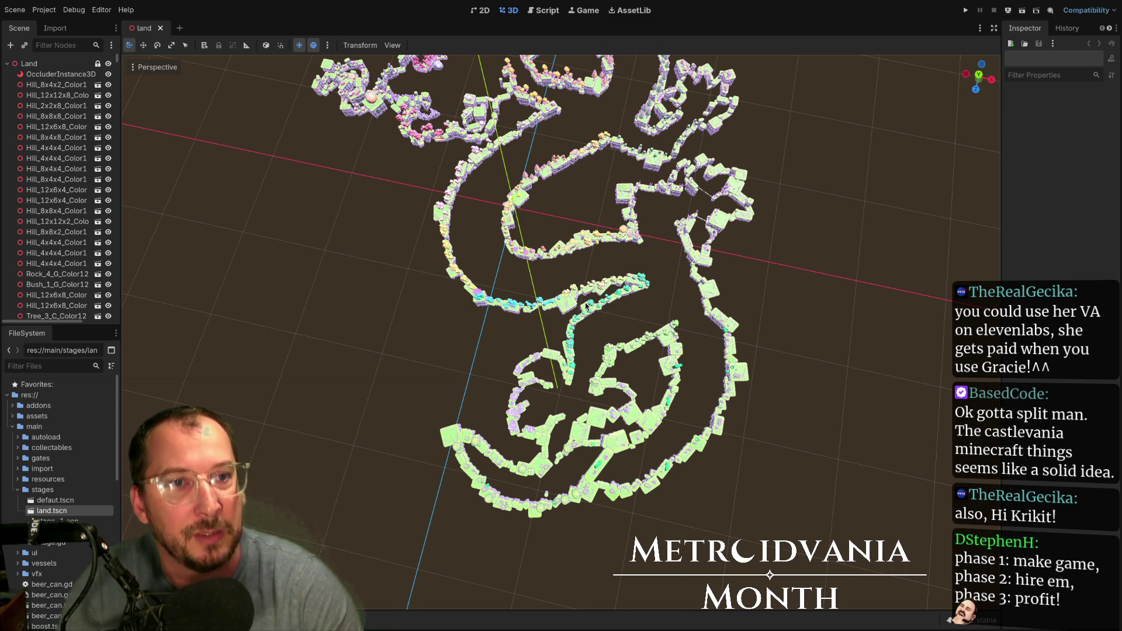
scroll(586, 305, "up", 3)
scroll(627, 451, "down", 3)
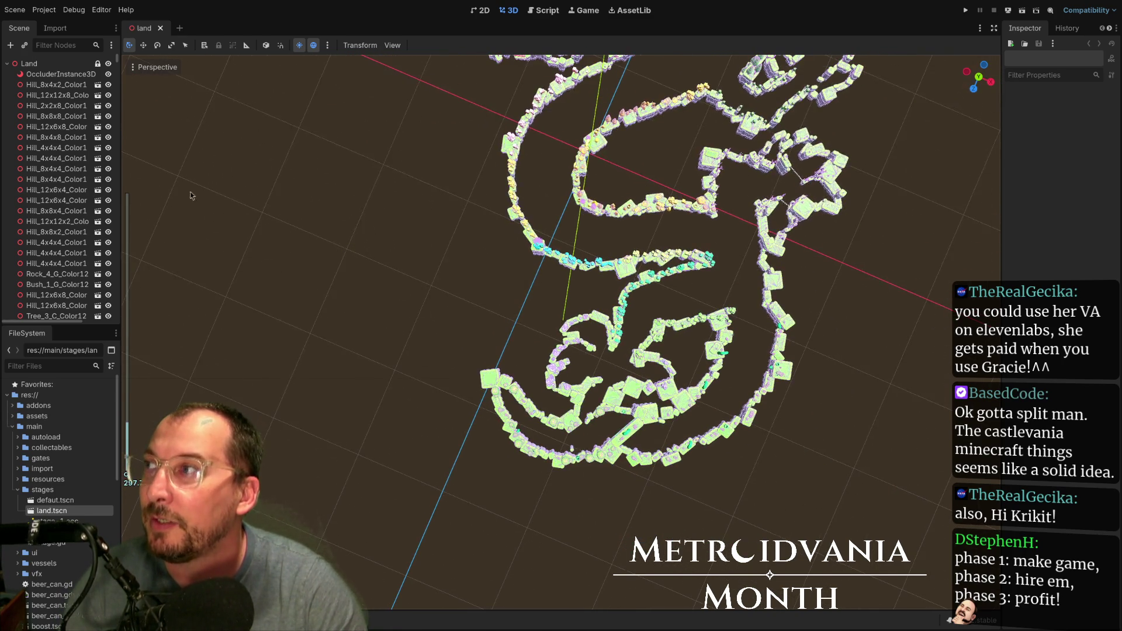
left_click(53, 74)
left_click(54, 65)
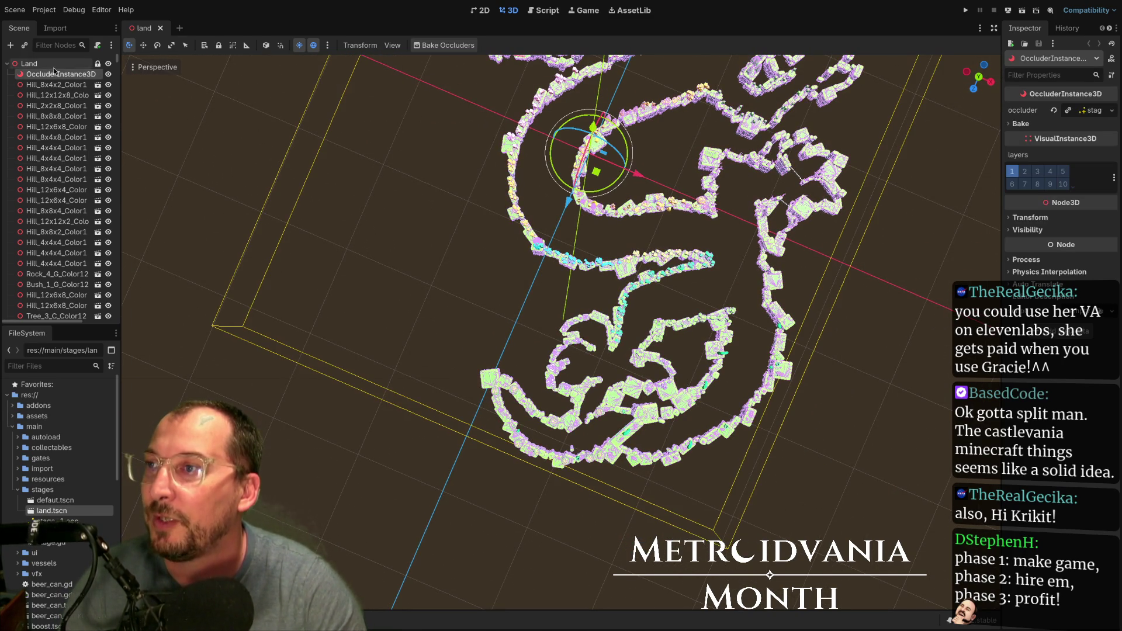
scroll(545, 321, "up", 3)
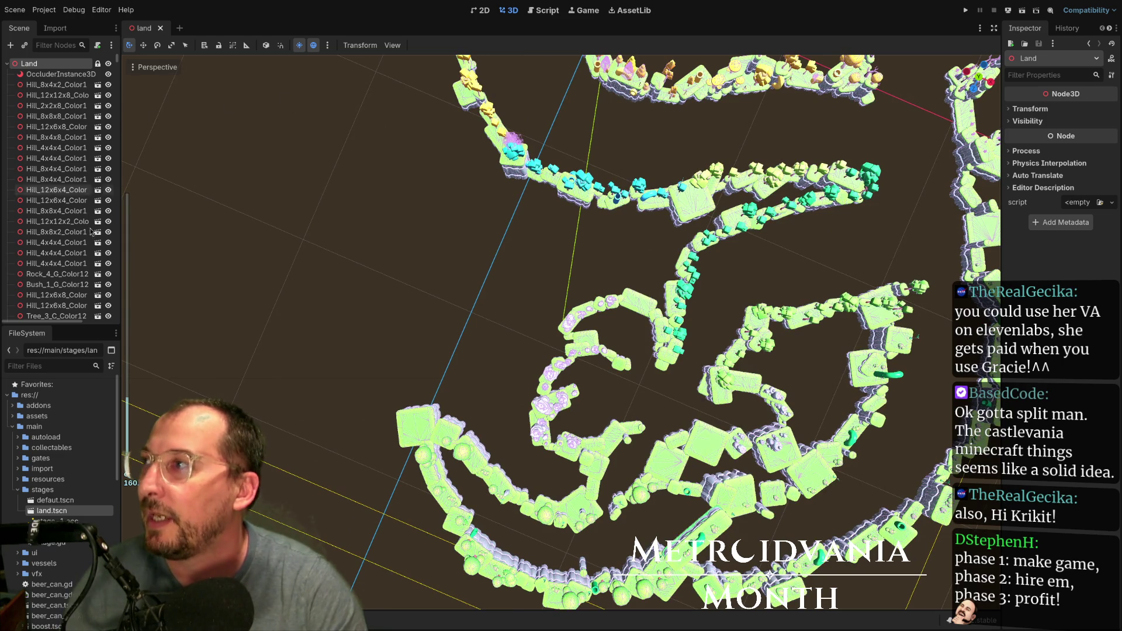
left_click(17, 490)
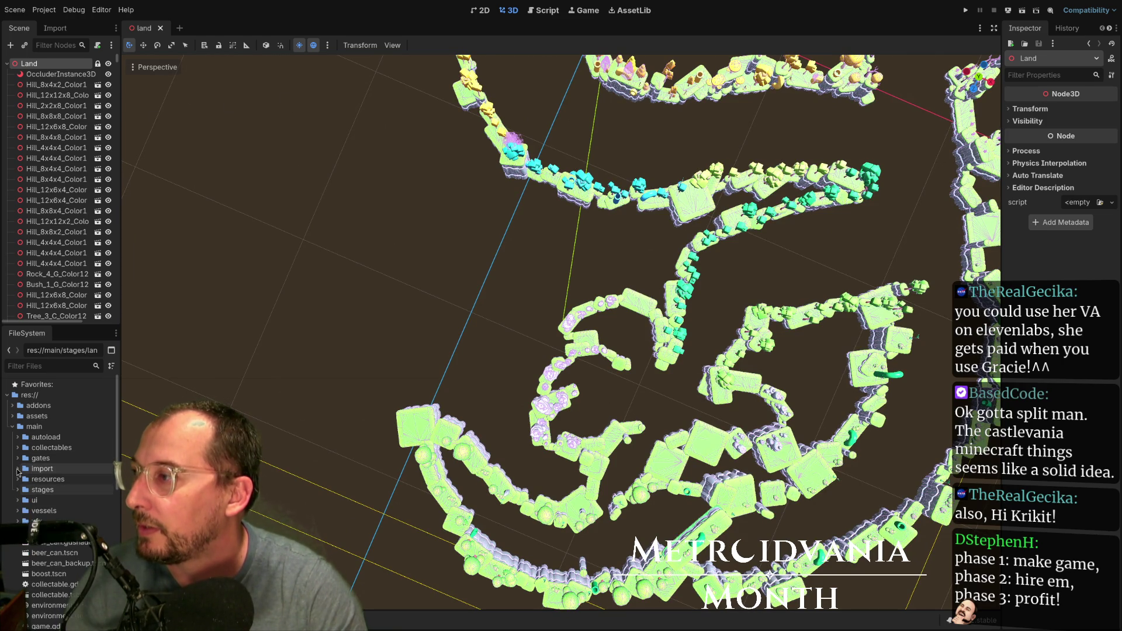
scroll(18, 502, "down", 4)
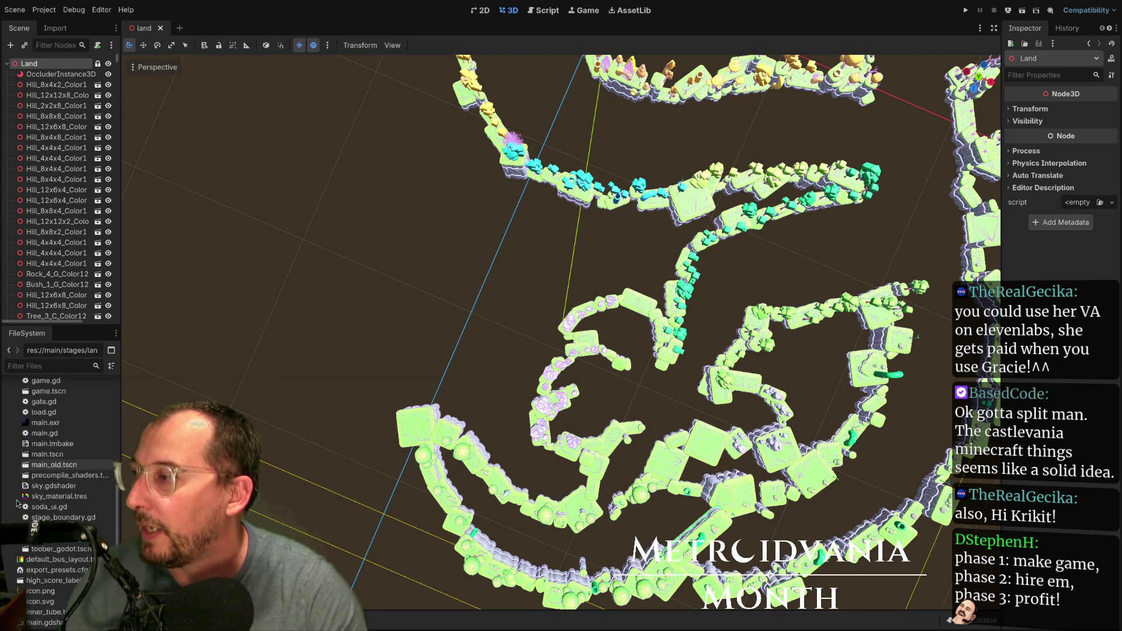
left_click(46, 366)
type("editor")
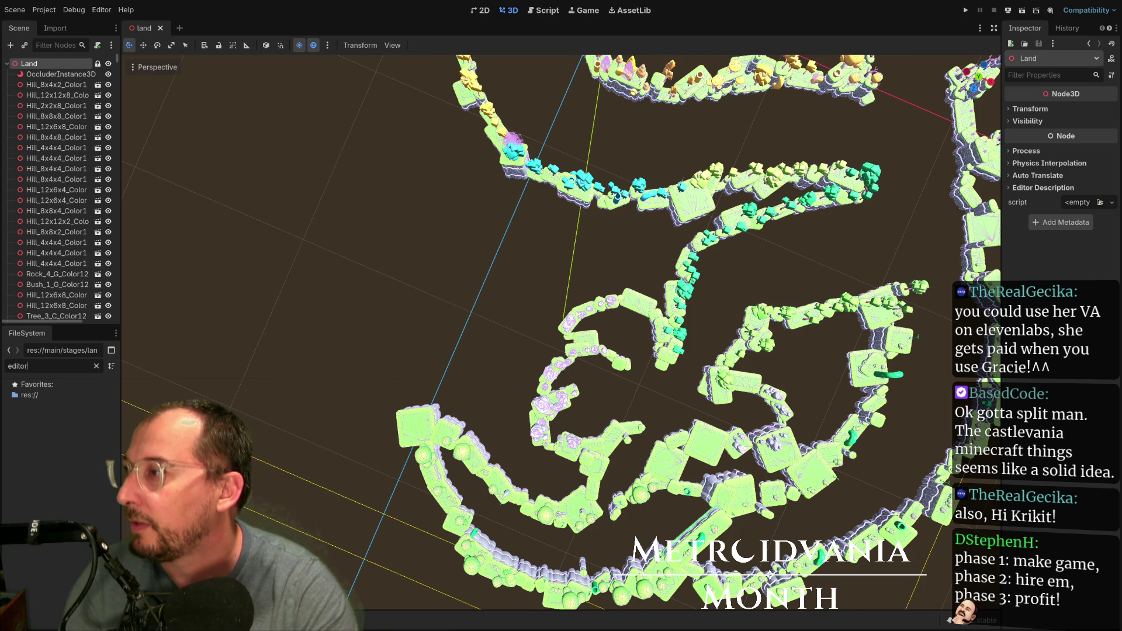
key("BackSpace")
key("BackSpace")
key("BackSpace")
type("leve")
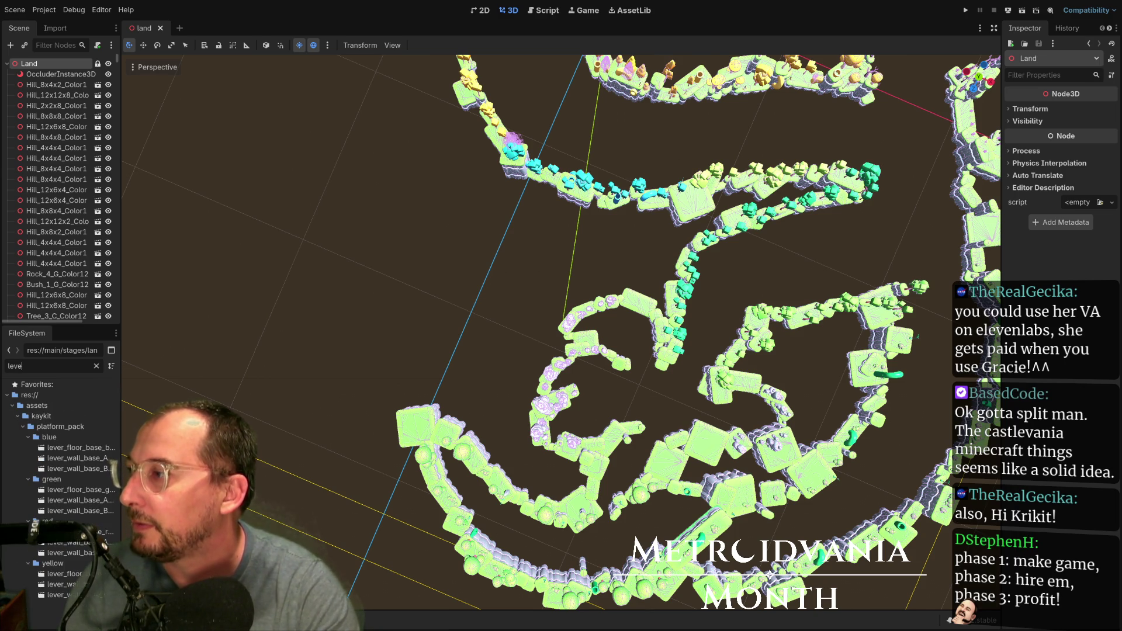
left_click(96, 365)
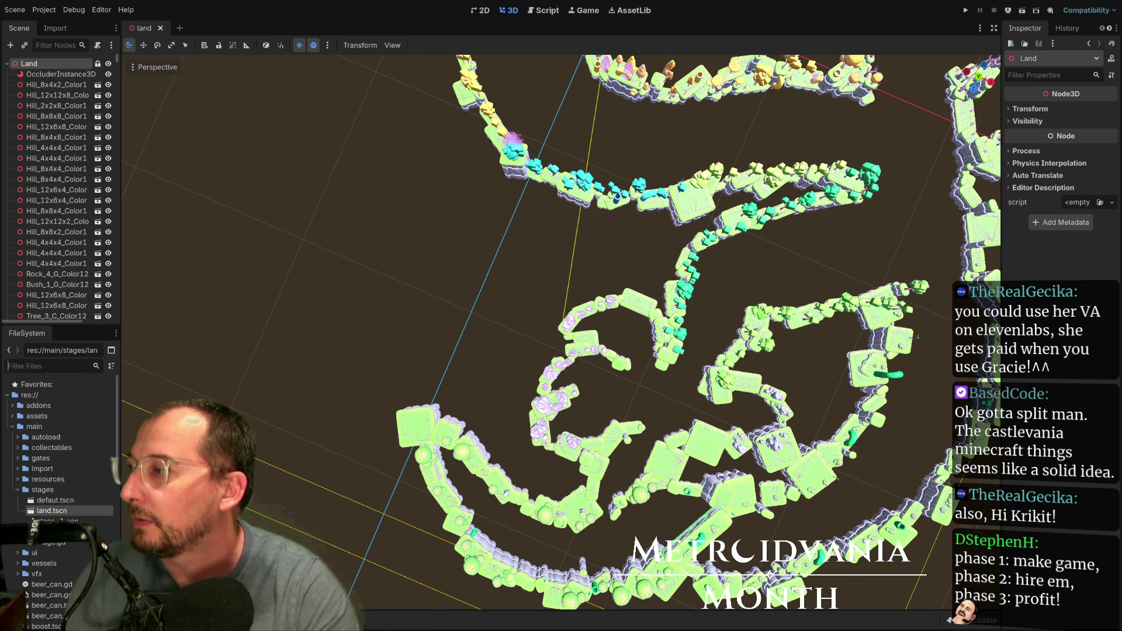
left_click(45, 501)
double_click(45, 502)
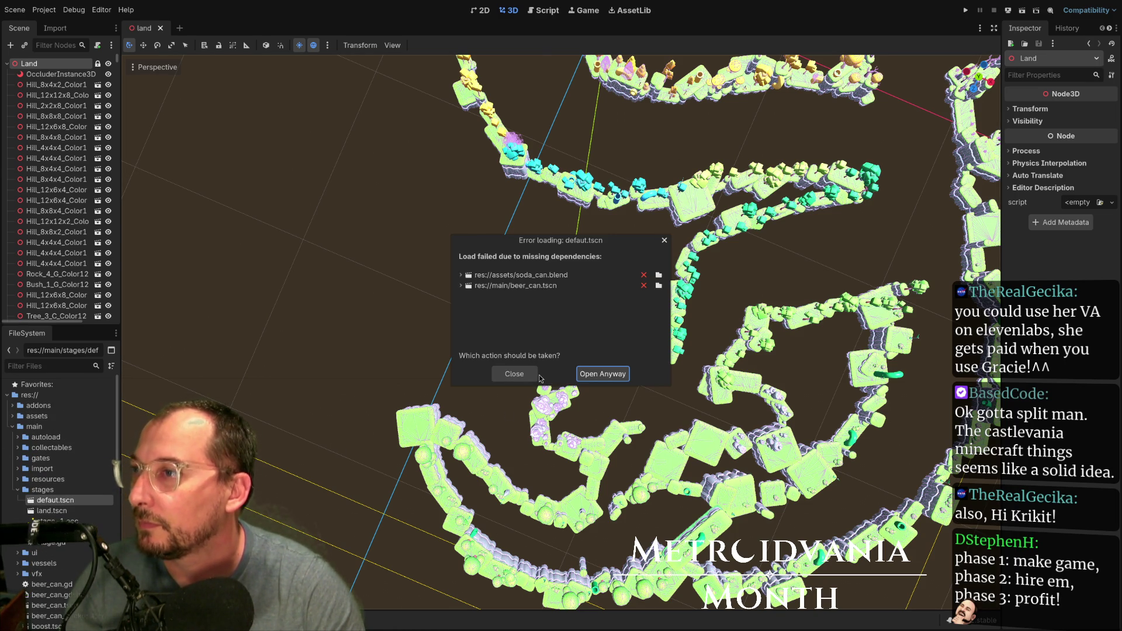
left_click(643, 286)
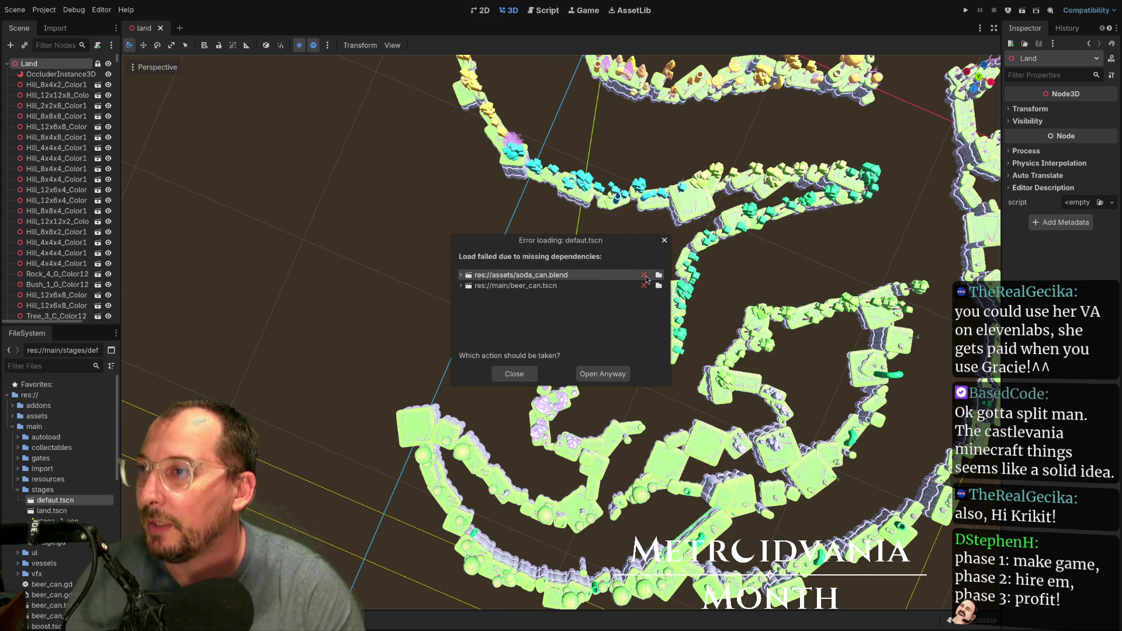
left_click(589, 374)
left_click(555, 321)
scroll(46, 234, "down", 5)
scroll(41, 499, "down", 1)
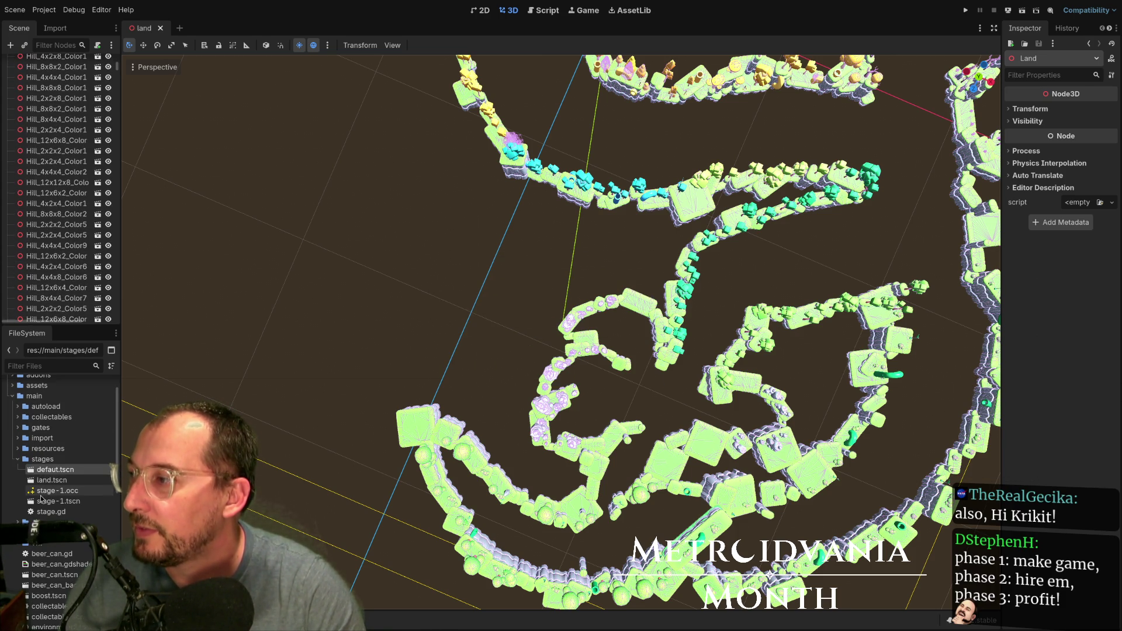
left_click(46, 500)
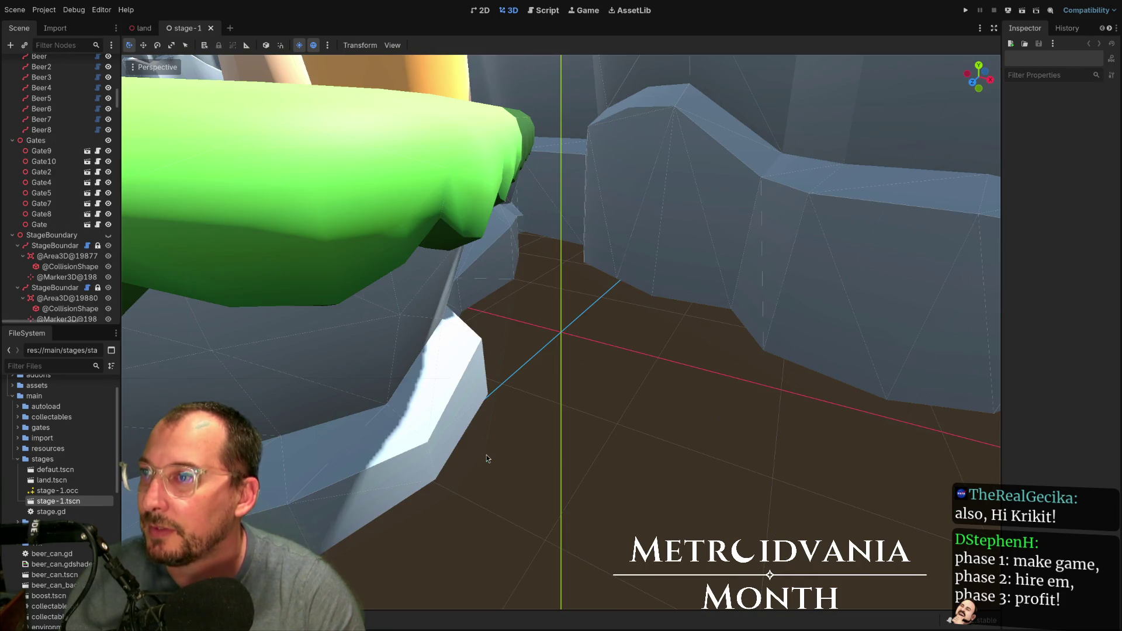
- View stage-1 from above and select the first CollectablePath (Star Point, total 20) under Collectables
scroll(485, 433, "down", 10)
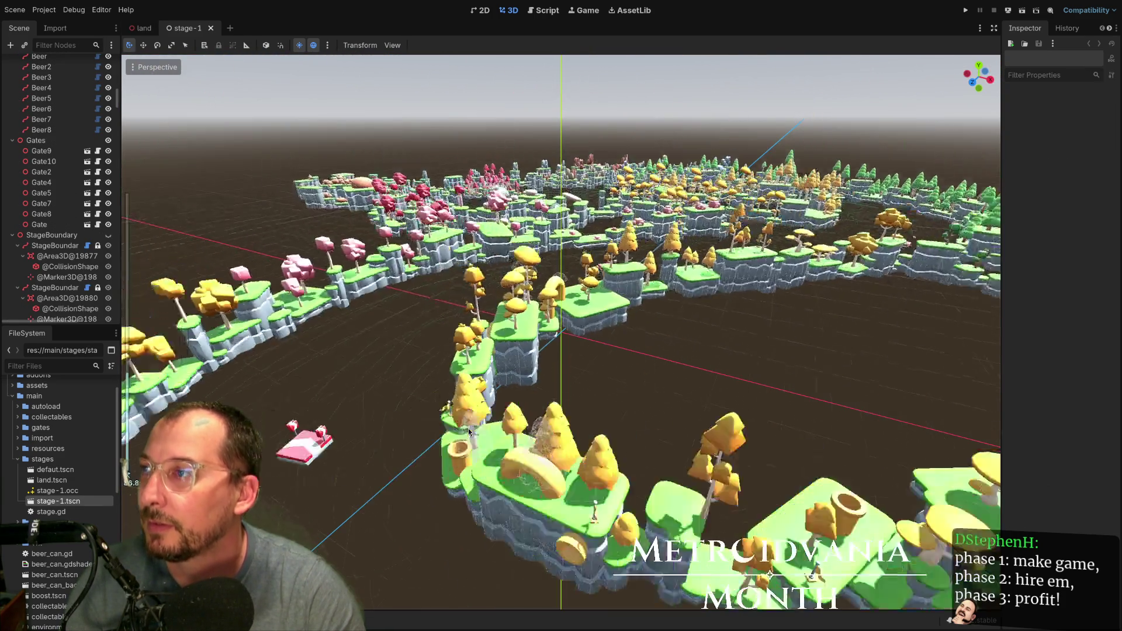
left_click_drag(469, 431, 550, 561)
scroll(453, 411, "up", 5)
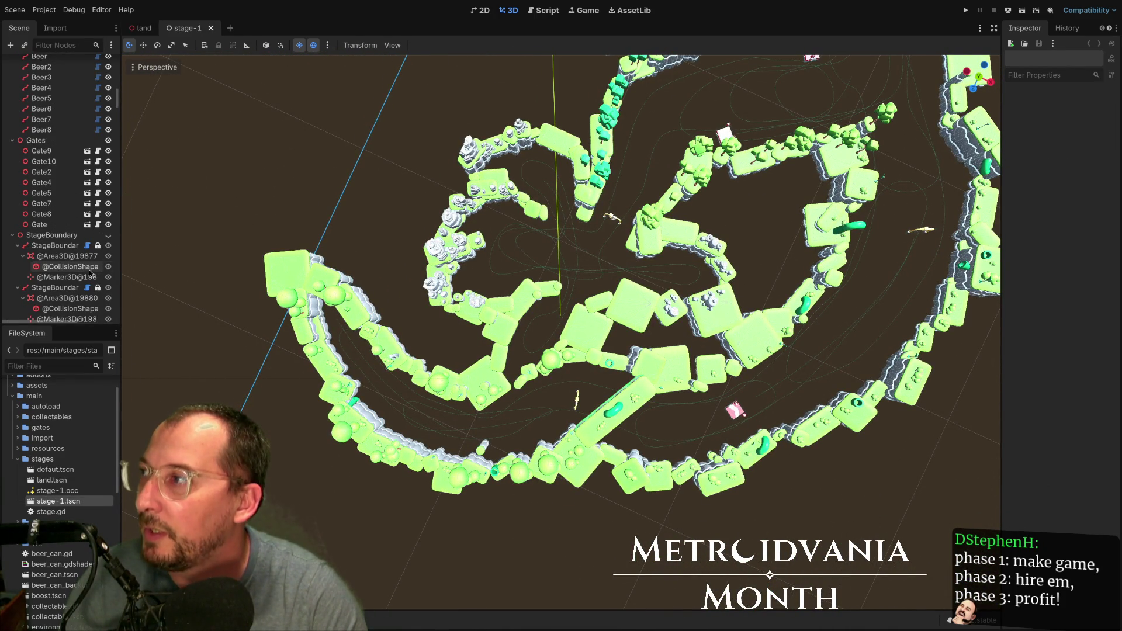
scroll(34, 219, "up", 10)
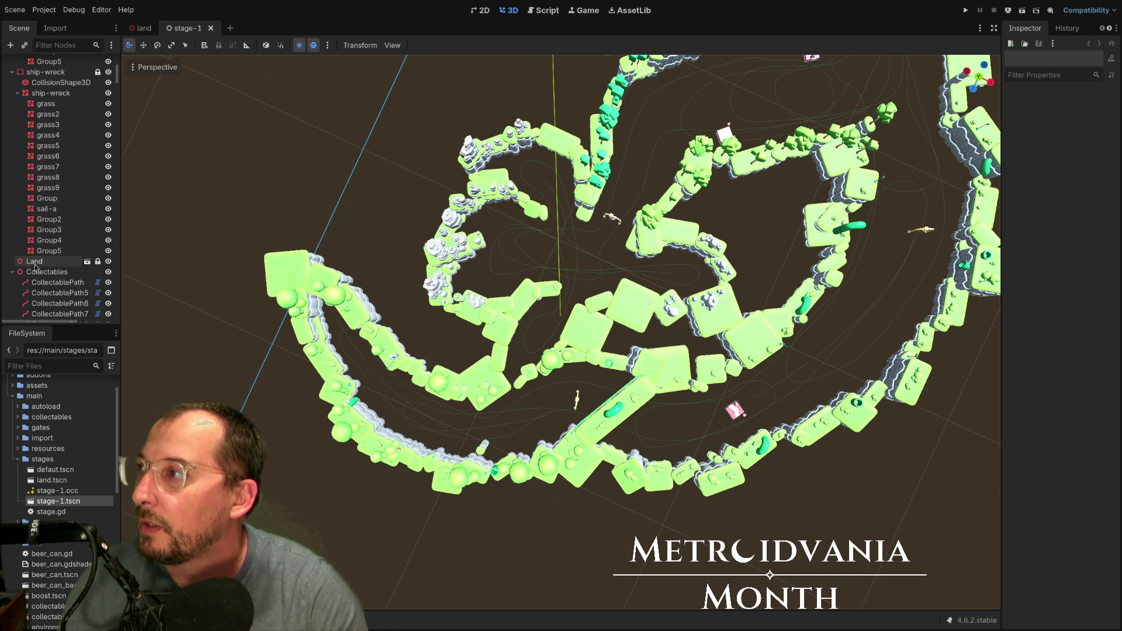
left_click(44, 272)
scroll(64, 264, "down", 2)
left_click(61, 253)
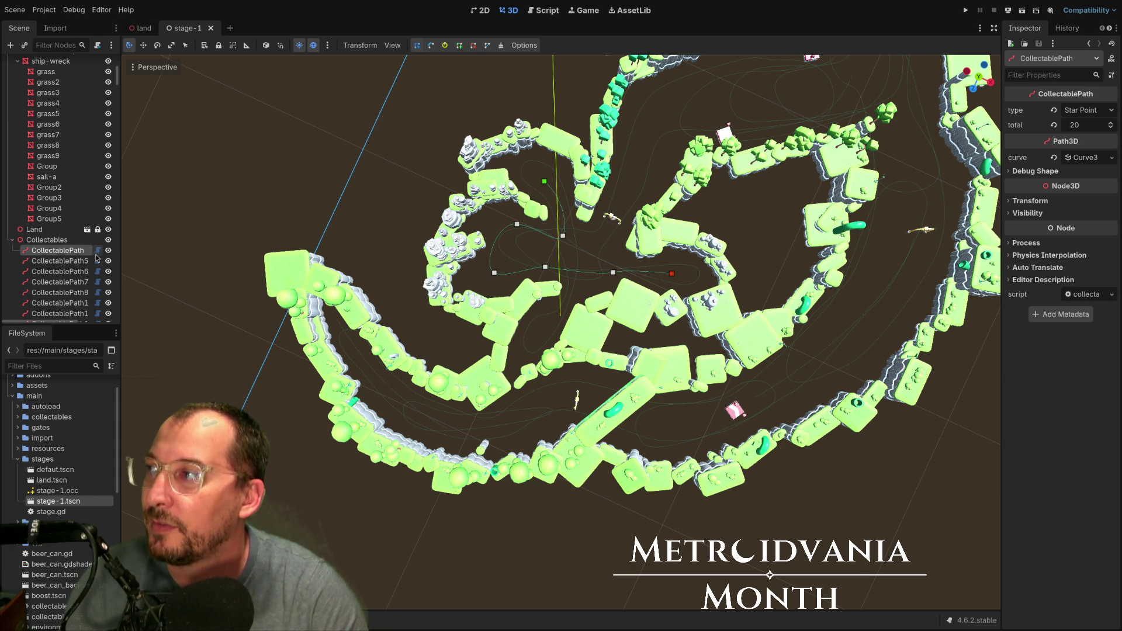
- Open the CollectablePath script externally, return to Godot, and zoom and pan to centre the path
left_click(97, 251)
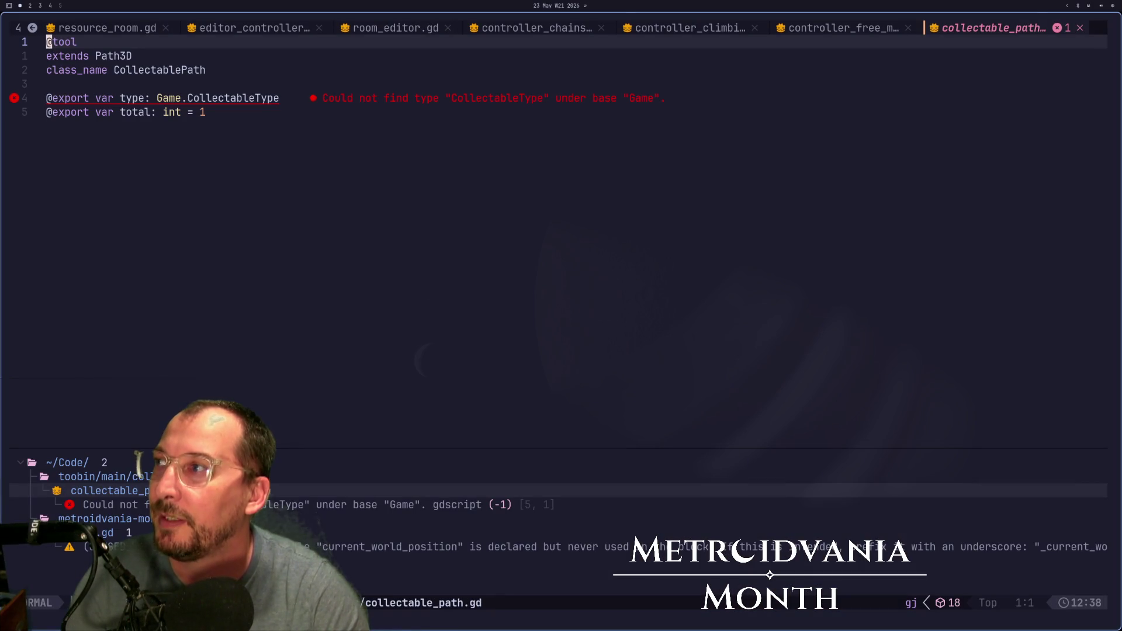
key("alt+Tab")
scroll(556, 361, "up", 3)
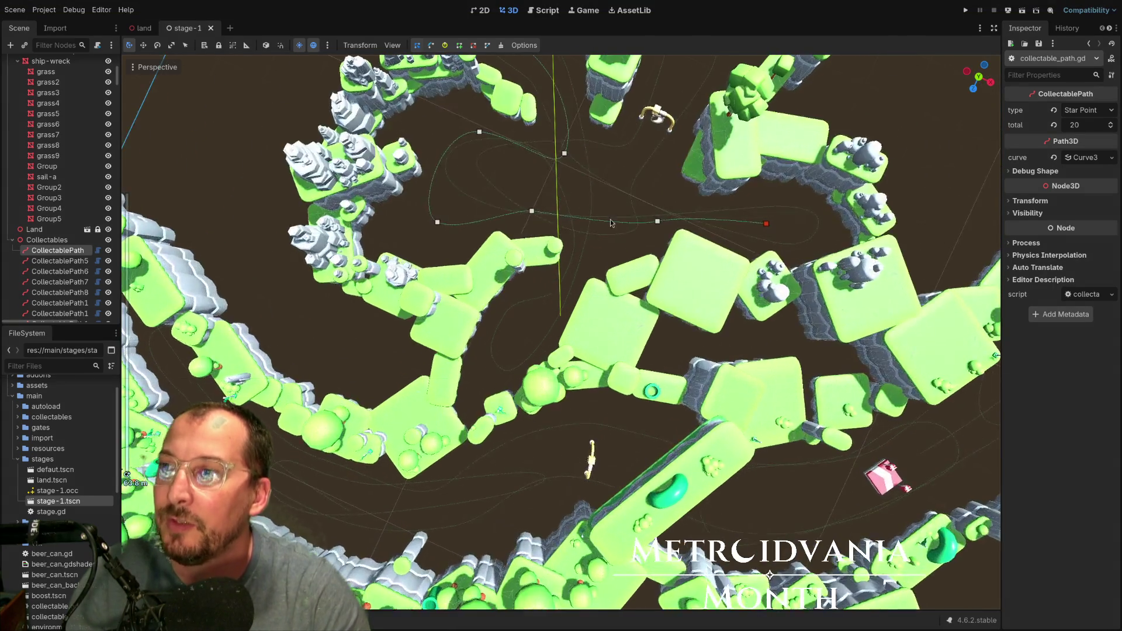
scroll(556, 361, "up", 3)
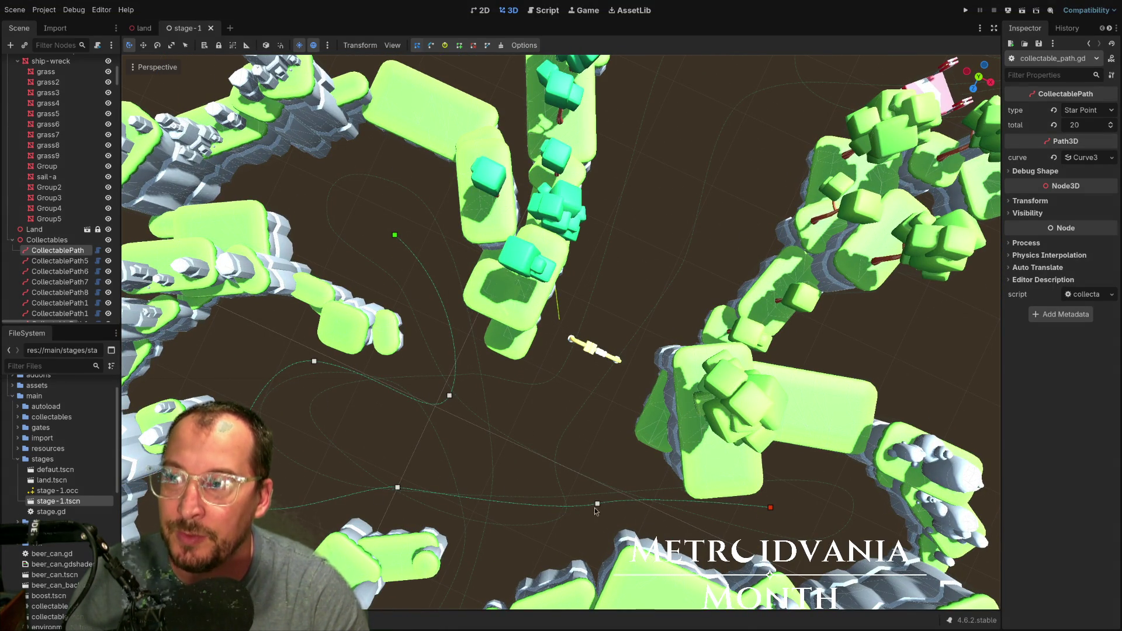
scroll(736, 353, "down", 5)
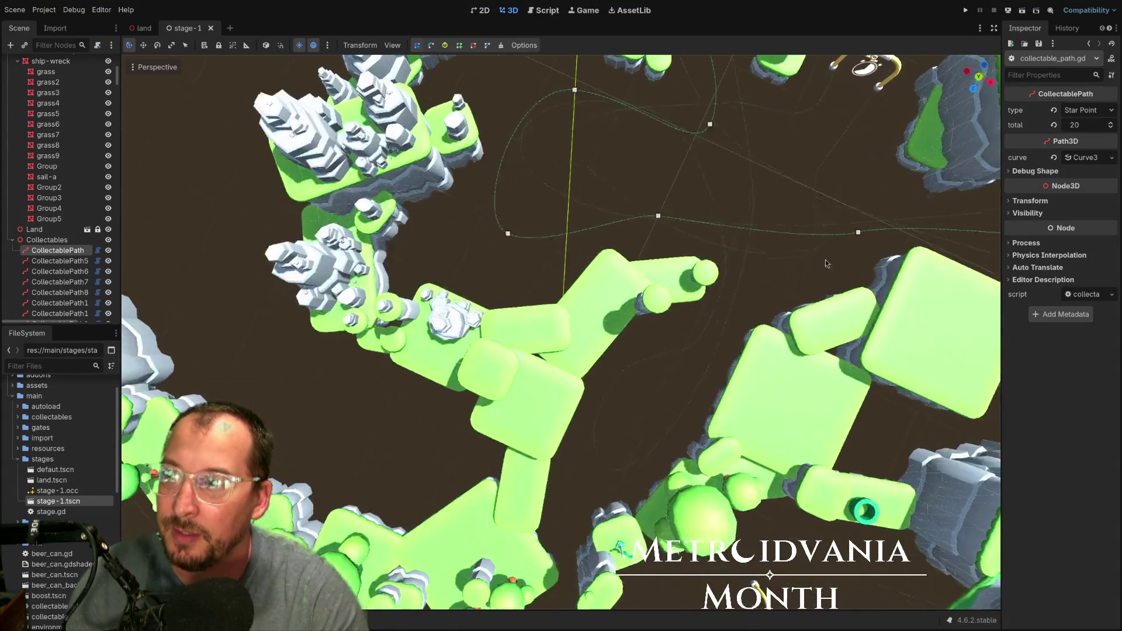
scroll(736, 352, "down", 3)
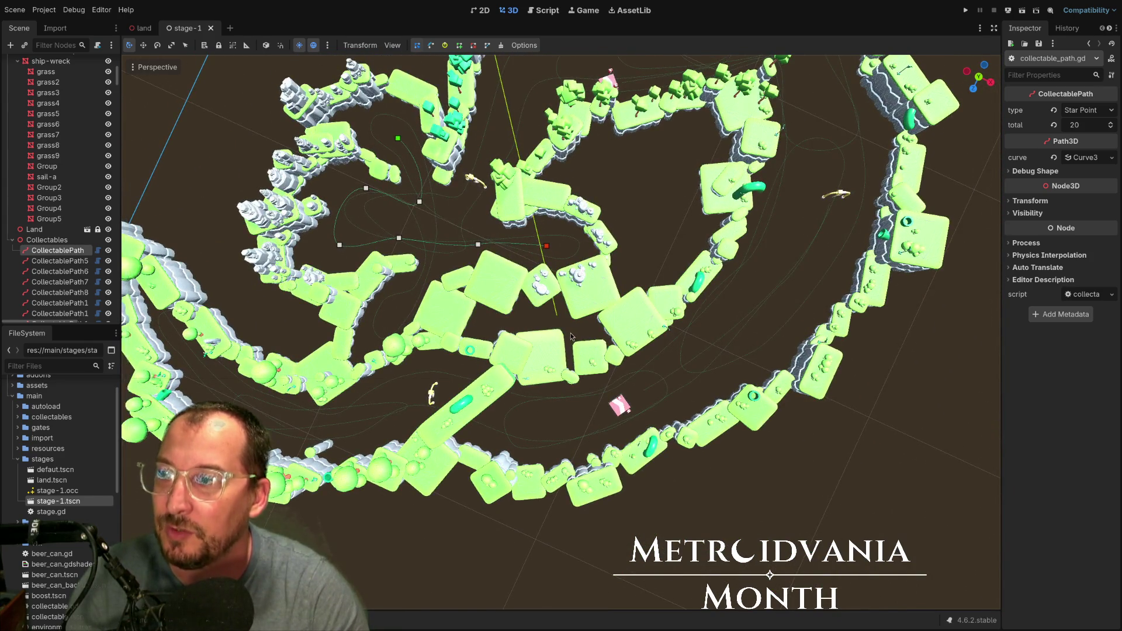
left_click_drag(571, 335, 504, 475)
scroll(505, 373, "up", 3)
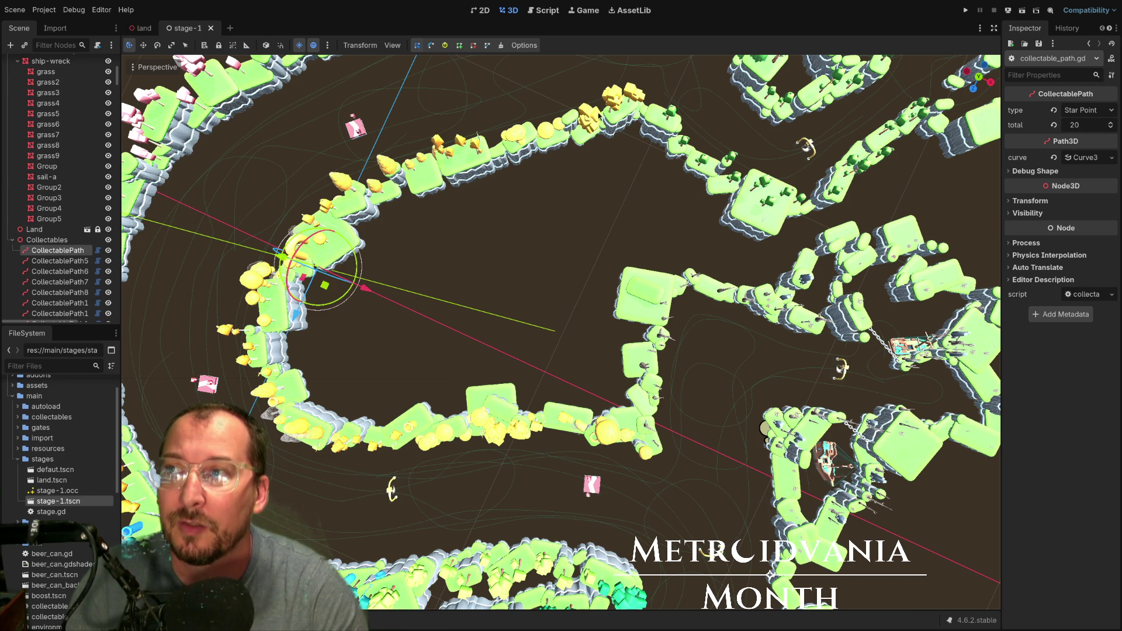
- Tilt the view into a perspective of the level and collapse Collectables and Gates
mouse_move(491, 316)
left_mouse_down()
mouse_move(618, 343)
mouse_move(625, 374)
left_mouse_up()
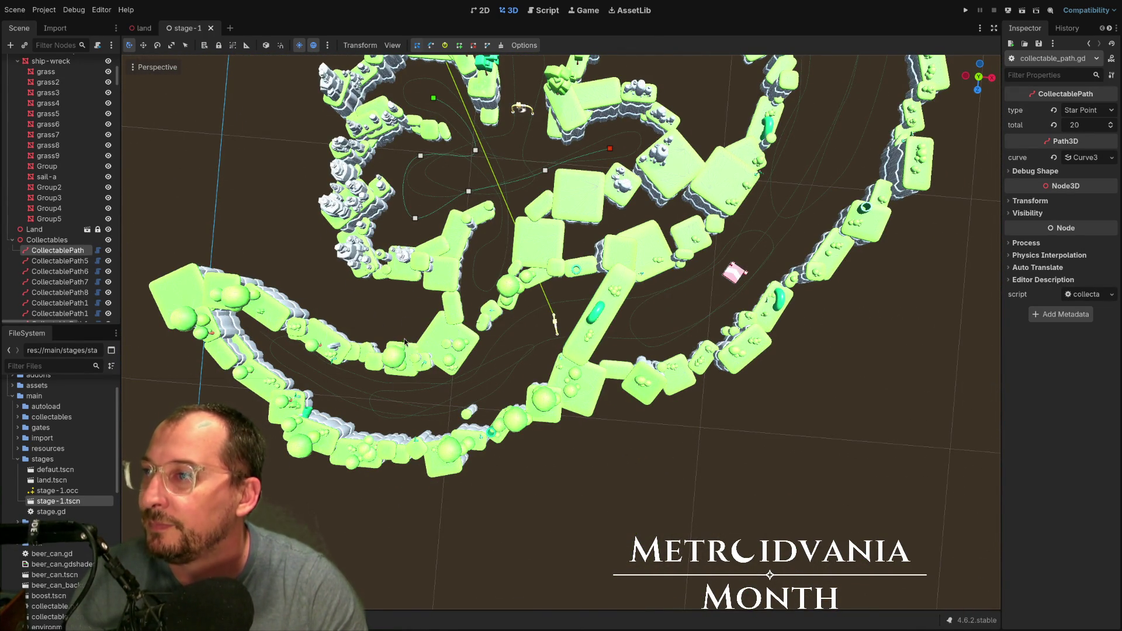
mouse_move(453, 396)
left_mouse_down()
mouse_move(559, 352)
mouse_move(513, 247)
mouse_move(554, 273)
mouse_move(526, 269)
mouse_move(558, 160)
left_mouse_up()
left_click(12, 240)
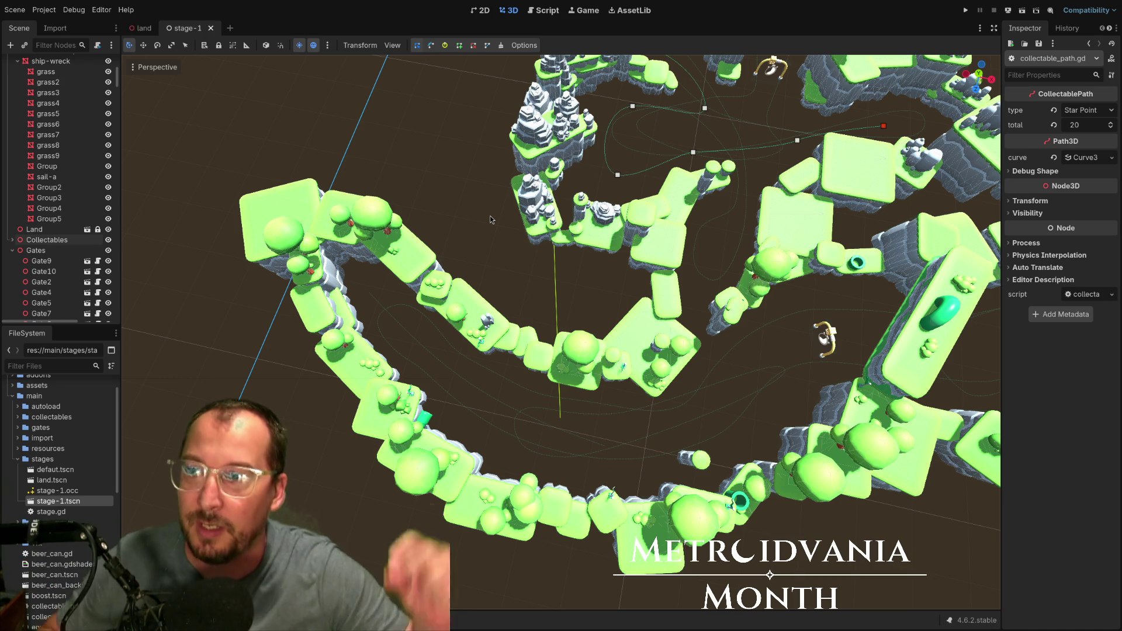
left_click(8, 251)
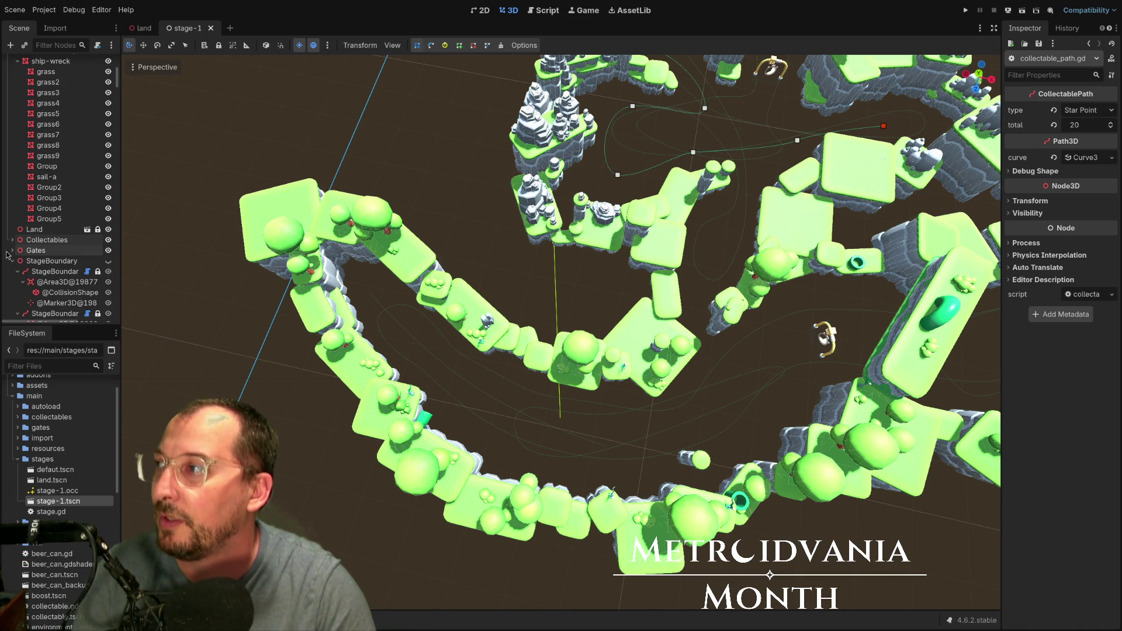
- Select the StageBoundary's Area3D, frame it, and orbit around it from low and top-down angles
left_click(48, 272)
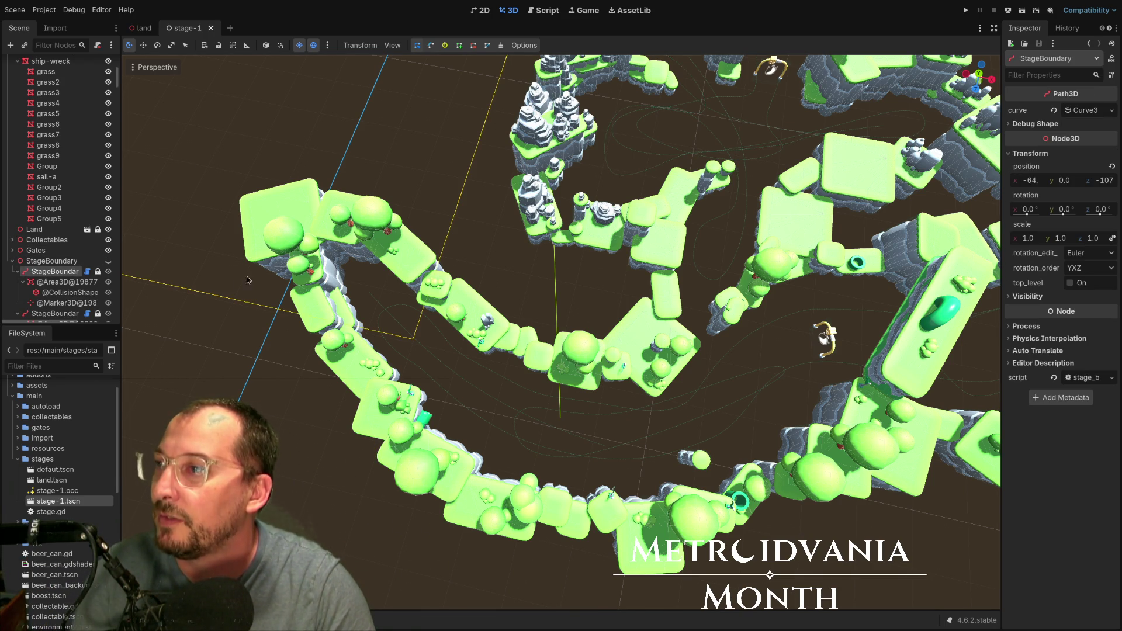
scroll(239, 282, "down", 3)
left_click(95, 283)
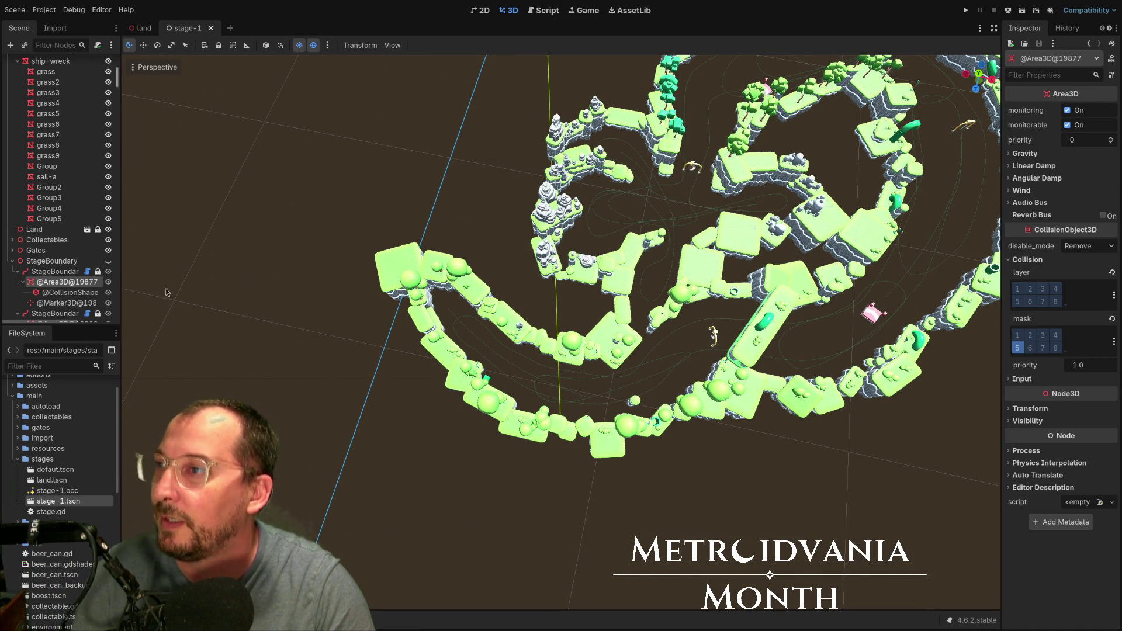
key("f")
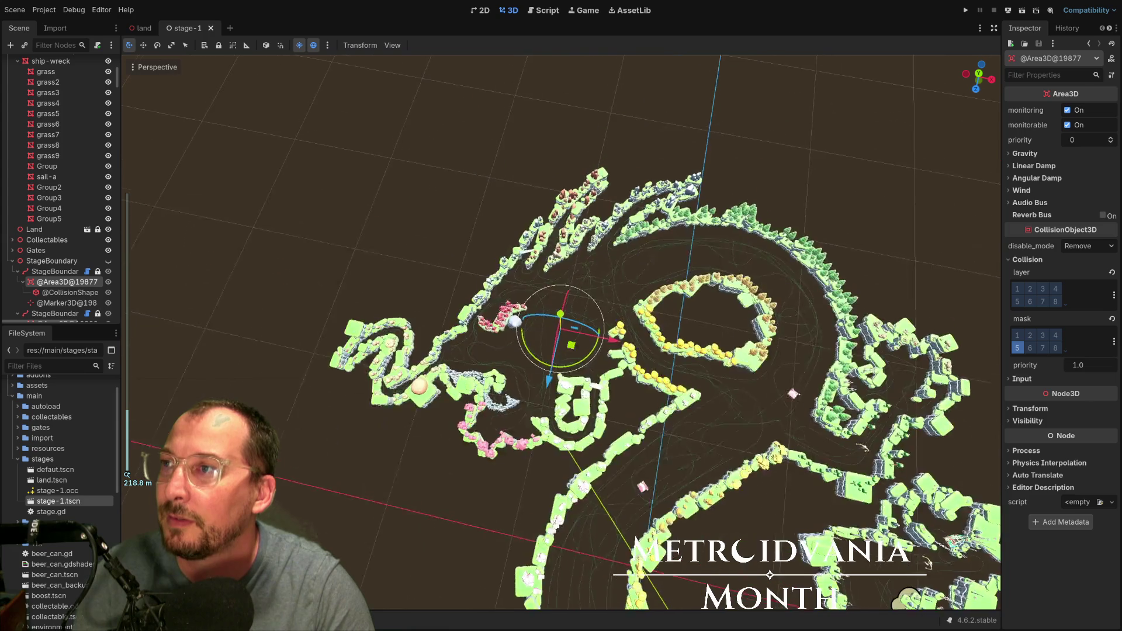
scroll(552, 268, "up", 5)
mouse_move(551, 269)
left_mouse_down()
mouse_move(481, 221)
mouse_move(421, 251)
left_mouse_up()
scroll(482, 220, "down", 2)
scroll(420, 252, "down", 3)
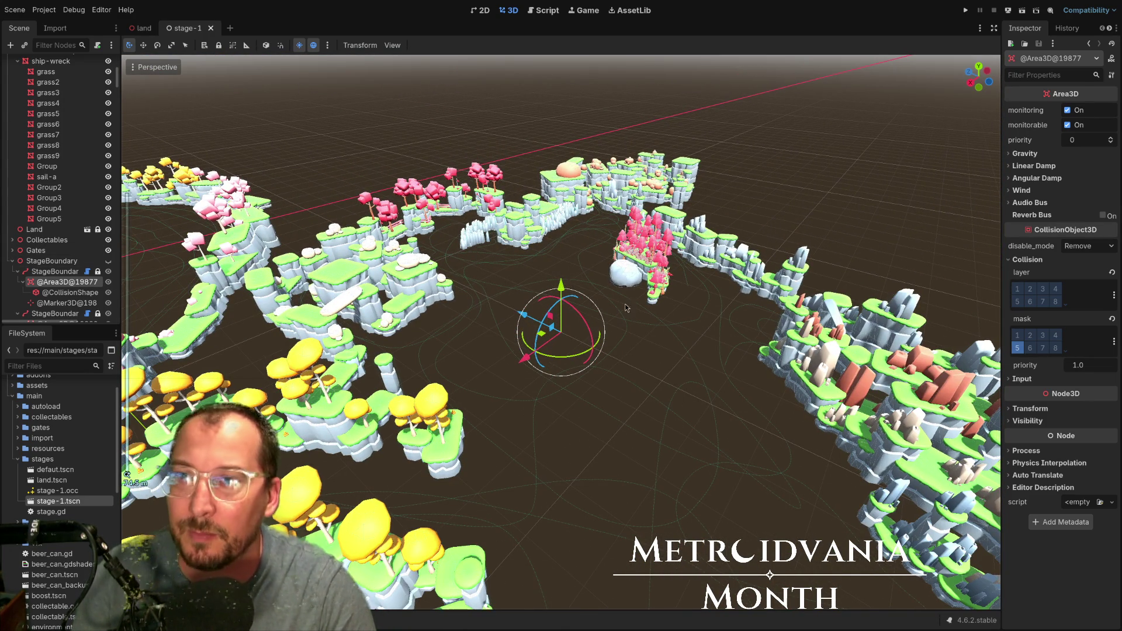
mouse_move(625, 289)
left_mouse_down()
mouse_move(609, 422)
mouse_move(565, 166)
left_mouse_up()
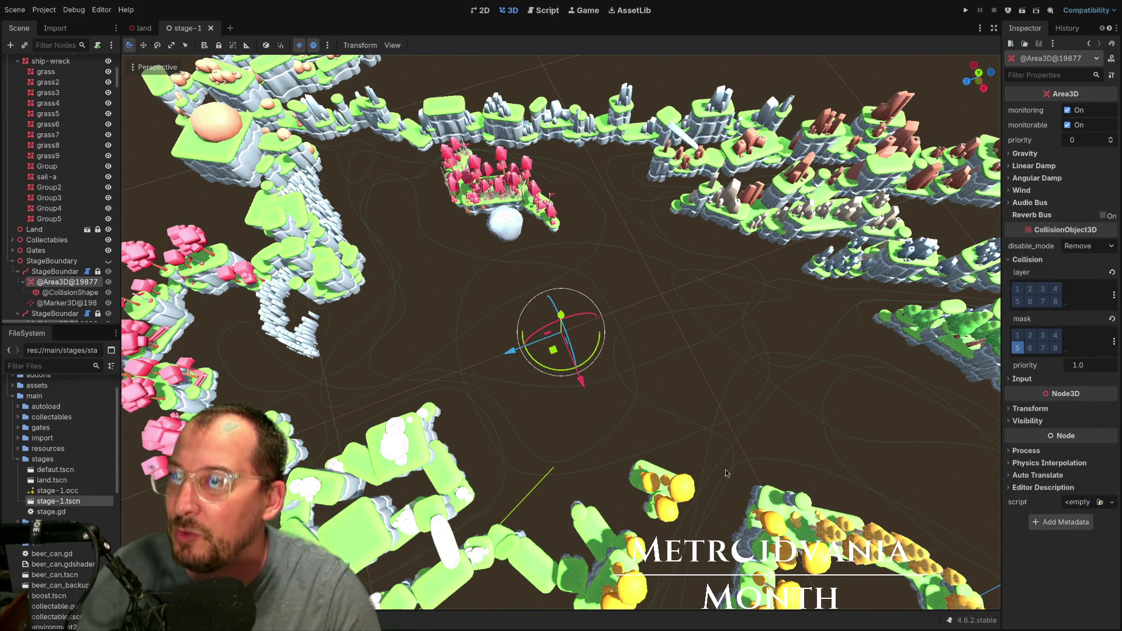
- Pull the camera back from the level, then save and quit the Toobin Clone project
scroll(729, 457, "down", 5)
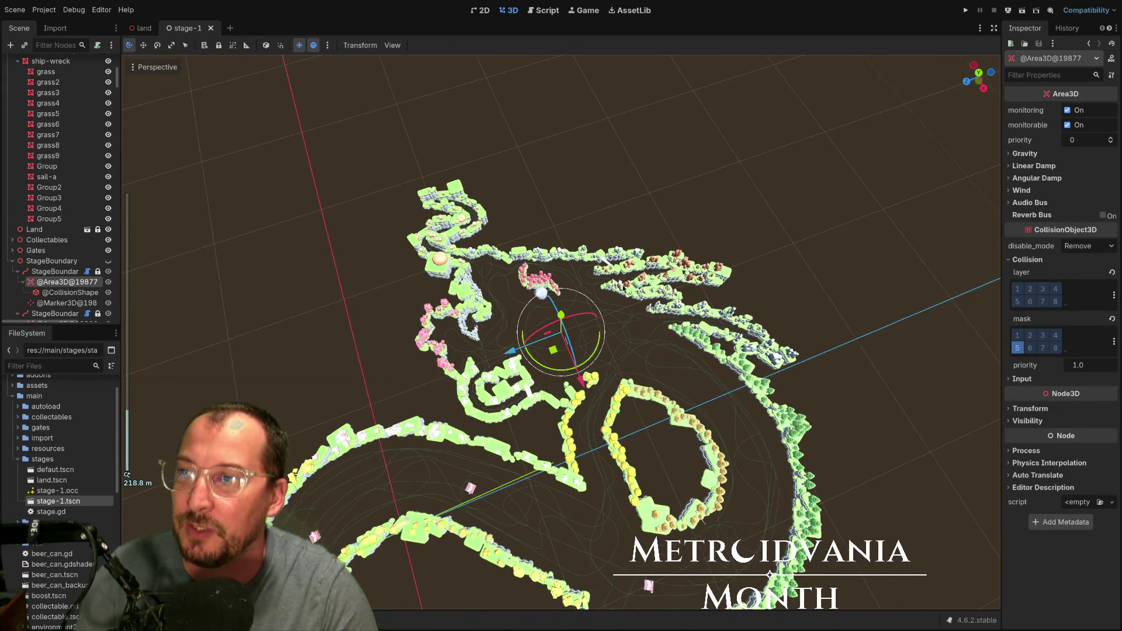
mouse_move(729, 457)
left_mouse_down()
mouse_move(917, 492)
mouse_move(429, 475)
mouse_move(588, 528)
mouse_move(635, 472)
mouse_move(644, 507)
mouse_move(593, 471)
mouse_move(753, 410)
mouse_move(734, 248)
mouse_move(723, 490)
left_mouse_up()
key("ctrl+q")
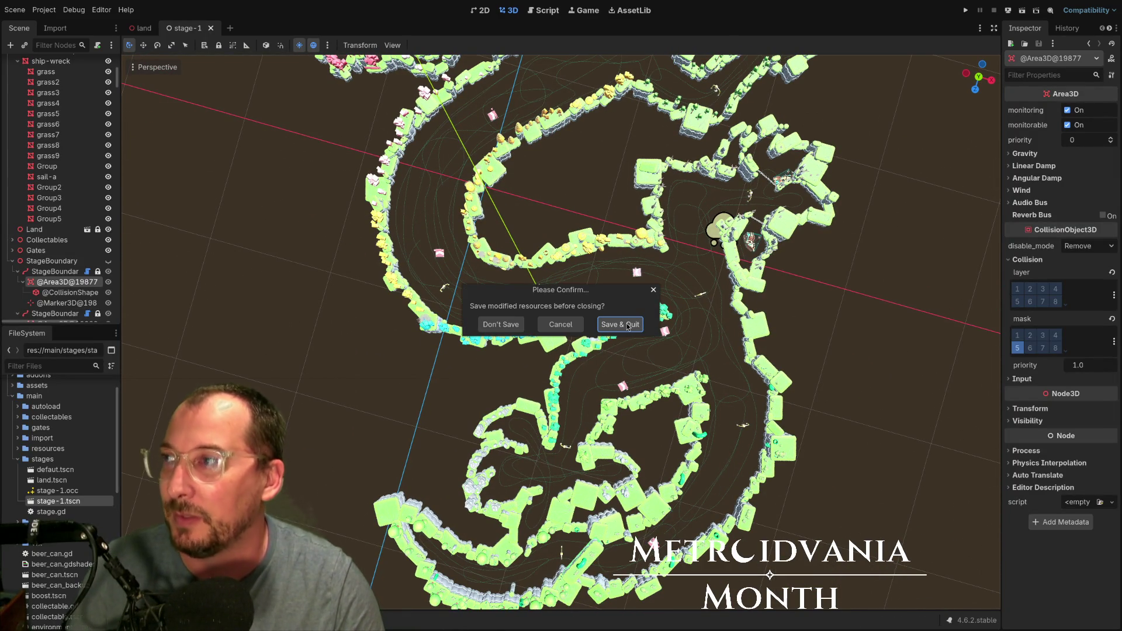
left_click(628, 325)
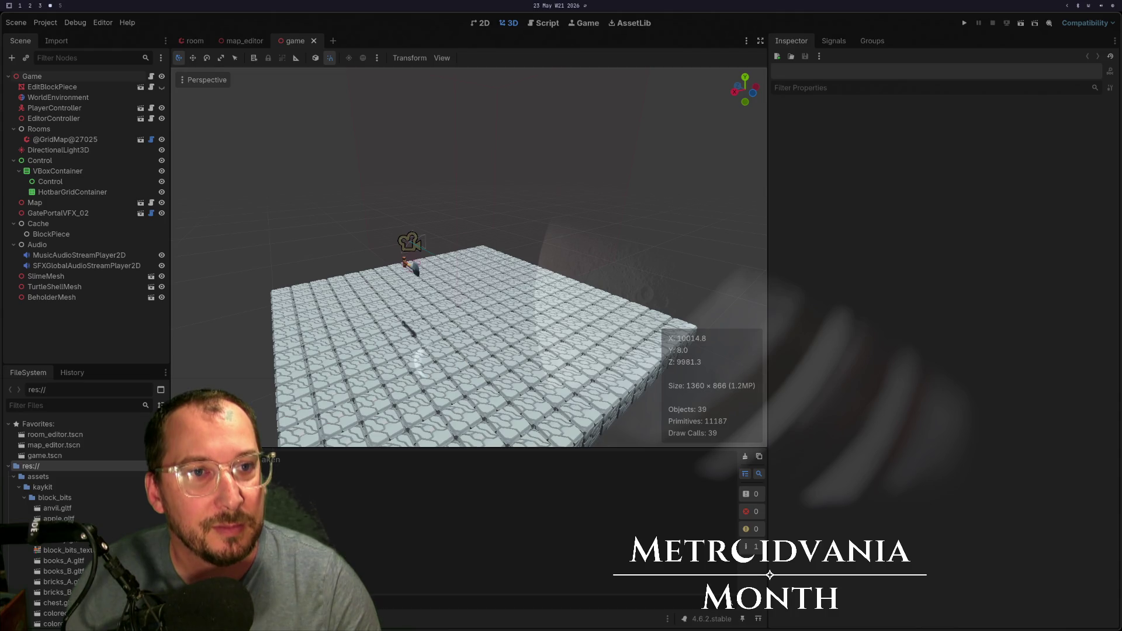
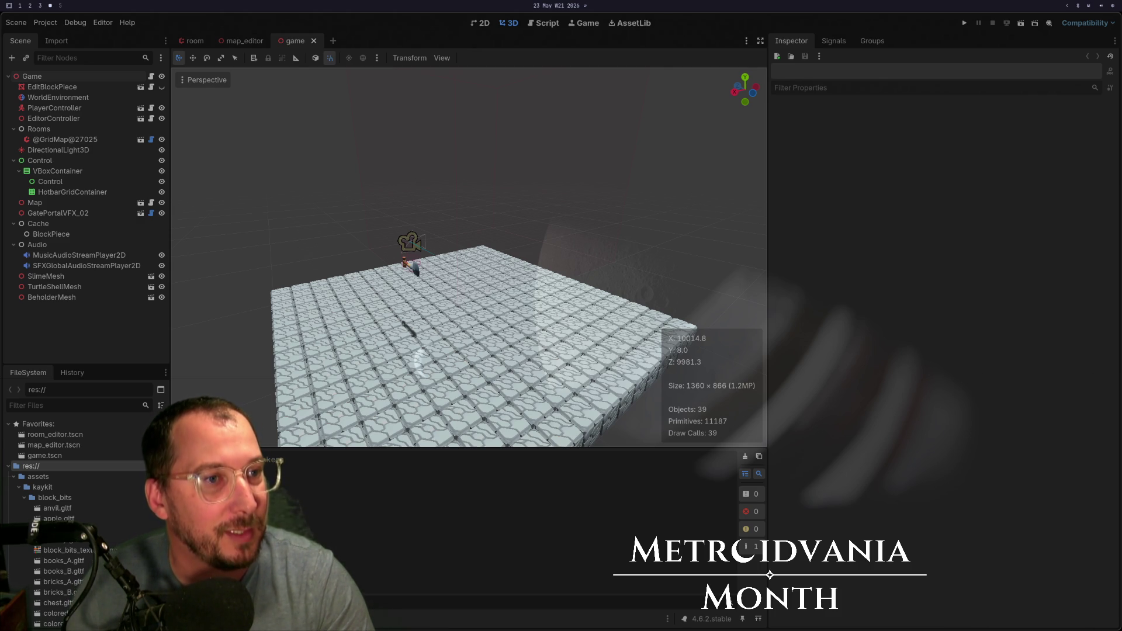
- Show the Twitch clips page beside the editor and scroll down through older clips
key("super+b")
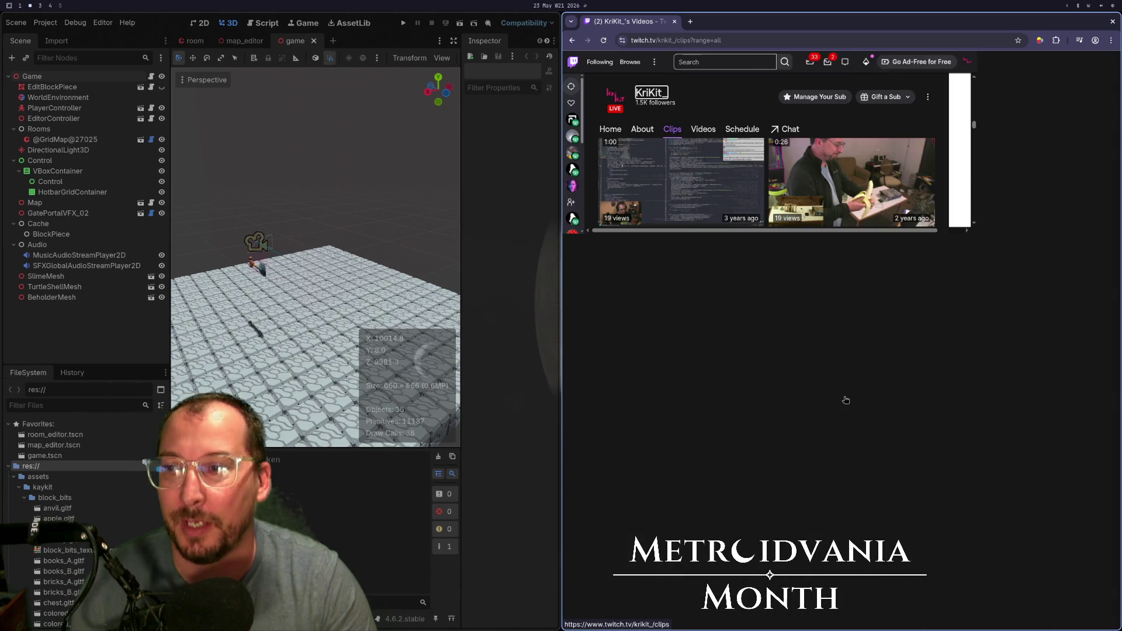
scroll(865, 355, "down", 15)
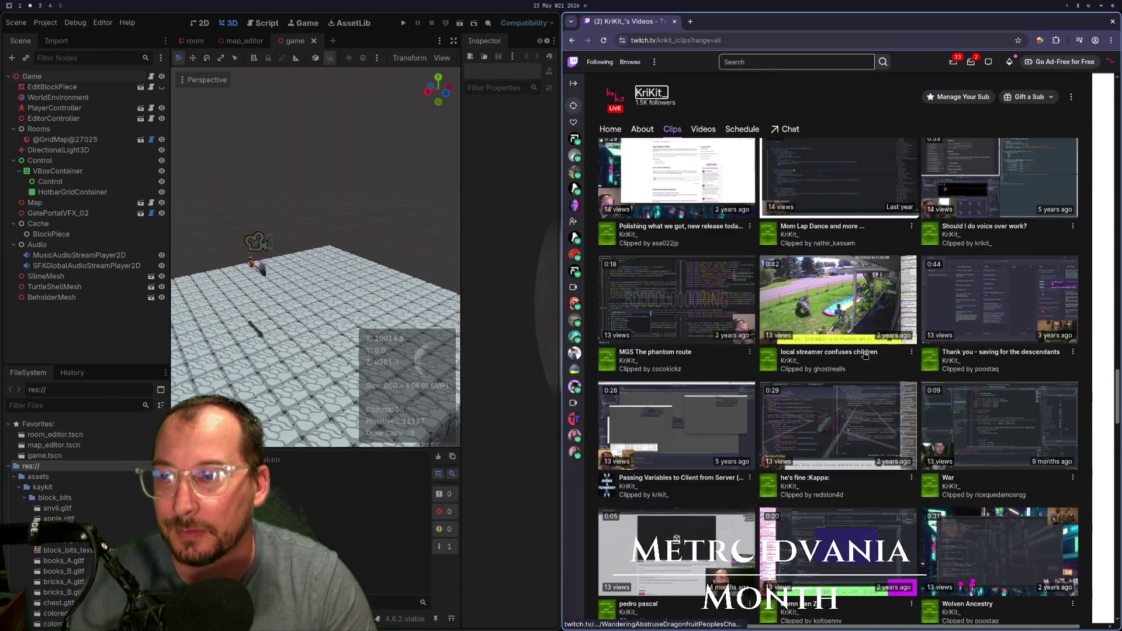
scroll(865, 355, "down", 5)
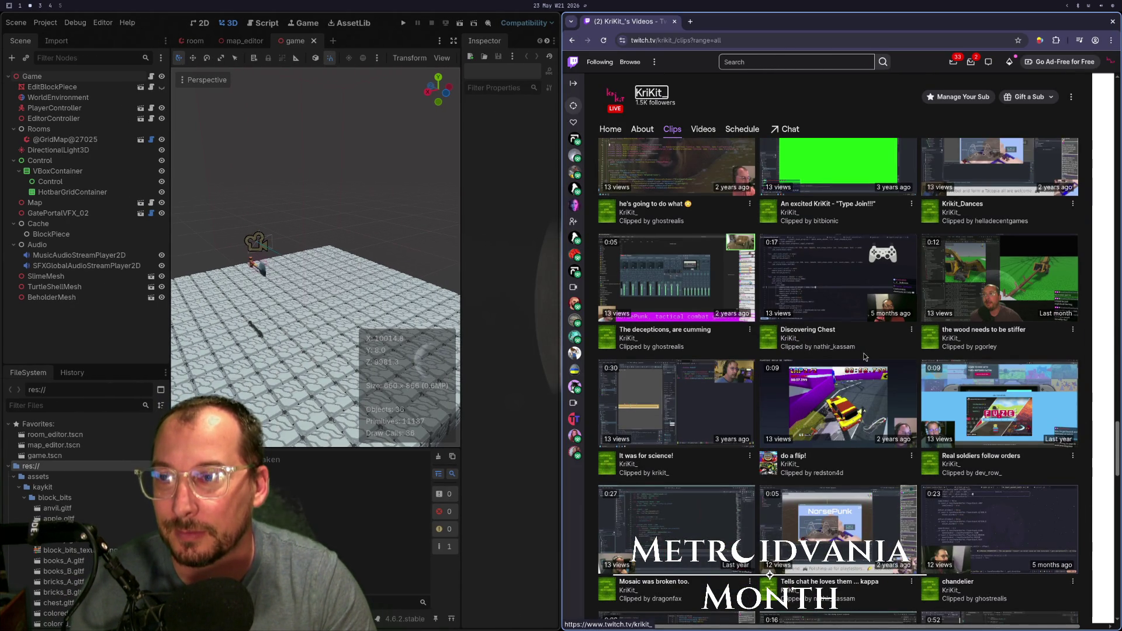
scroll(865, 355, "down", 10)
scroll(865, 355, "down", 15)
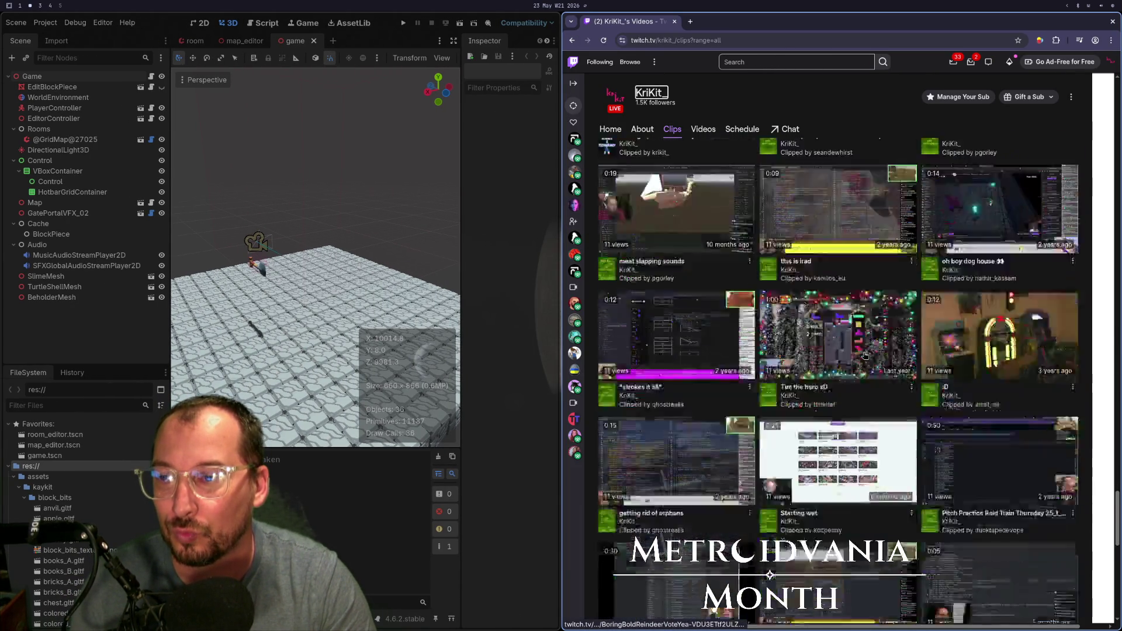
scroll(865, 356, "down", 15)
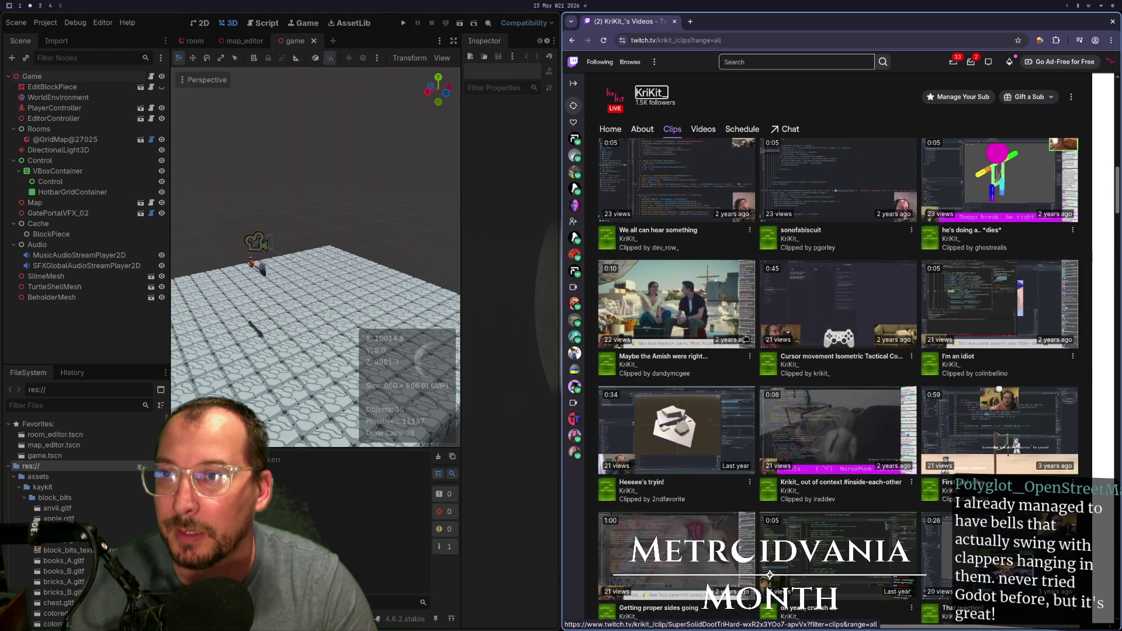
scroll(752, 316, "down", 10)
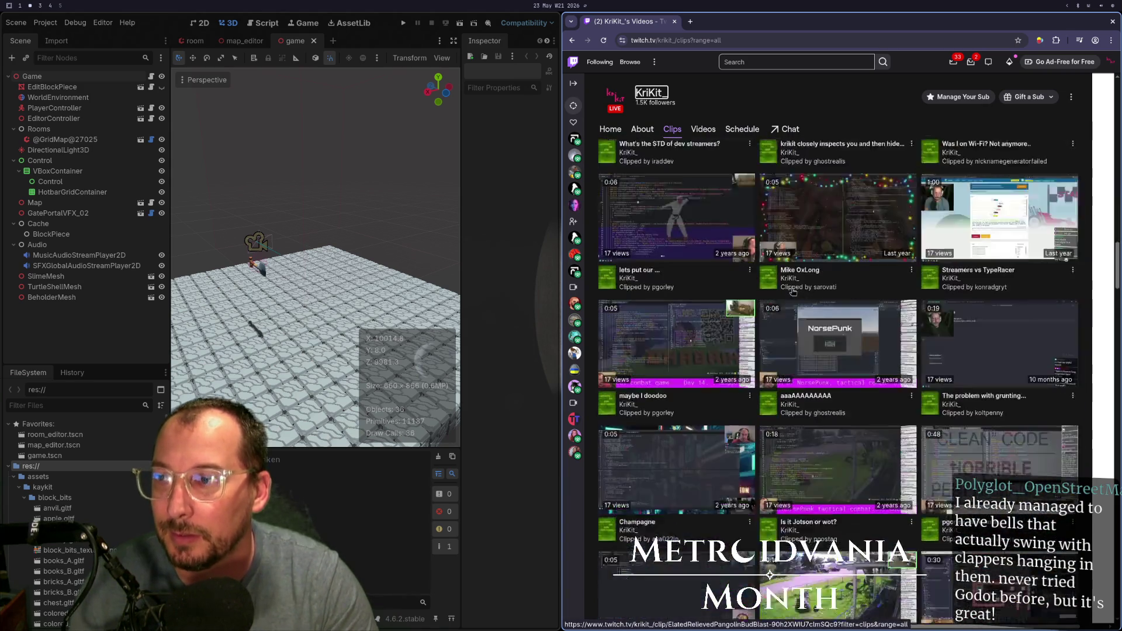
scroll(793, 292, "down", 15)
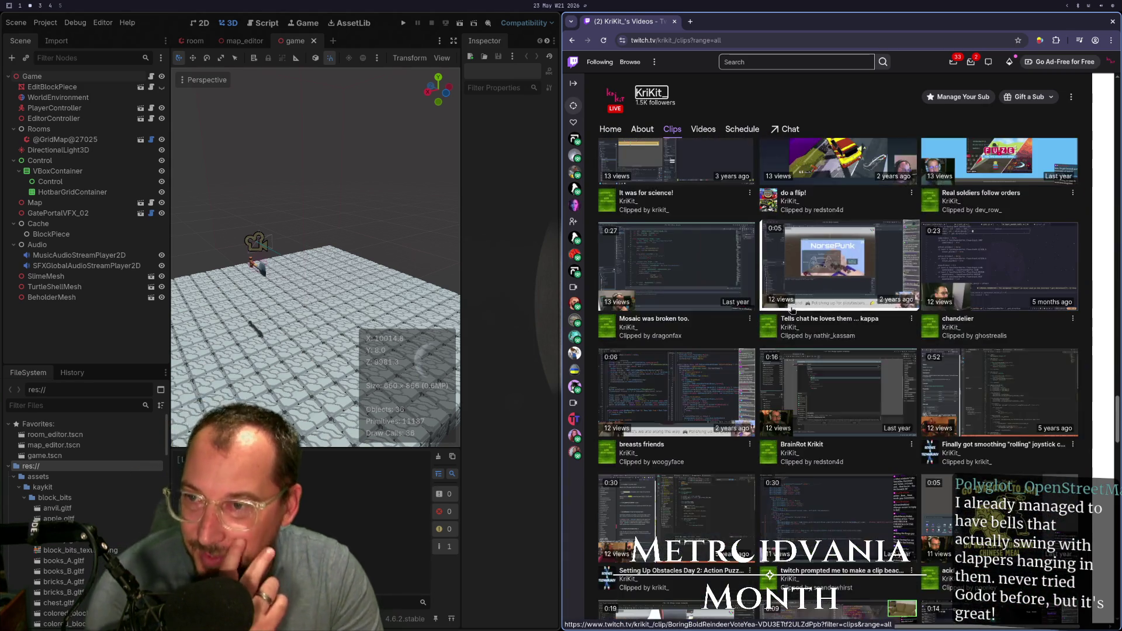
scroll(793, 310, "down", 10)
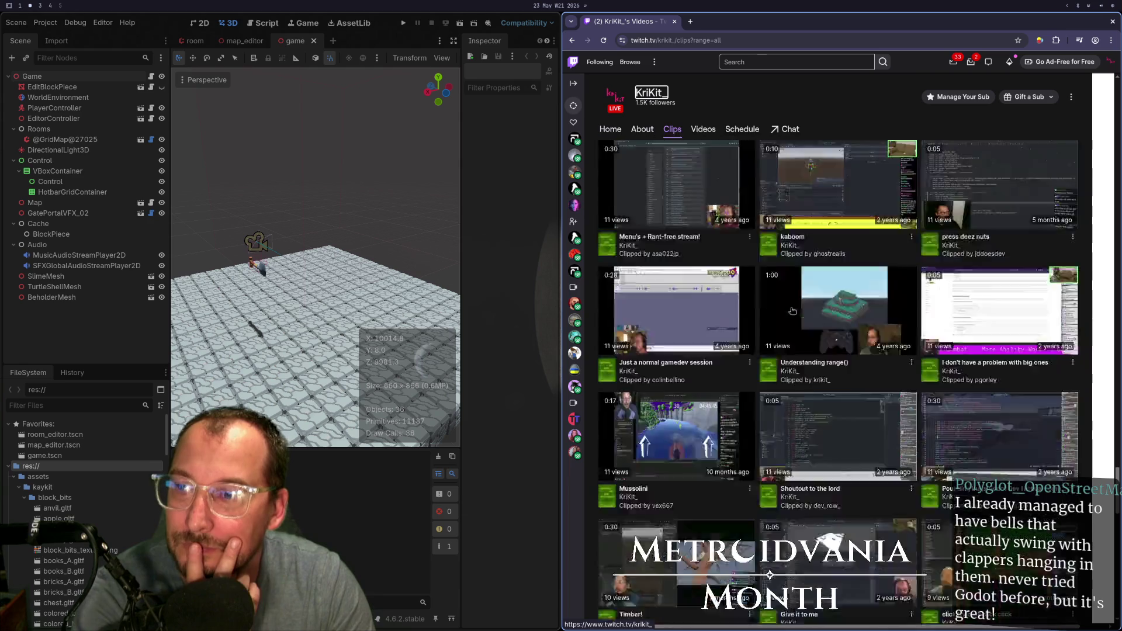
scroll(792, 310, "down", 4)
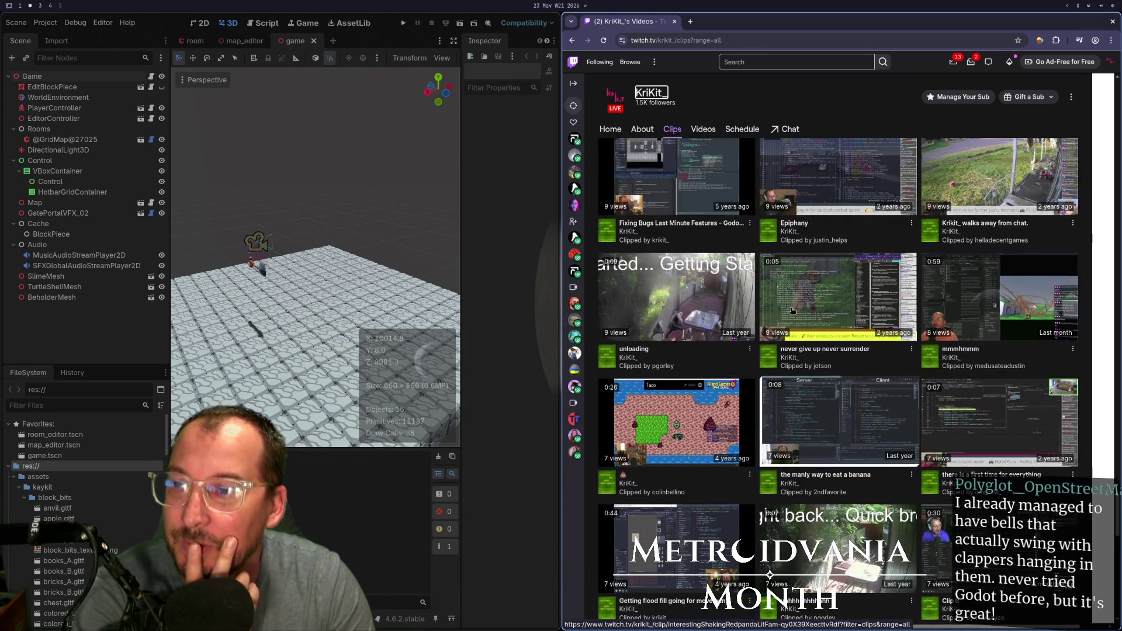
scroll(793, 309, "down", 3)
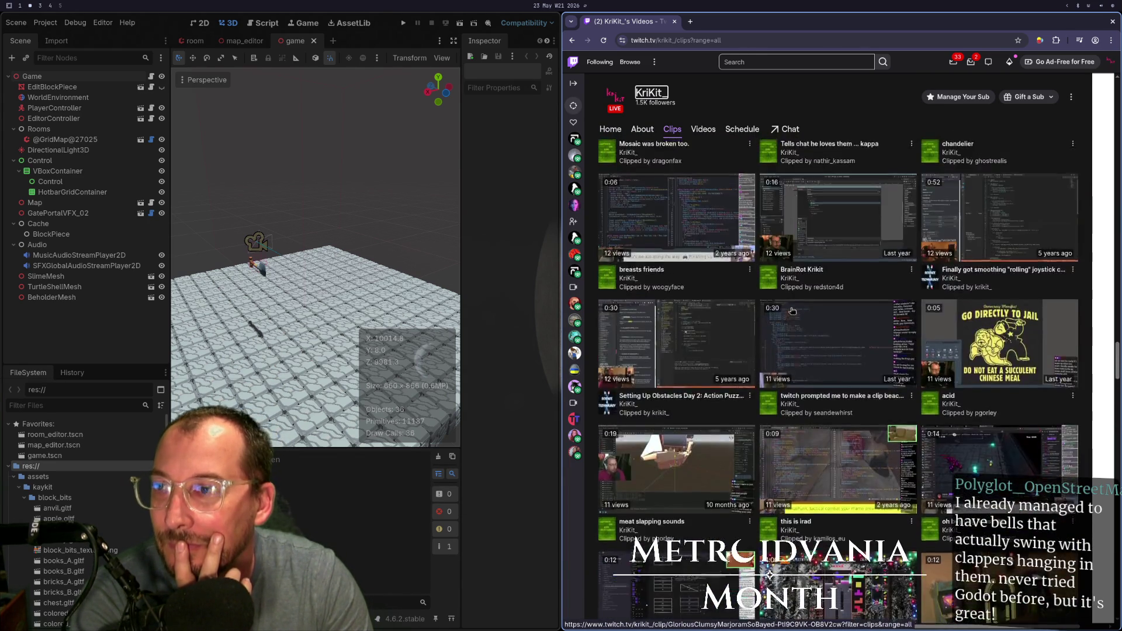
- Scroll the clips grid back up and down again, then return to the full-screen editor
scroll(792, 309, "up", 10)
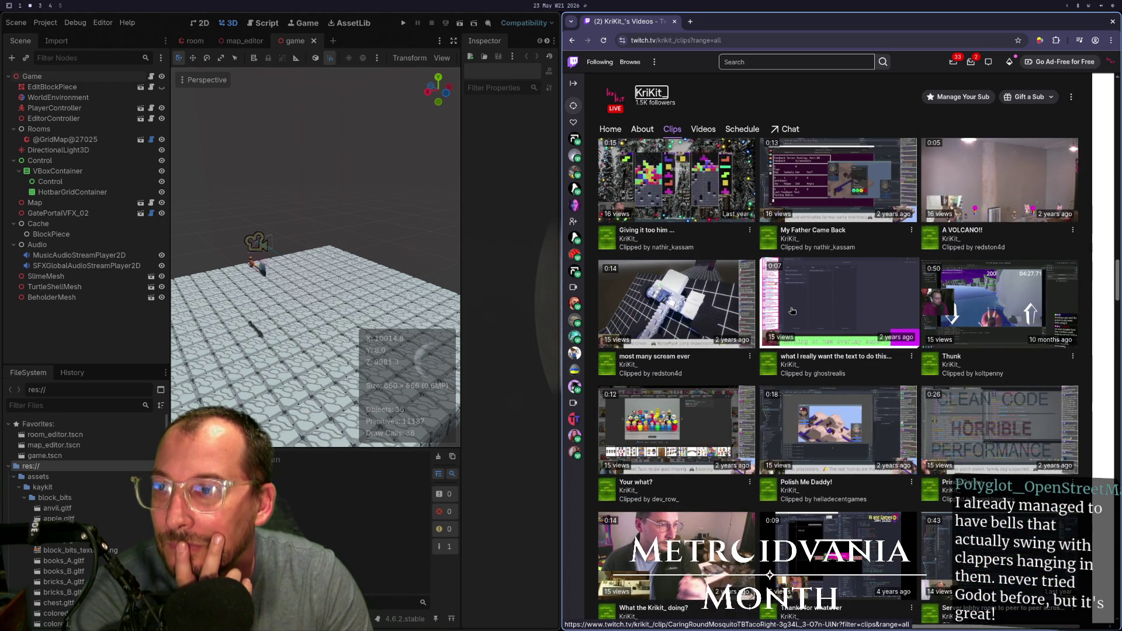
scroll(793, 311, "up", 3)
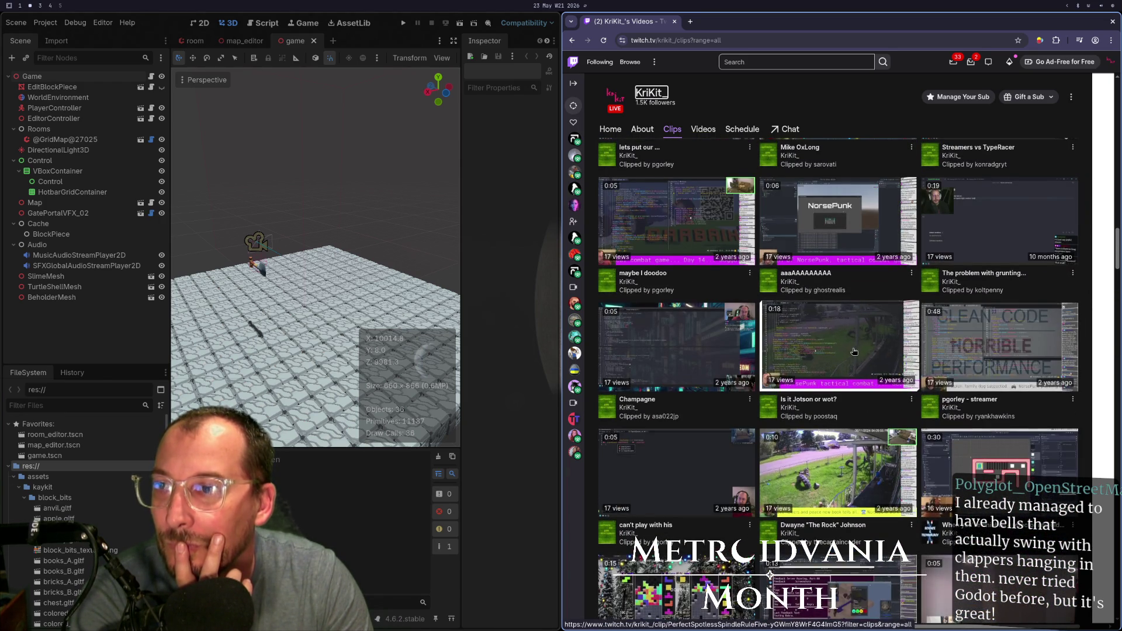
scroll(853, 352, "up", 6)
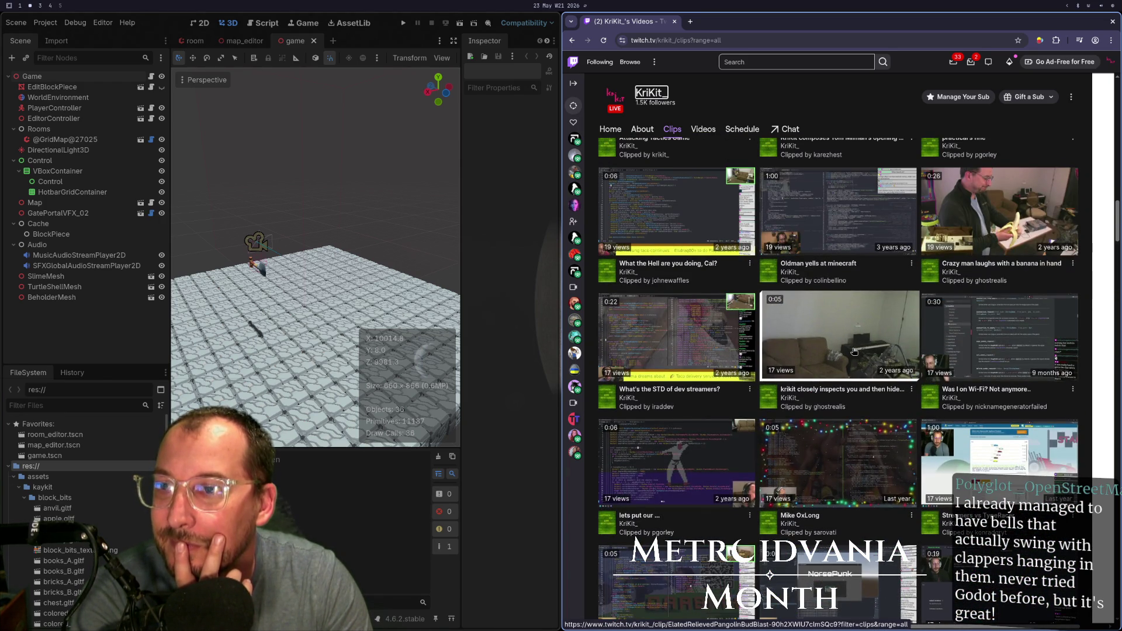
scroll(854, 351, "up", 5)
scroll(854, 351, "up", 3)
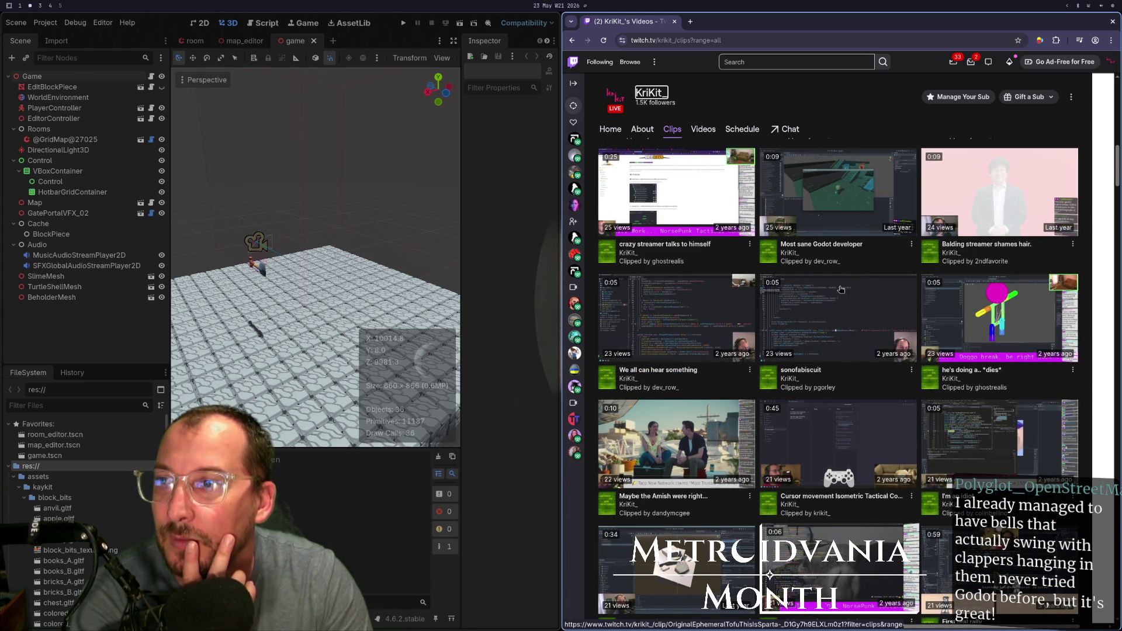
scroll(842, 223, "up", 3)
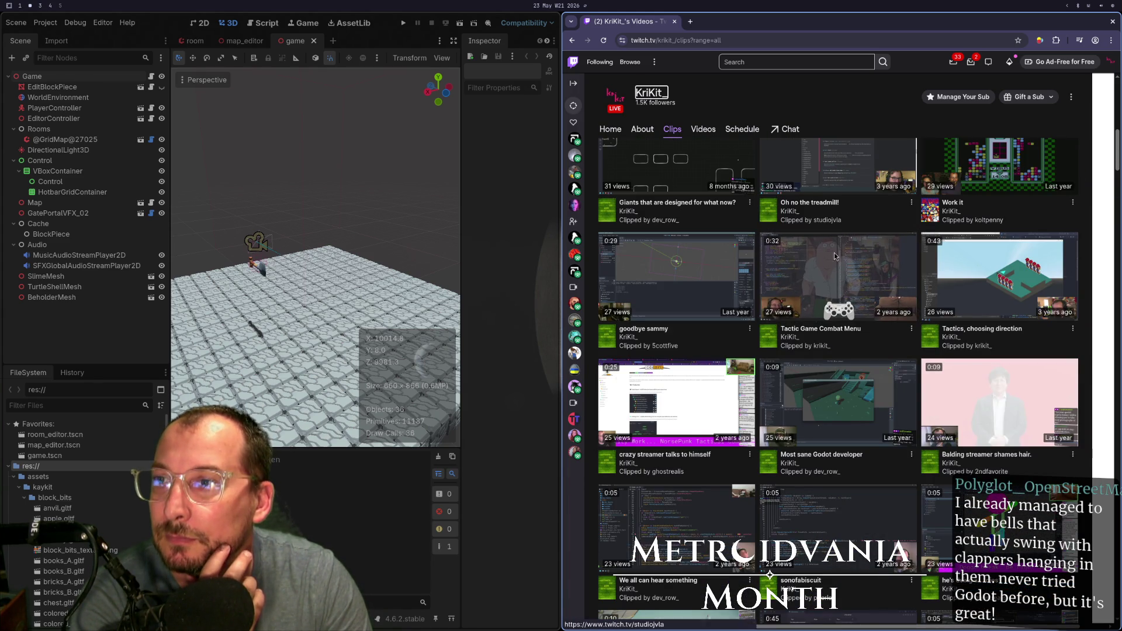
scroll(840, 305, "up", 3)
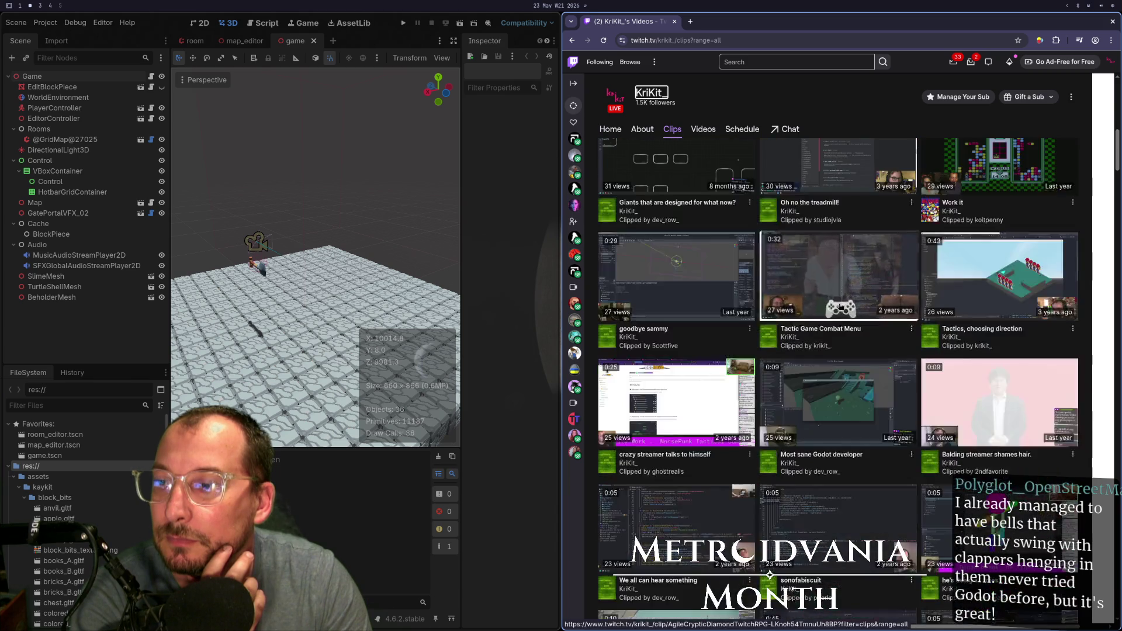
scroll(841, 306, "up", 10)
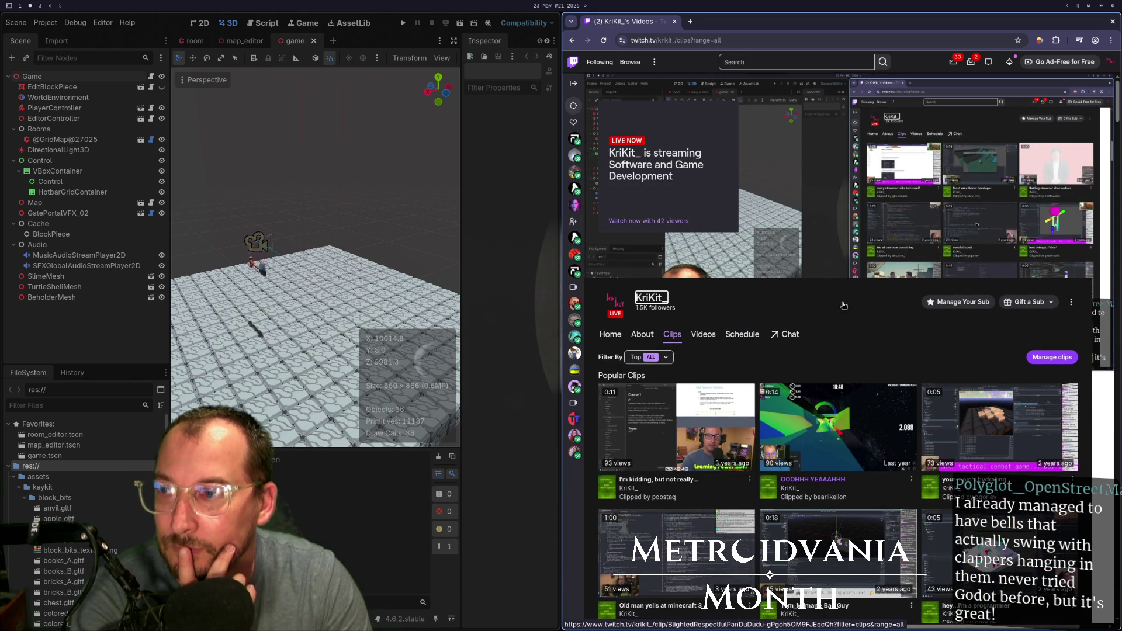
scroll(842, 306, "down", 10)
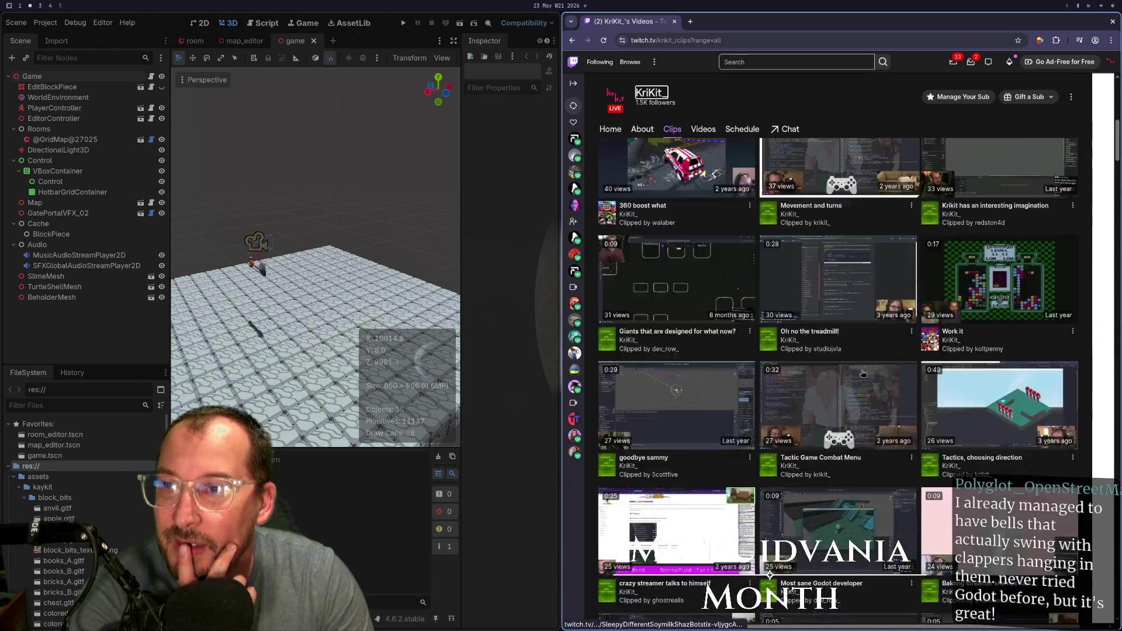
scroll(811, 394, "down", 6)
scroll(788, 387, "down", 15)
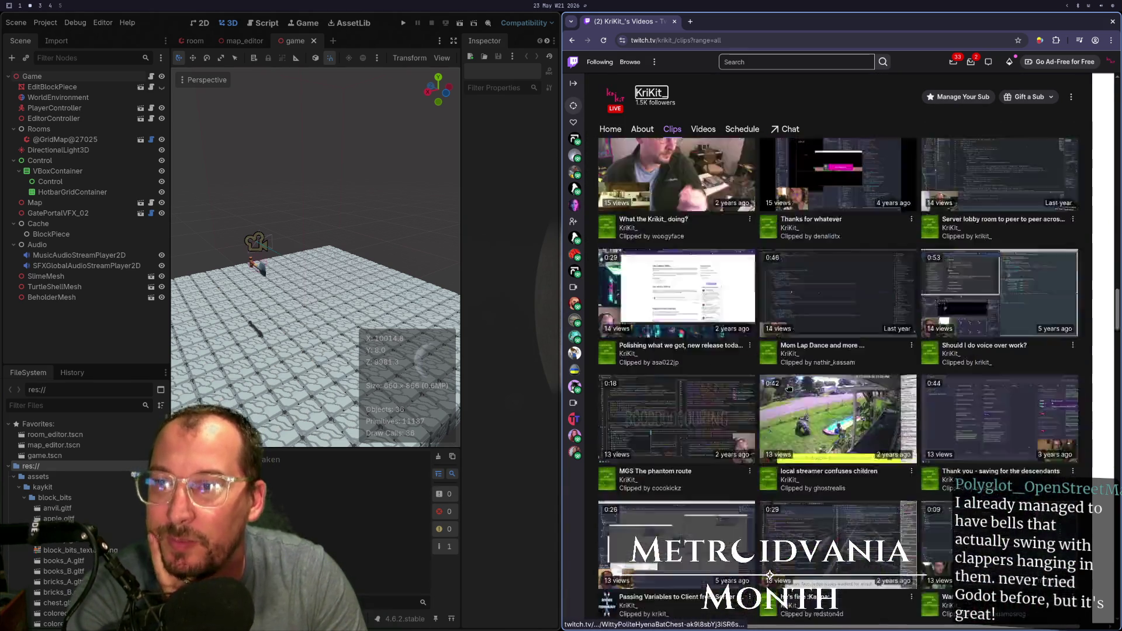
scroll(788, 387, "down", 15)
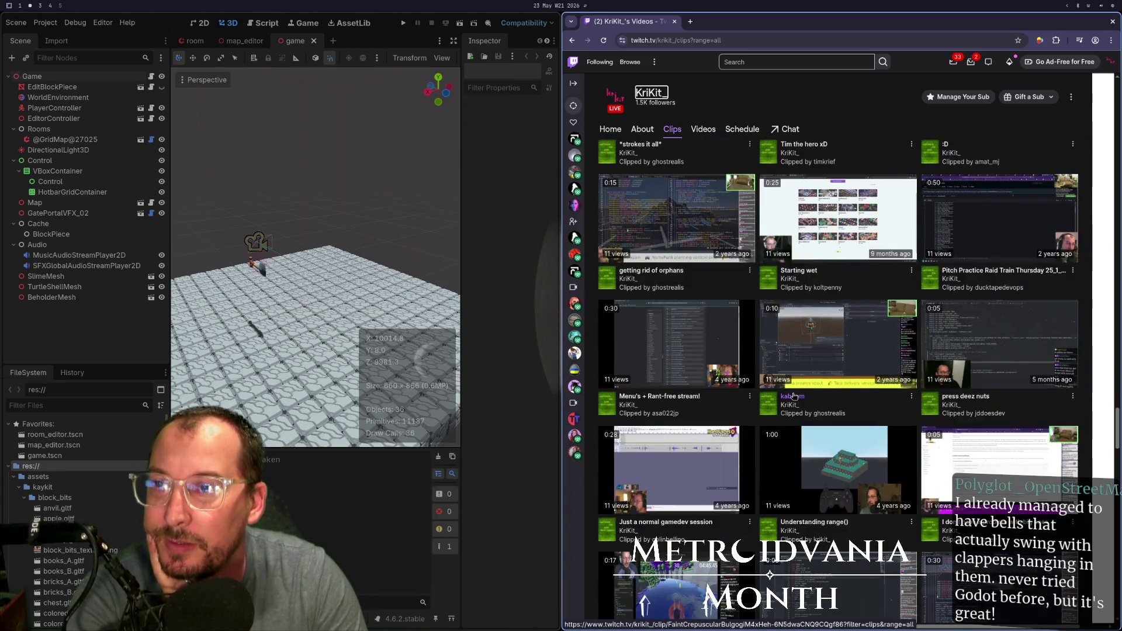
scroll(793, 396, "down", 15)
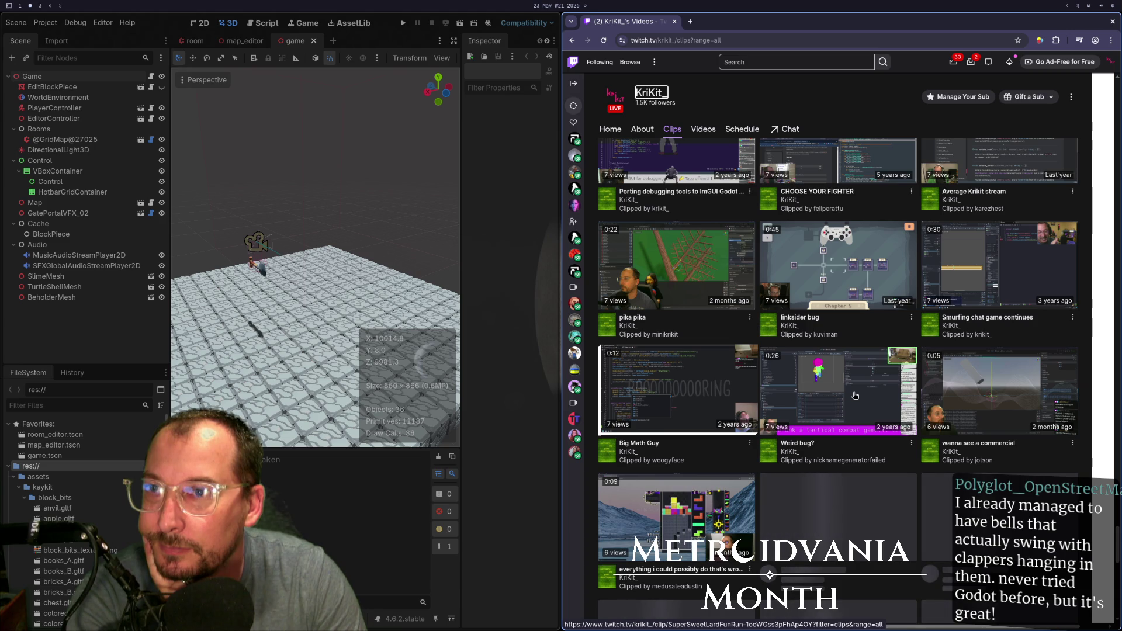
scroll(842, 351, "down", 3)
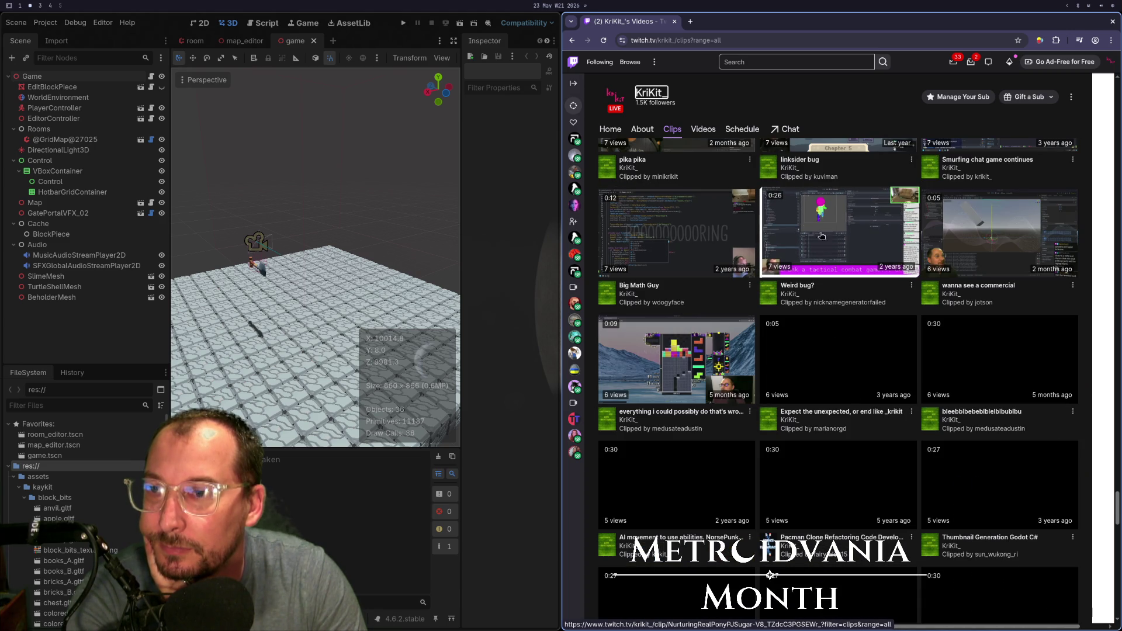
scroll(828, 240, "down", 5)
scroll(827, 239, "down", 5)
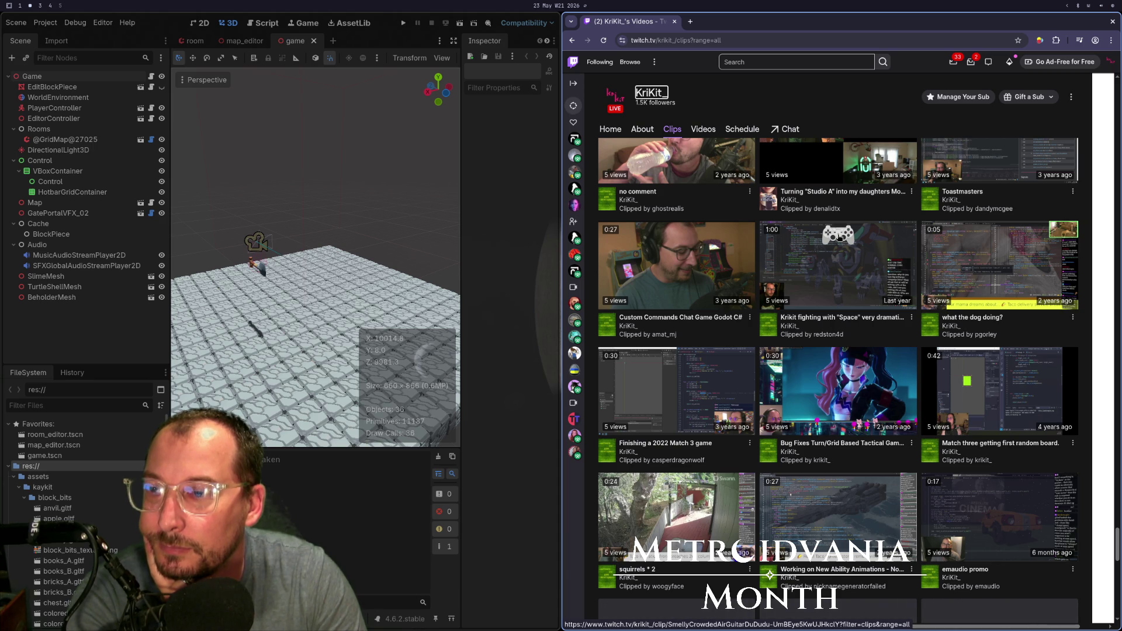
key("super+4")
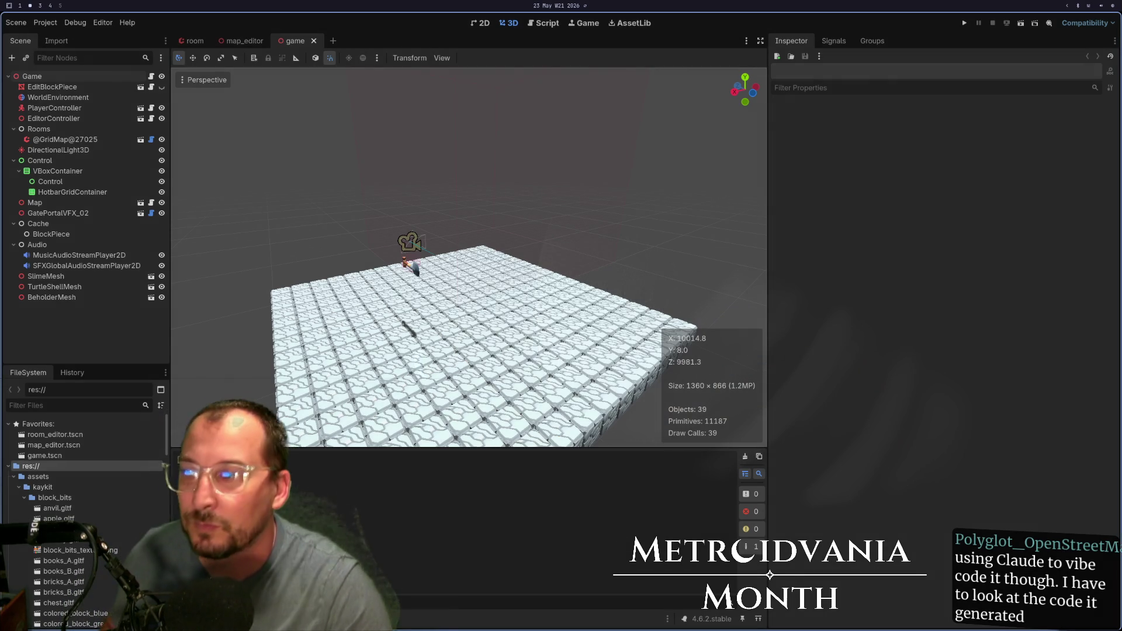
- Switch to the code editor workspace, which shows collectable_path.gd with its CollectableType error
key("super+1")
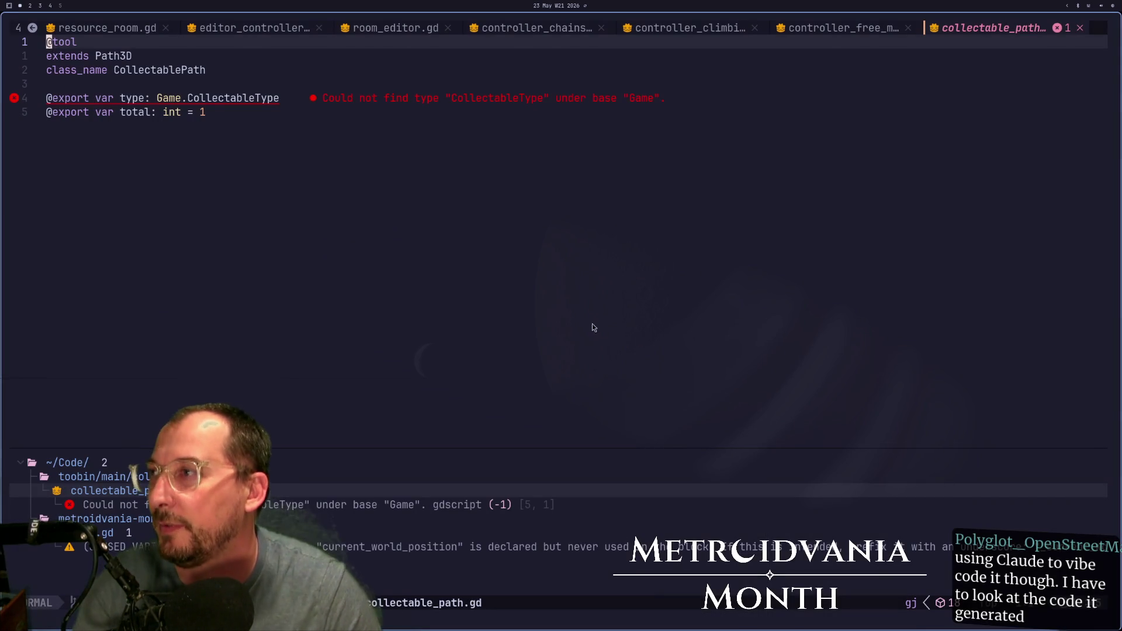
- Close collectable_path.gd and scroll game.gd to its top, showing the SFX, MUSIC and BLOCKS enums
left_click(1080, 28)
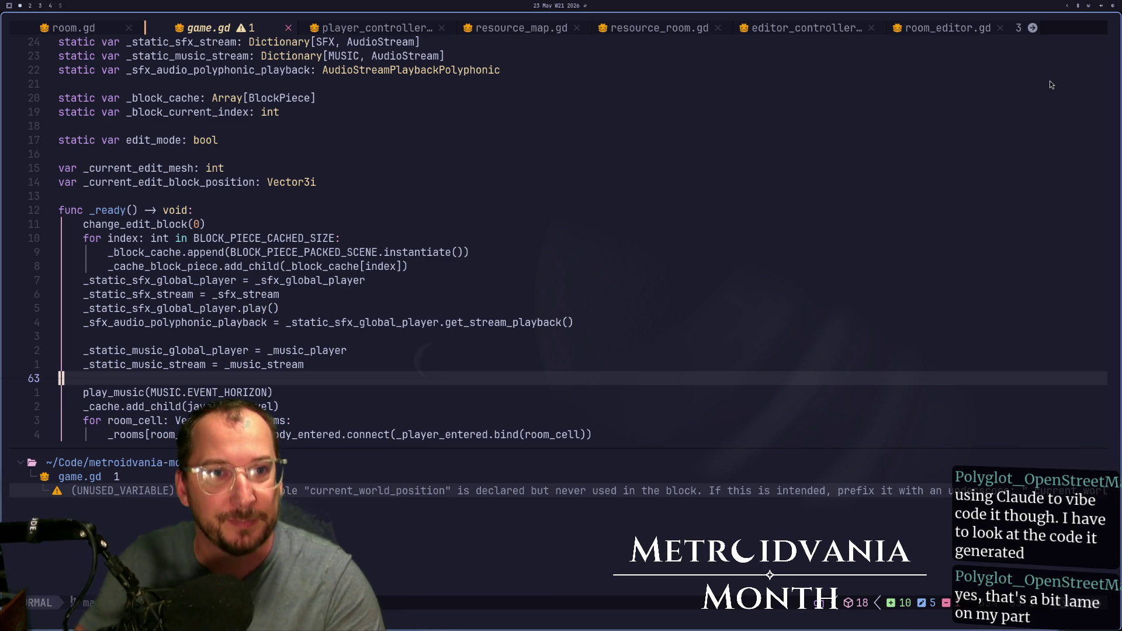
key("super+4")
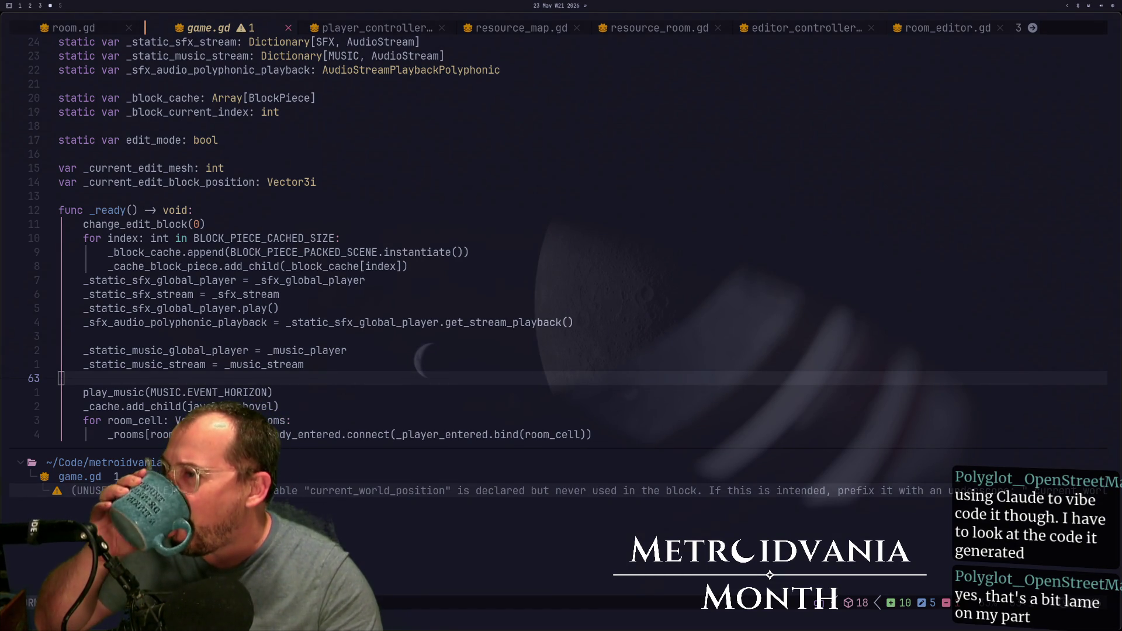
key("super+1")
scroll(698, 236, "down", 6)
scroll(696, 238, "up", 8)
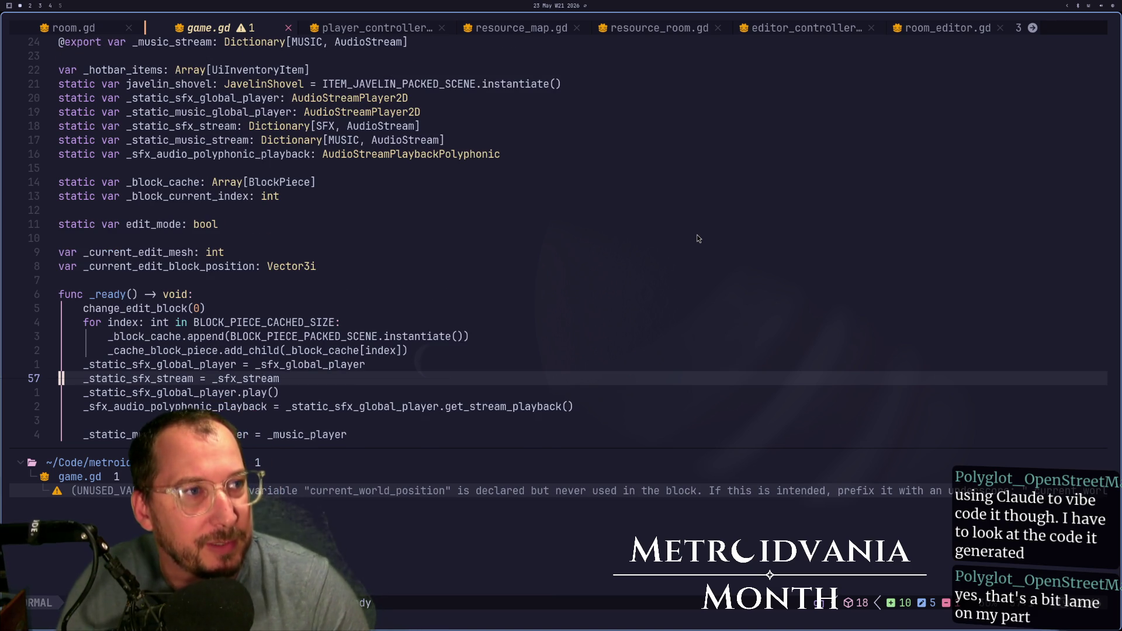
key("super+4")
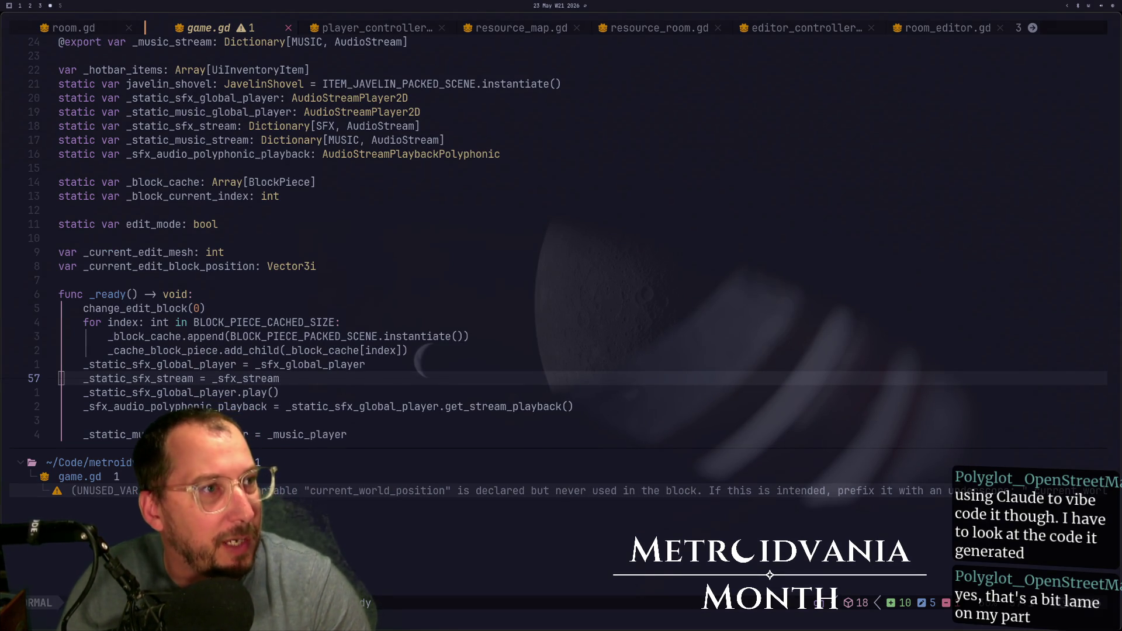
key("super+1")
scroll(879, 119, "up", 11)
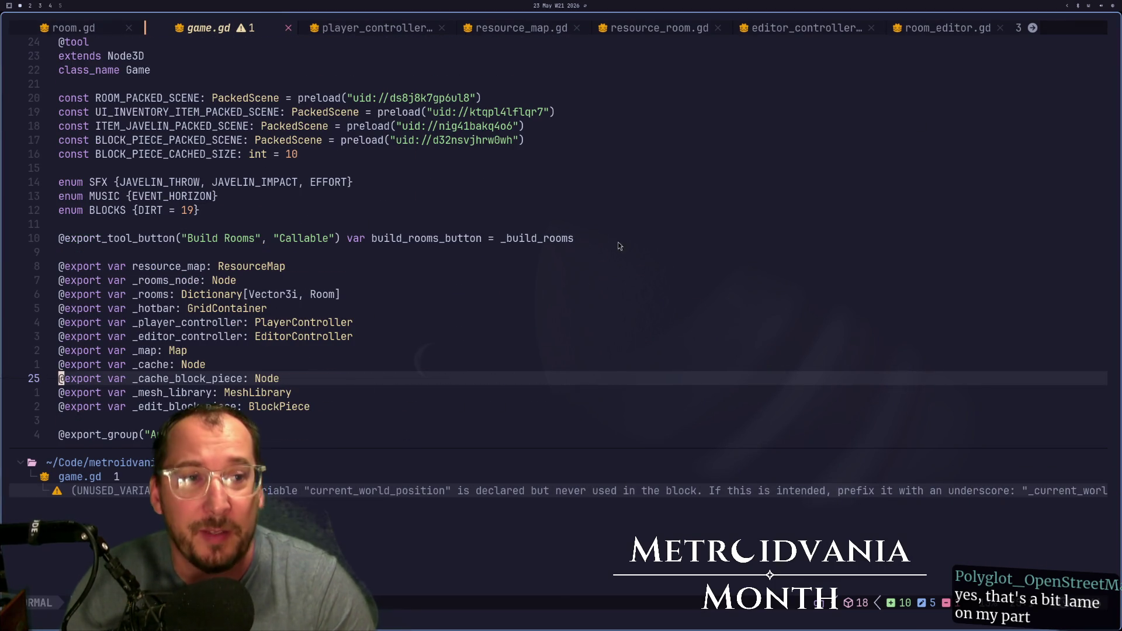
- Open controller_free_move.gd, resolve the swap-file prompt, and close it
left_click(947, 33)
left_click(945, 33)
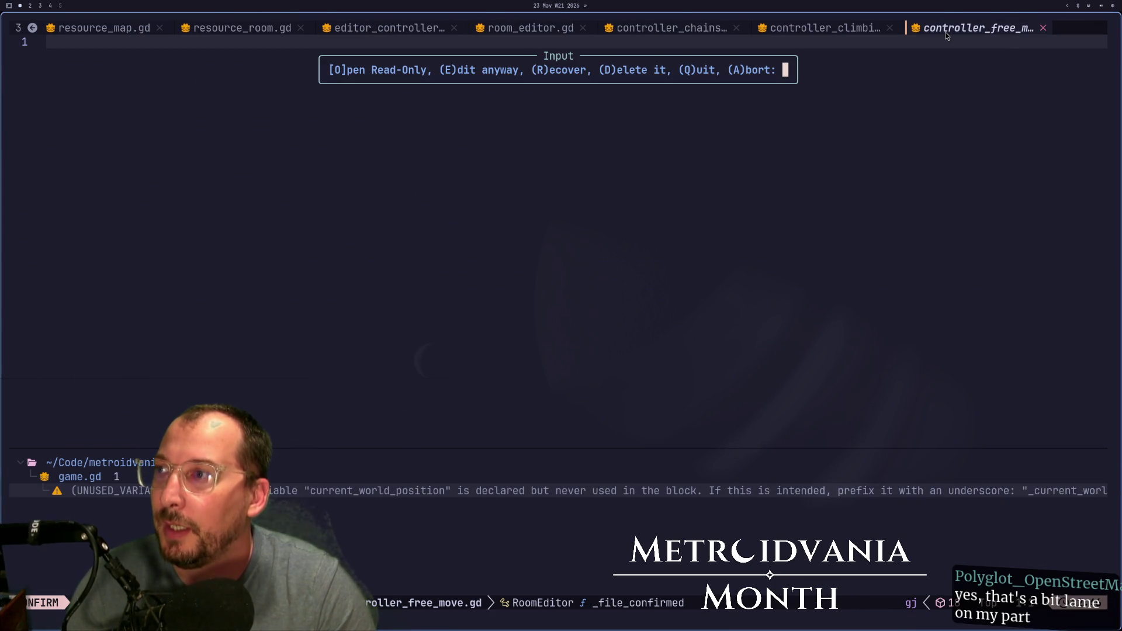
key("e")
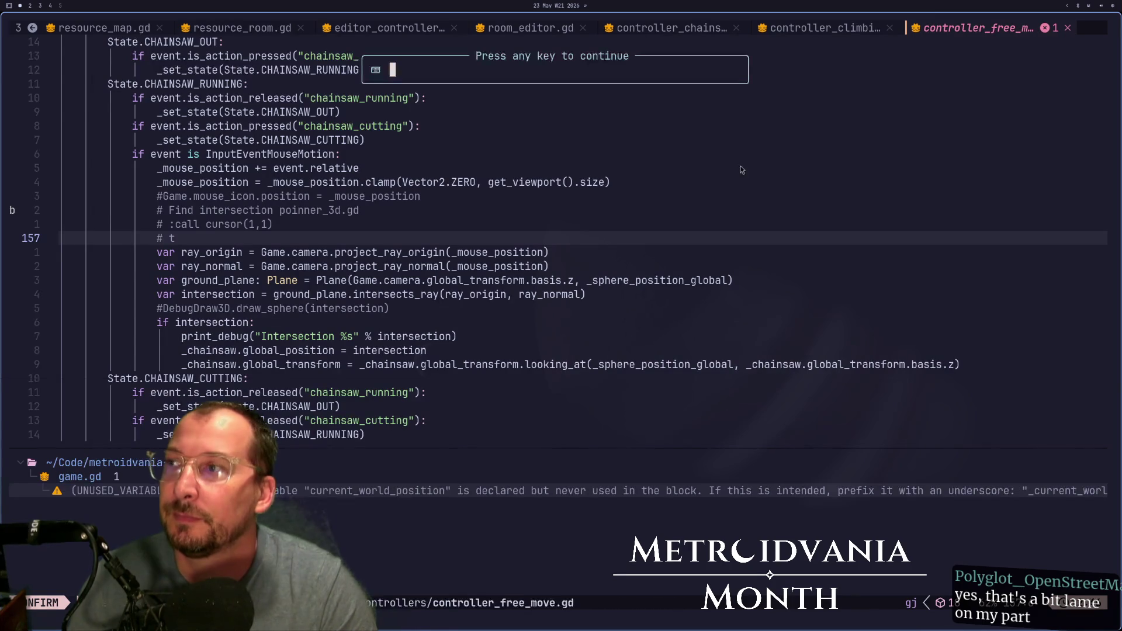
key("Return")
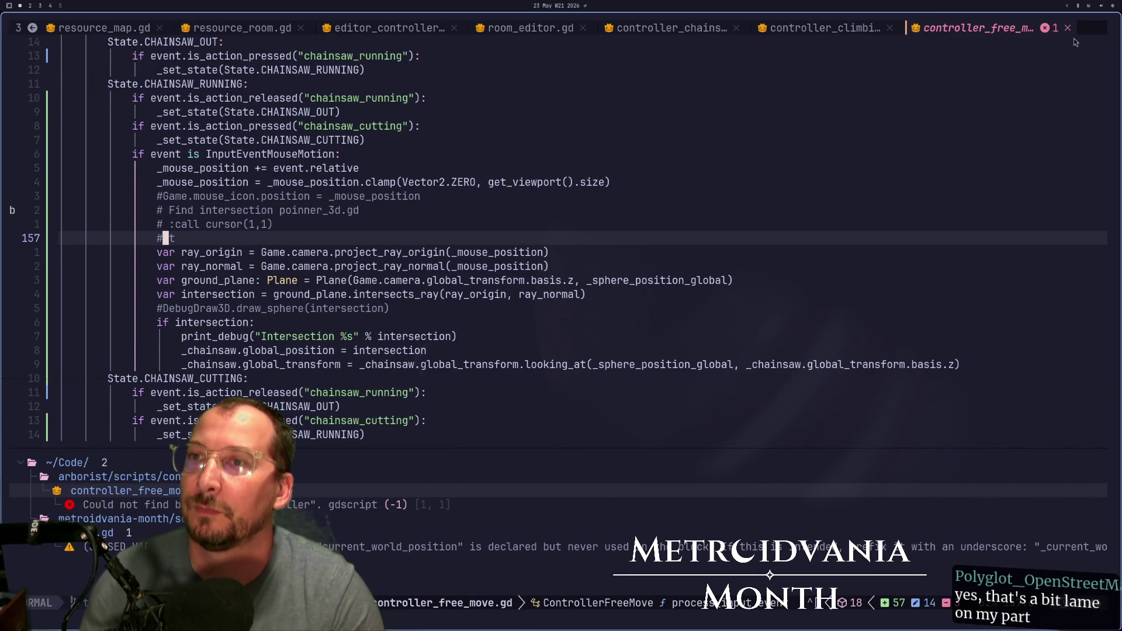
left_click(1067, 27)
- Close controller_climbing.gd and controller_chainsaw.gd, cycle back to game.gd, and return to Godot
left_click(1030, 30)
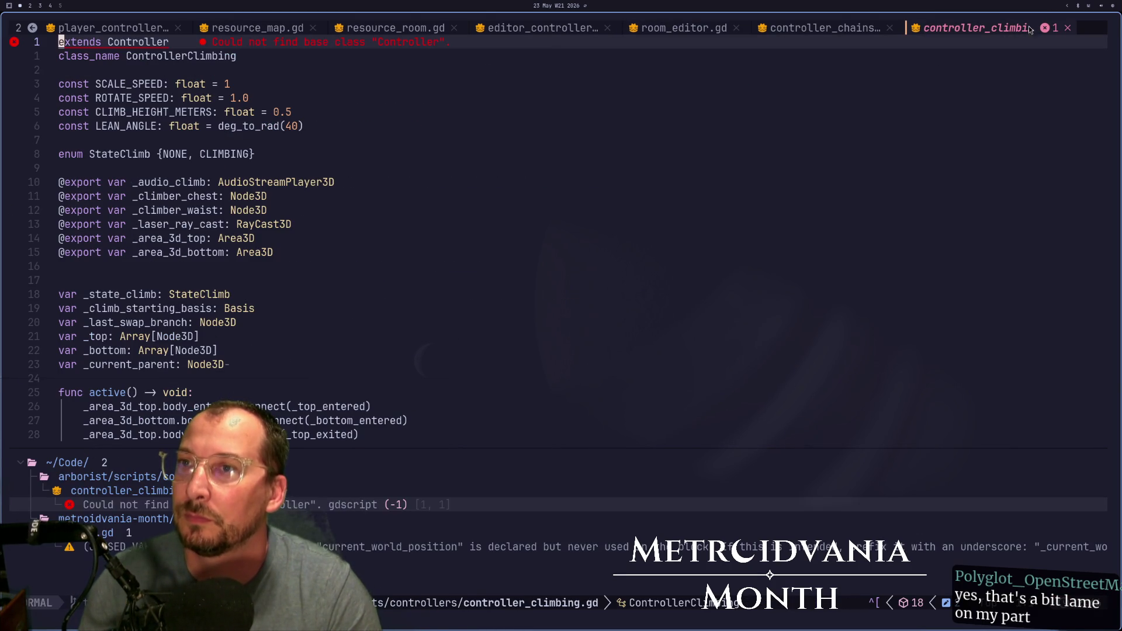
left_click(1066, 28)
left_click(1061, 29)
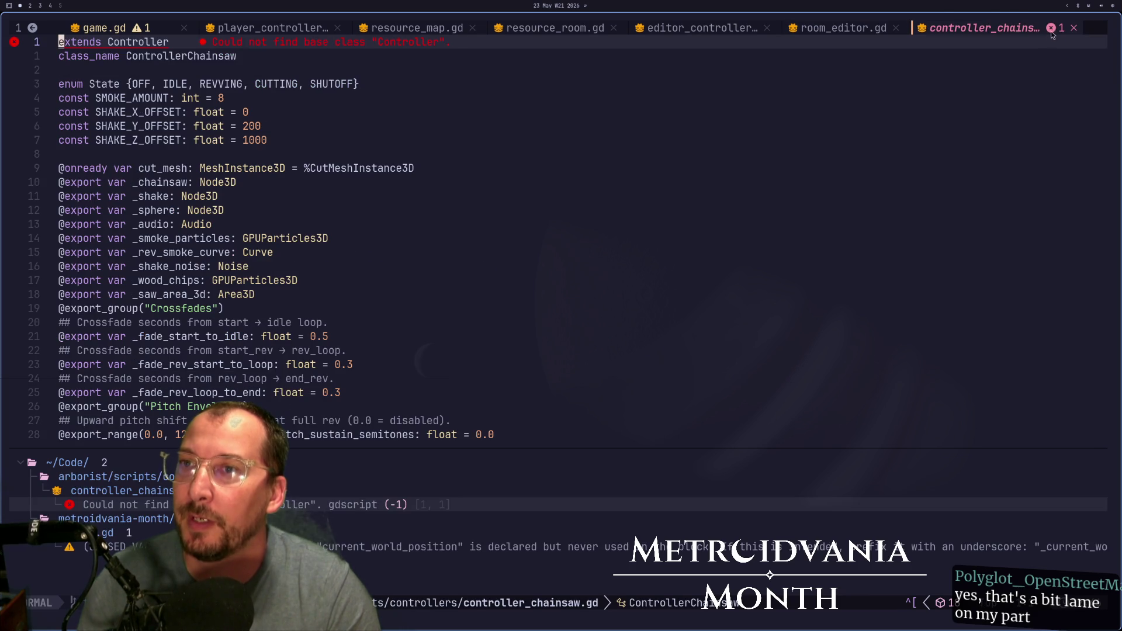
left_click(1075, 29)
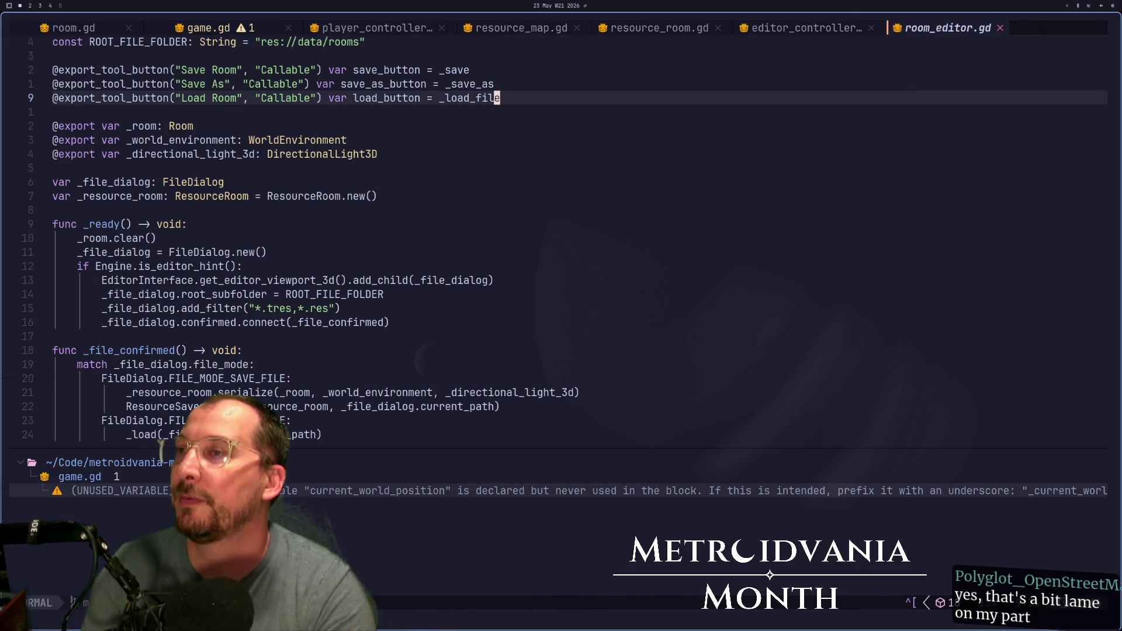
key("shift+h")
key("shift+h")
key("shift+h")
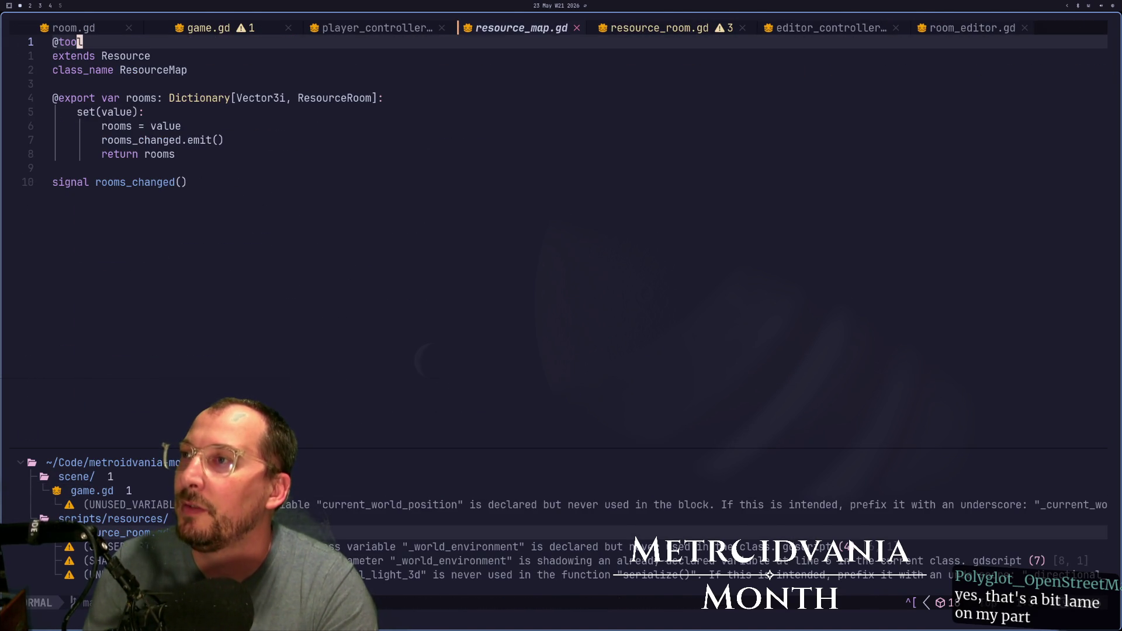
key("shift+h")
key("shift+h")
key("super+2")
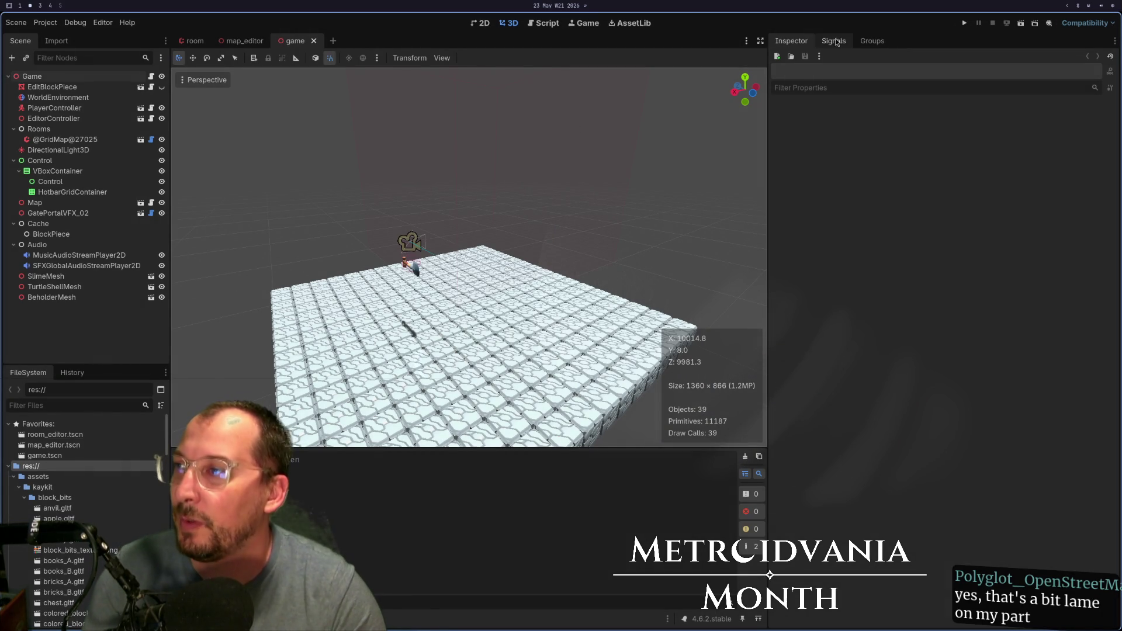
- Run the game, check the invalid room-key error in the output log, restart, and toggle block edit mode
left_click(965, 22)
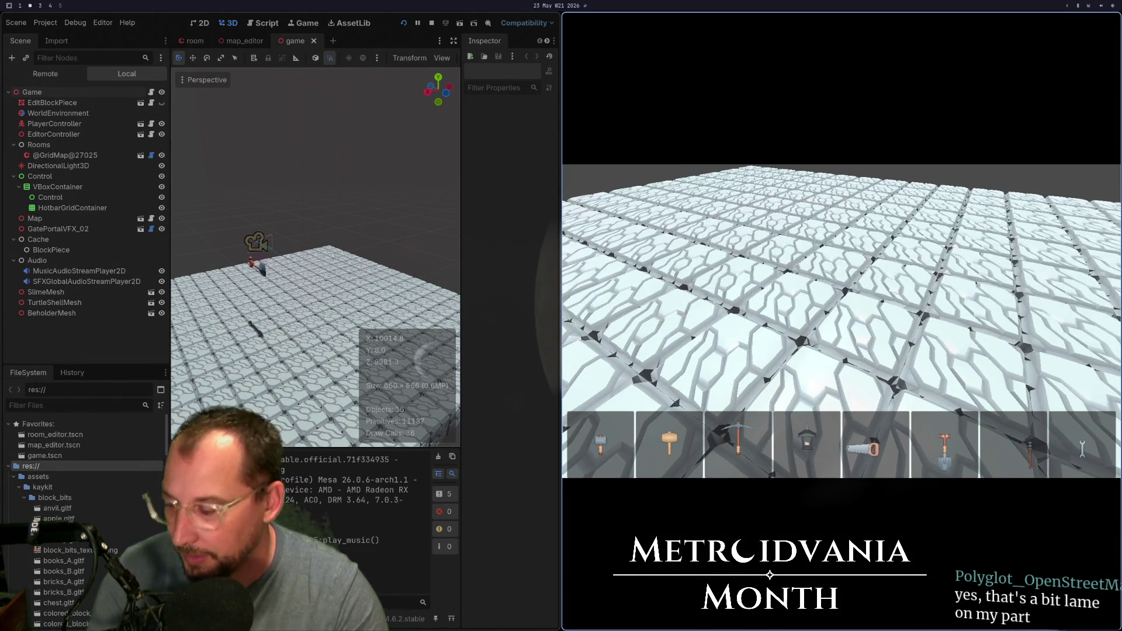
scroll(841, 321, "down", 4)
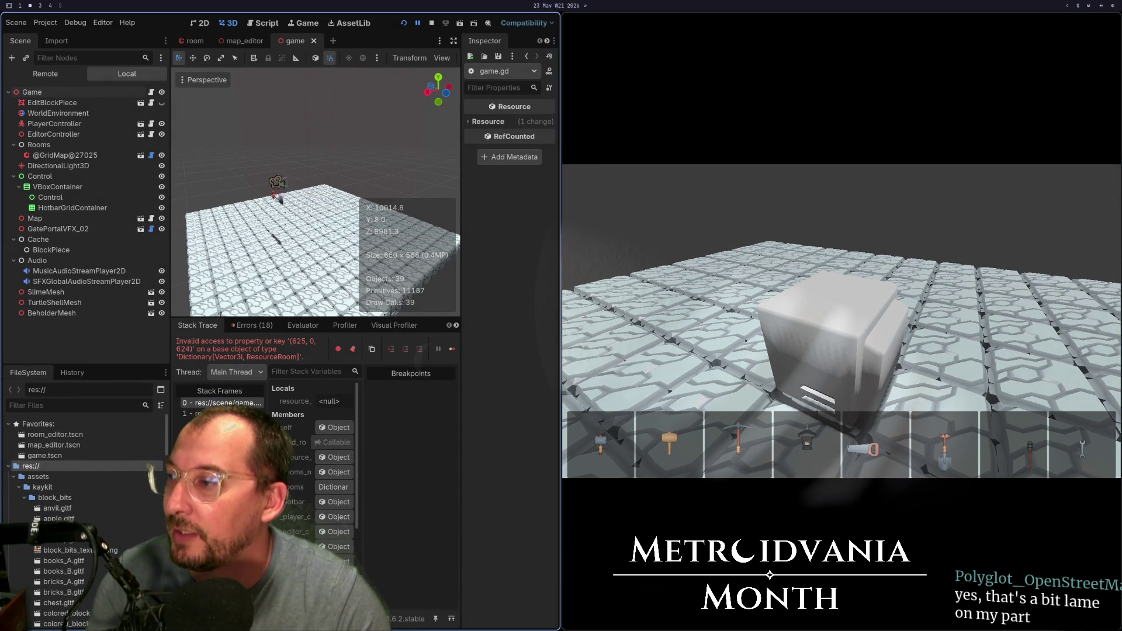
key("alt+o")
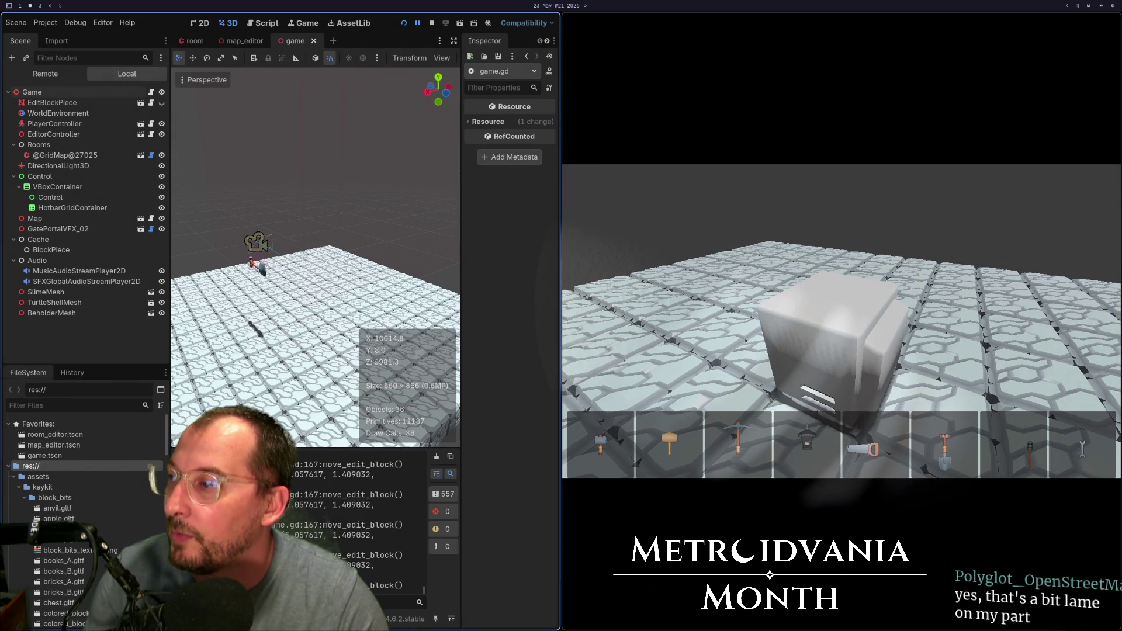
left_click(403, 22)
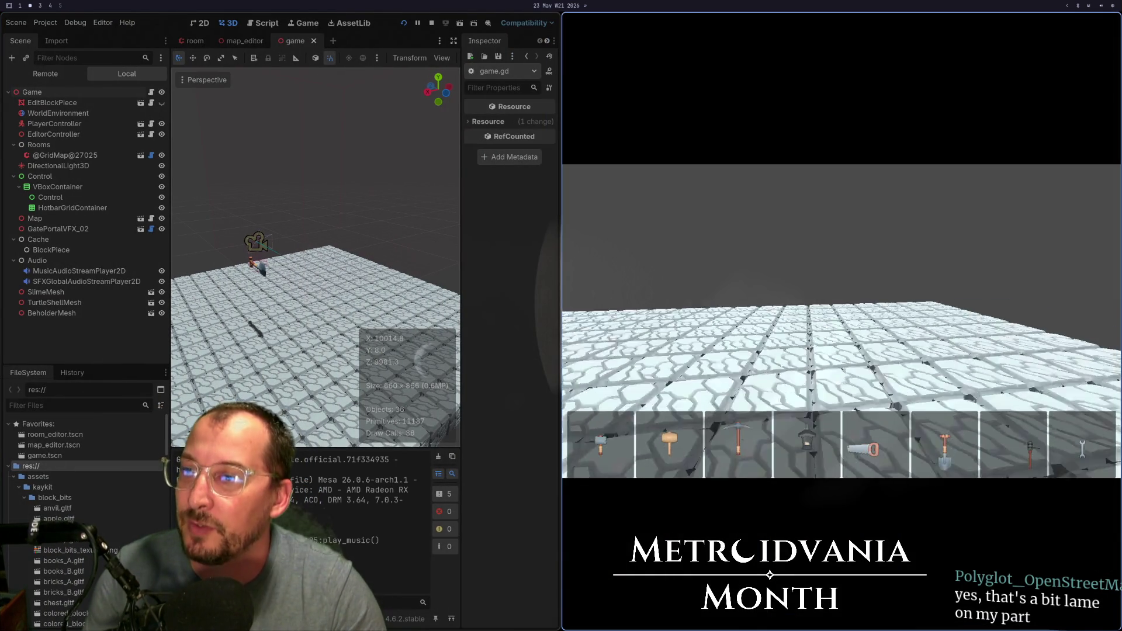
key("Tab")
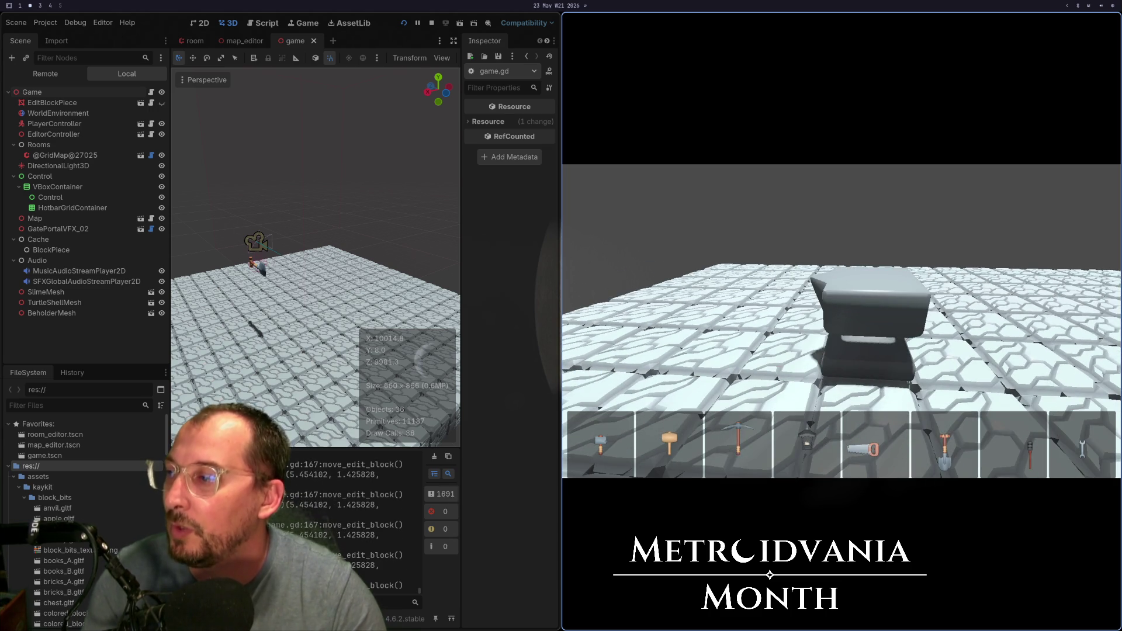
key("super+1")
- Step through game.gd to move_edit_block and the _current_room_from_position return line
key("j")
key("j")
key("j")
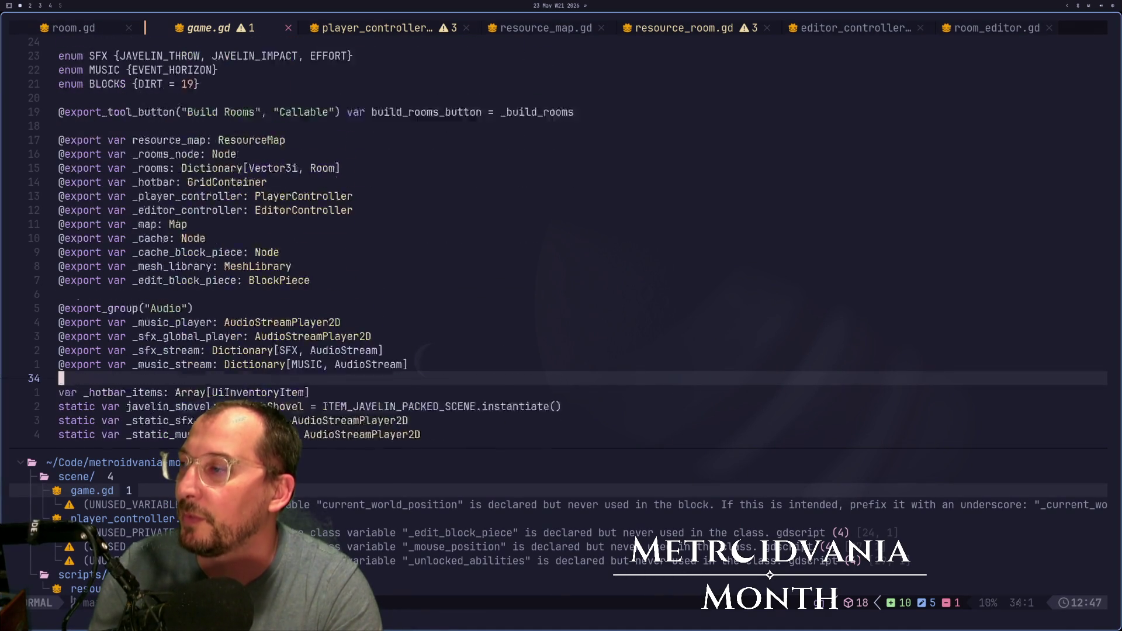
key("j")
key("j")
key("j")
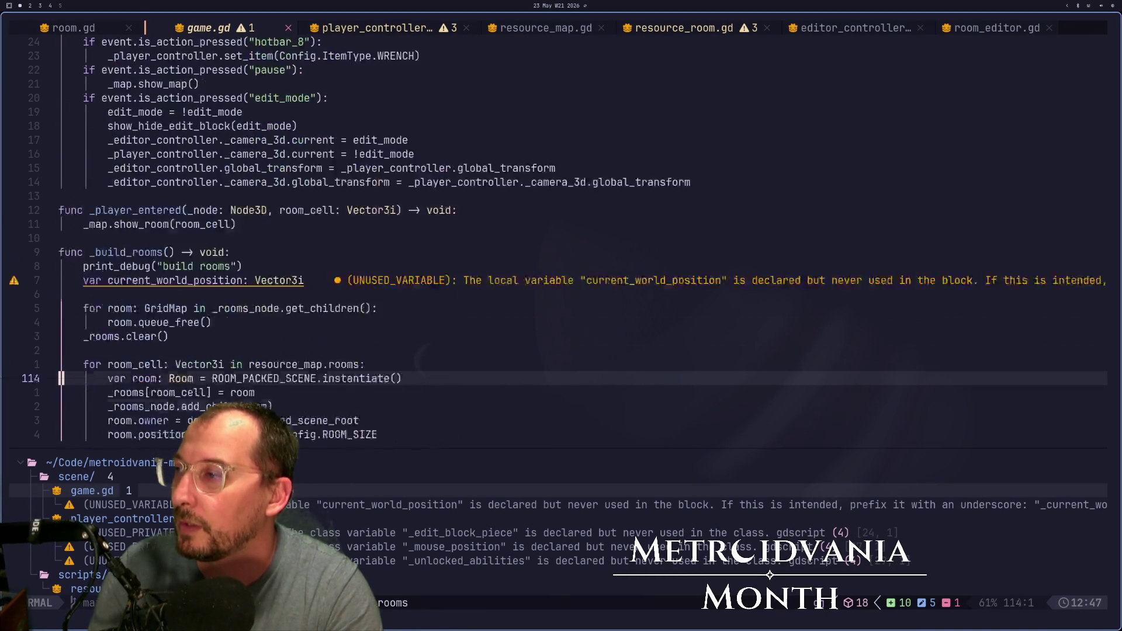
key("k")
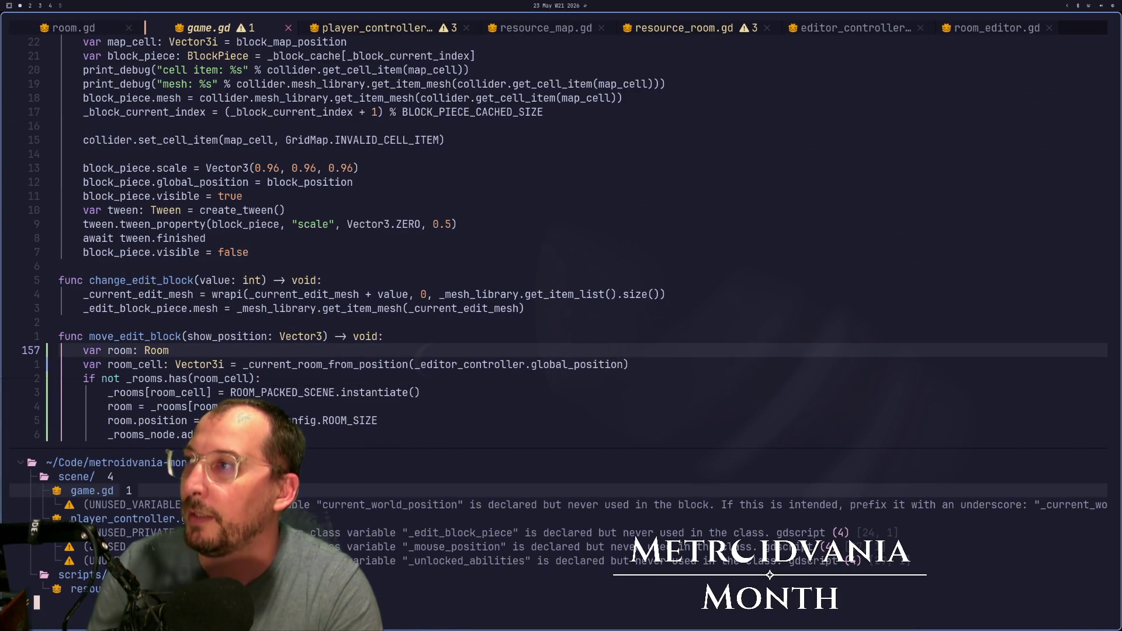
key("j")
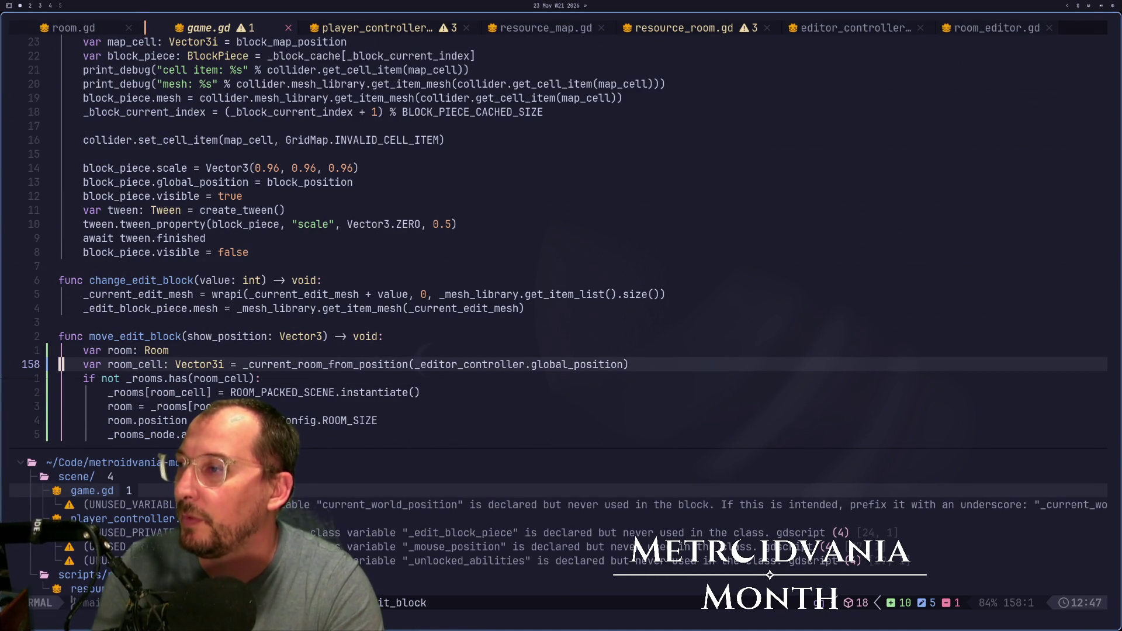
key("j")
key("j")
key("j")
key("j")
key("j")
key("j")
key("w")
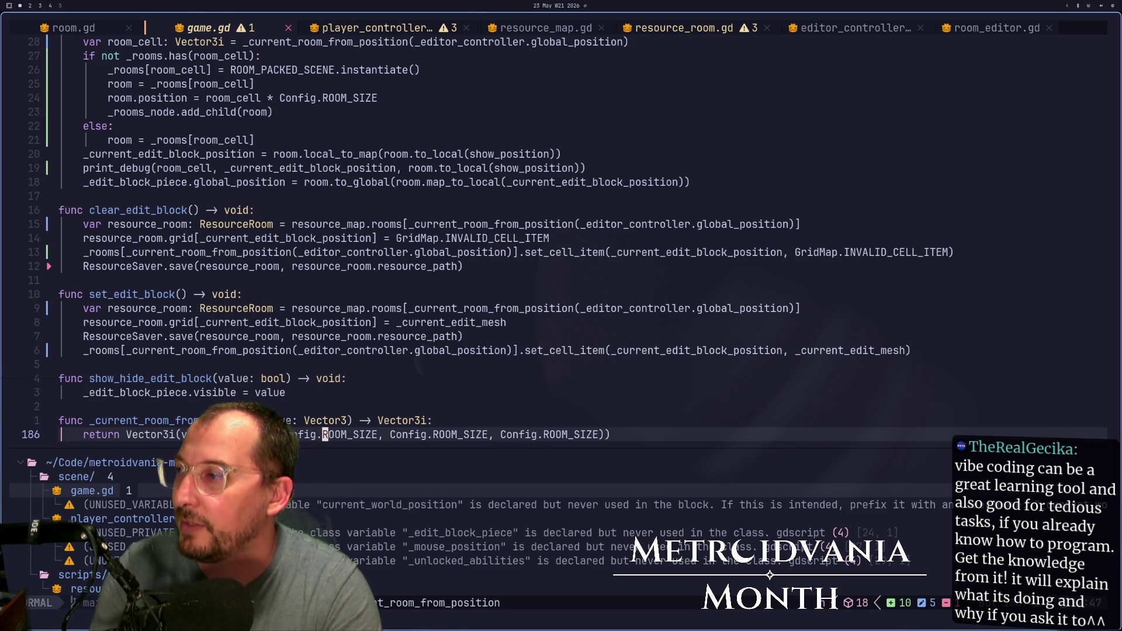
key("super+2")
key("super+1")
- Move back into move_edit_block, then stop the running game in Godot with F8
key("braceleft")
key("braceleft")
key("braceleft")
key("j")
key("braceright")
key("1")
key("0")
key("j")
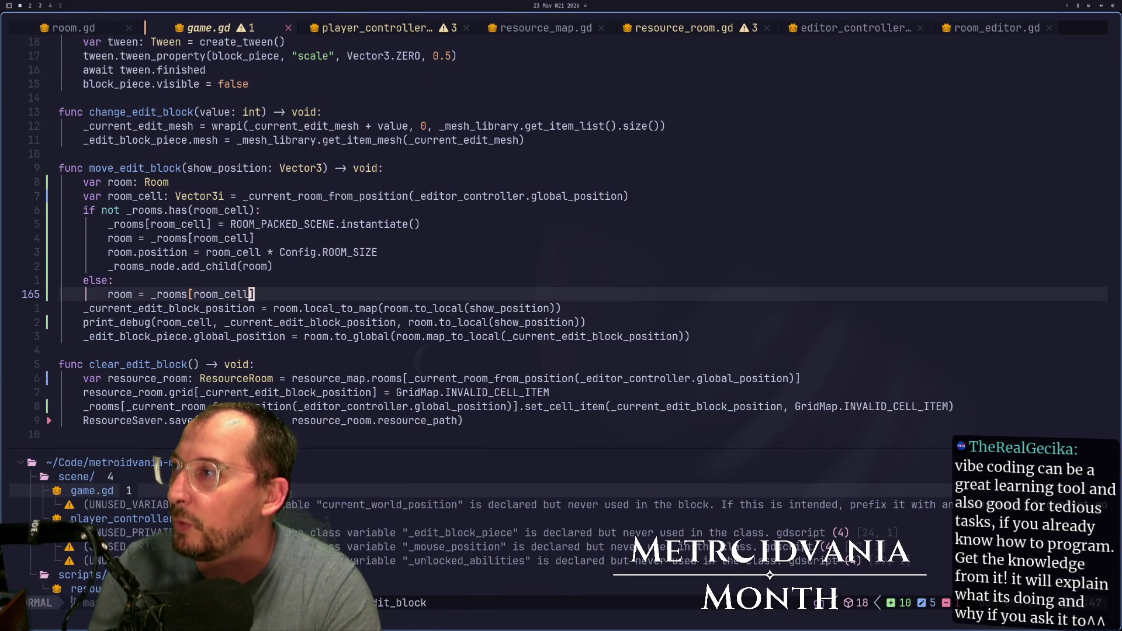
key("super+2")
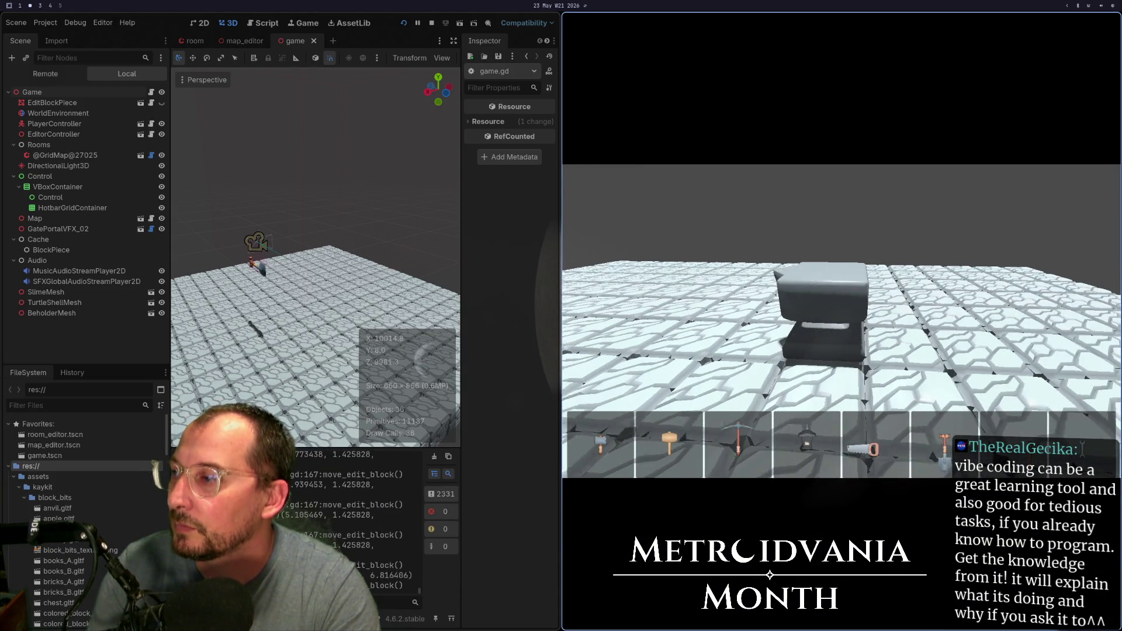
key("F8")
scroll(467, 263, "down", 3)
- Select the Game node, trigger Build Rooms, and inspect the rooms in map.tres
left_click(32, 76)
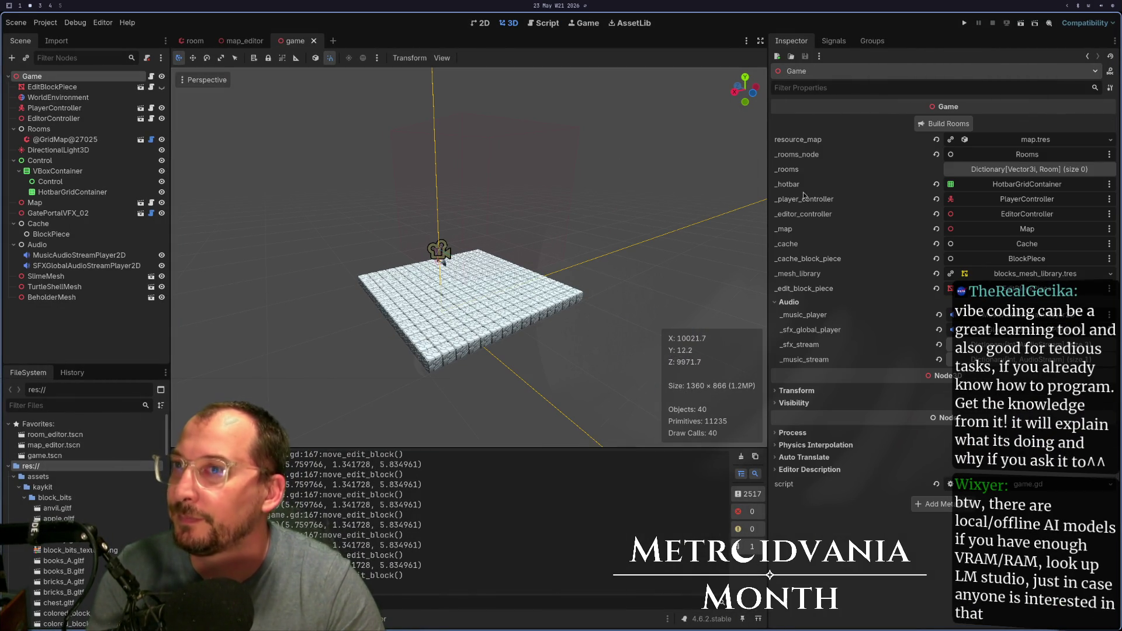
left_click(932, 125)
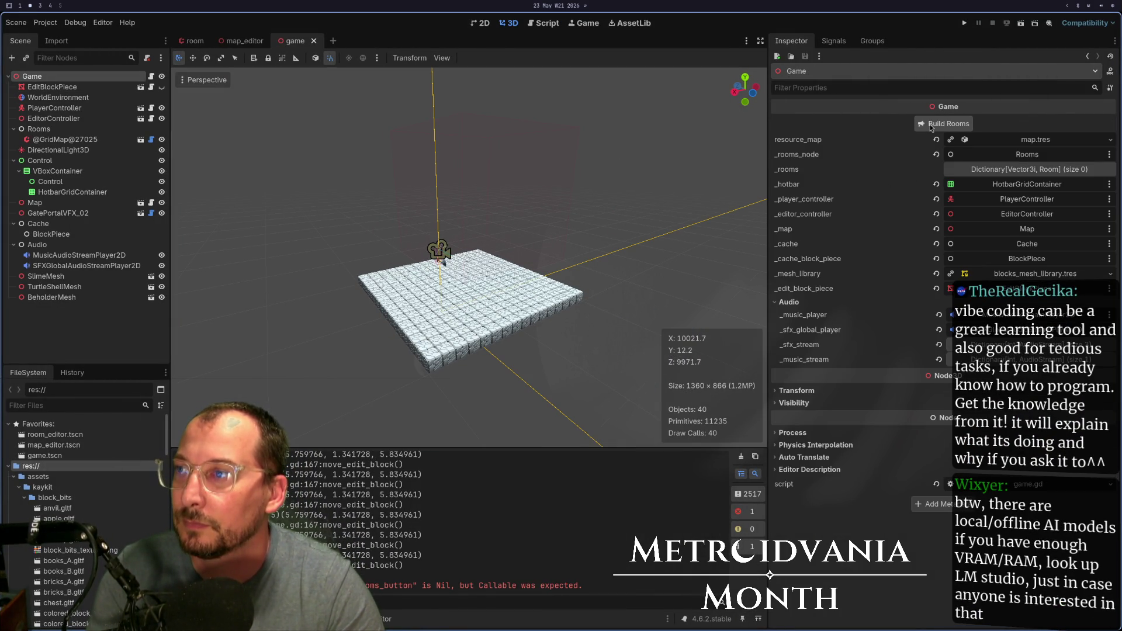
scroll(388, 230, "down", 10)
scroll(374, 377, "down", 6)
left_click(47, 88)
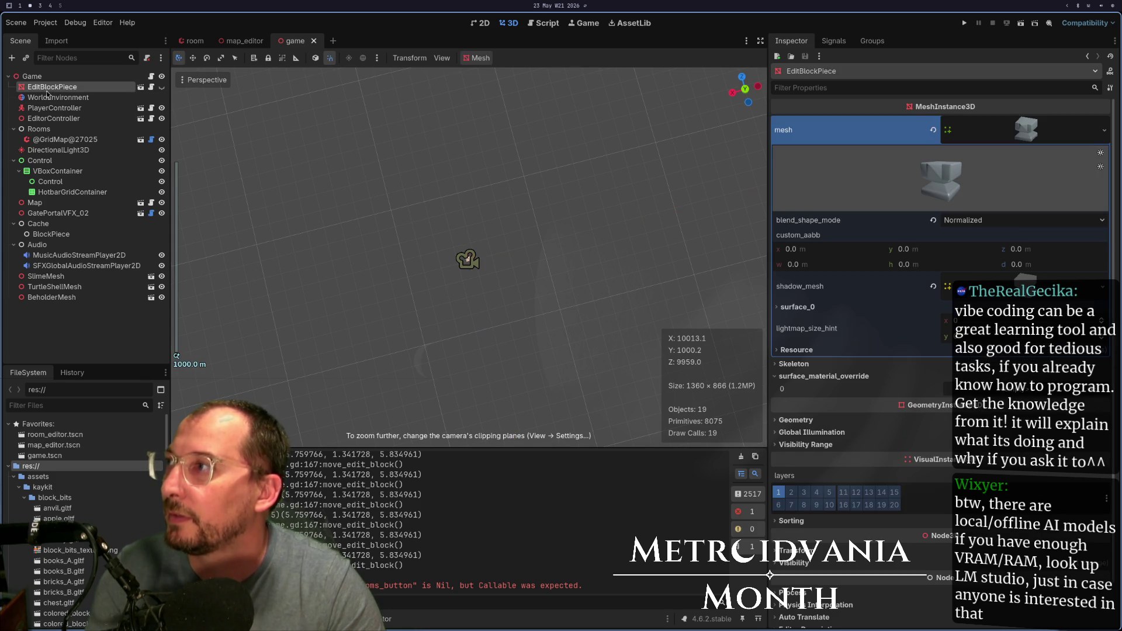
left_click(58, 77)
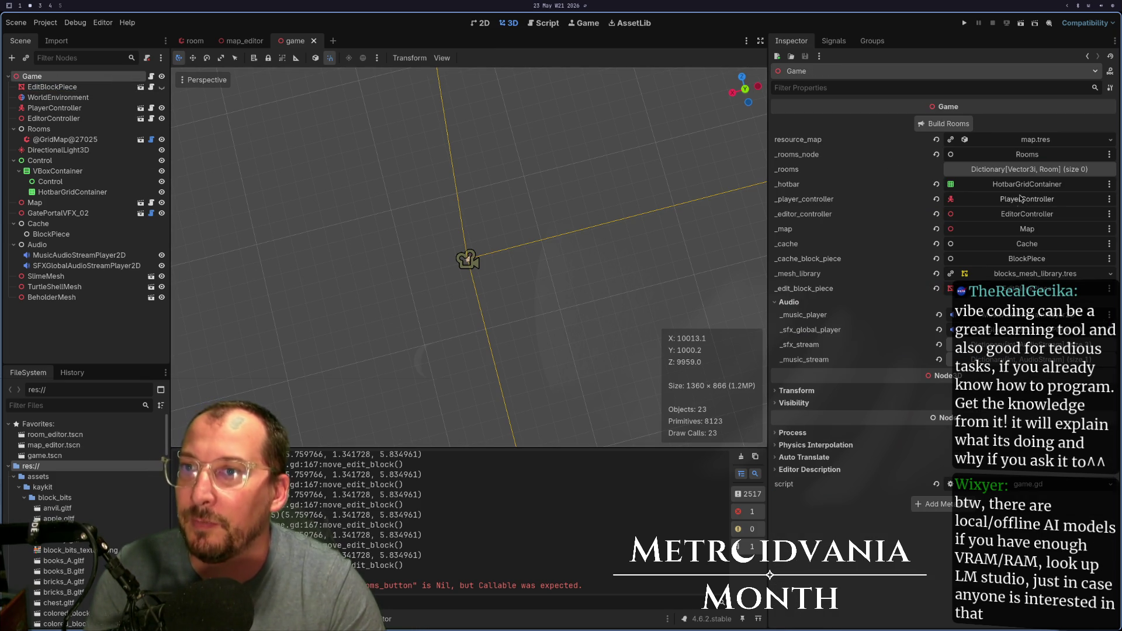
left_click(994, 171)
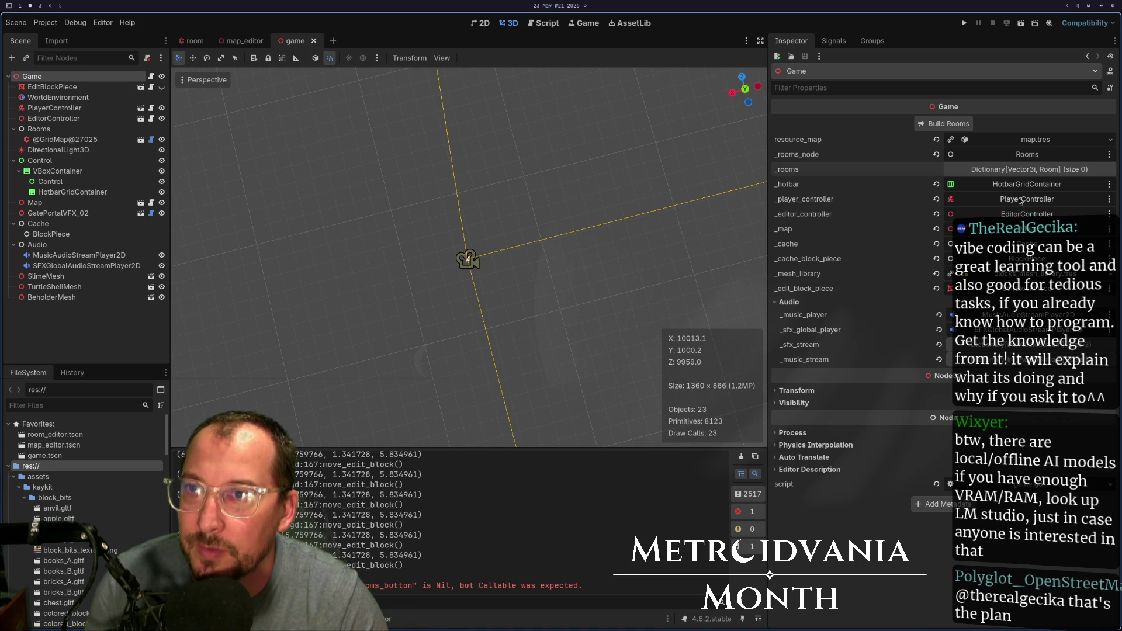
left_click(1017, 139)
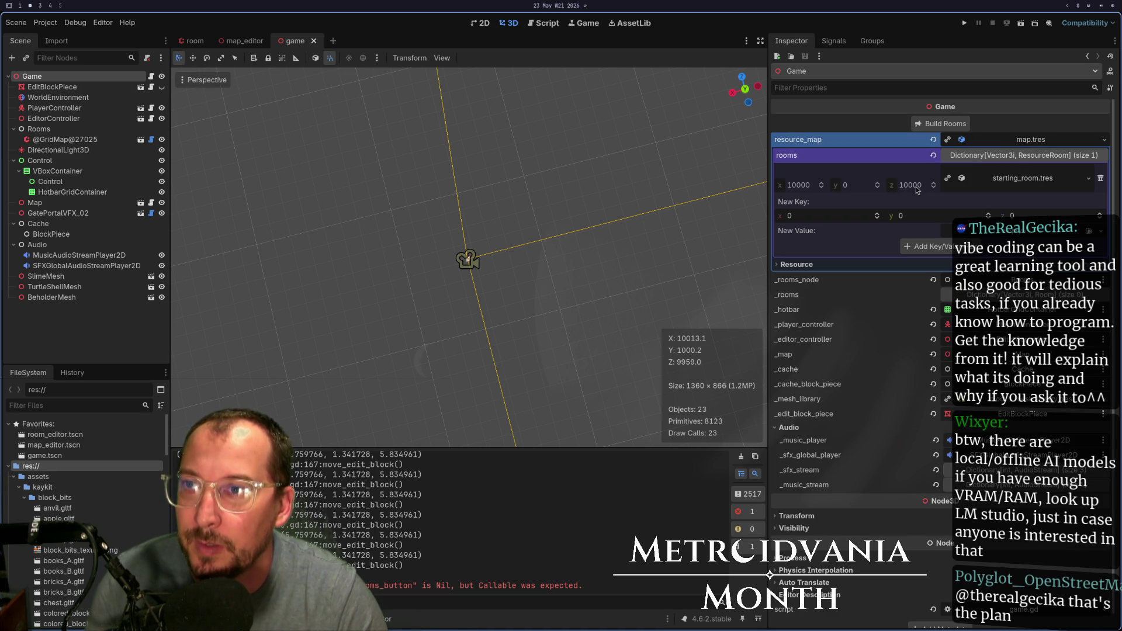
- Select the room GridMap, expand its transform, and zoom and orbit onto the tiled floor before playtesting
left_click(65, 139)
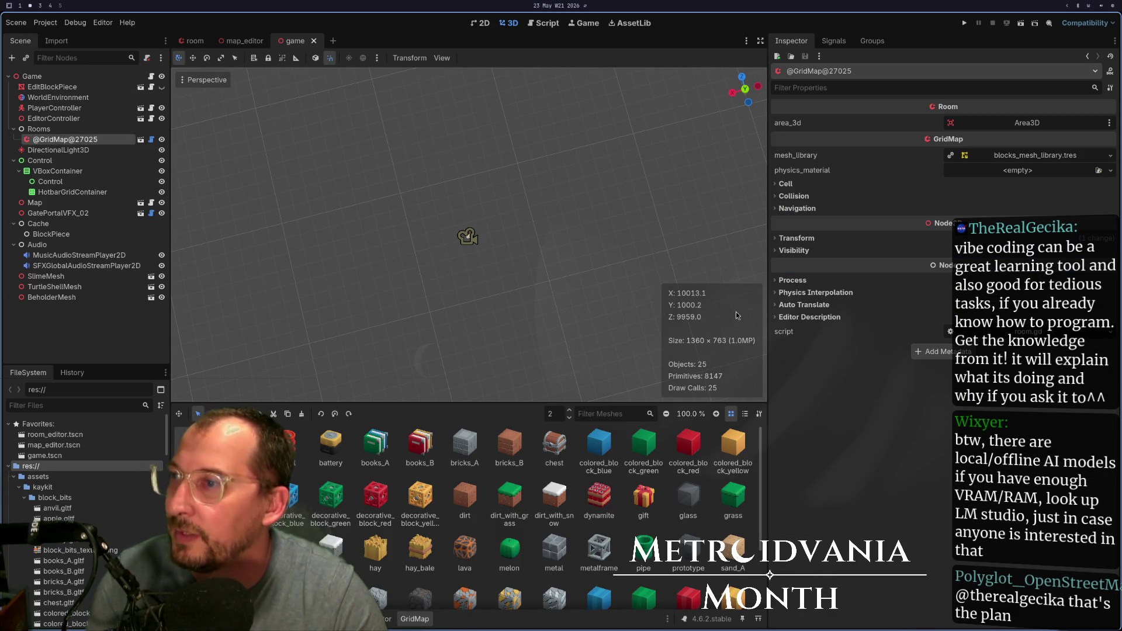
left_click(790, 239)
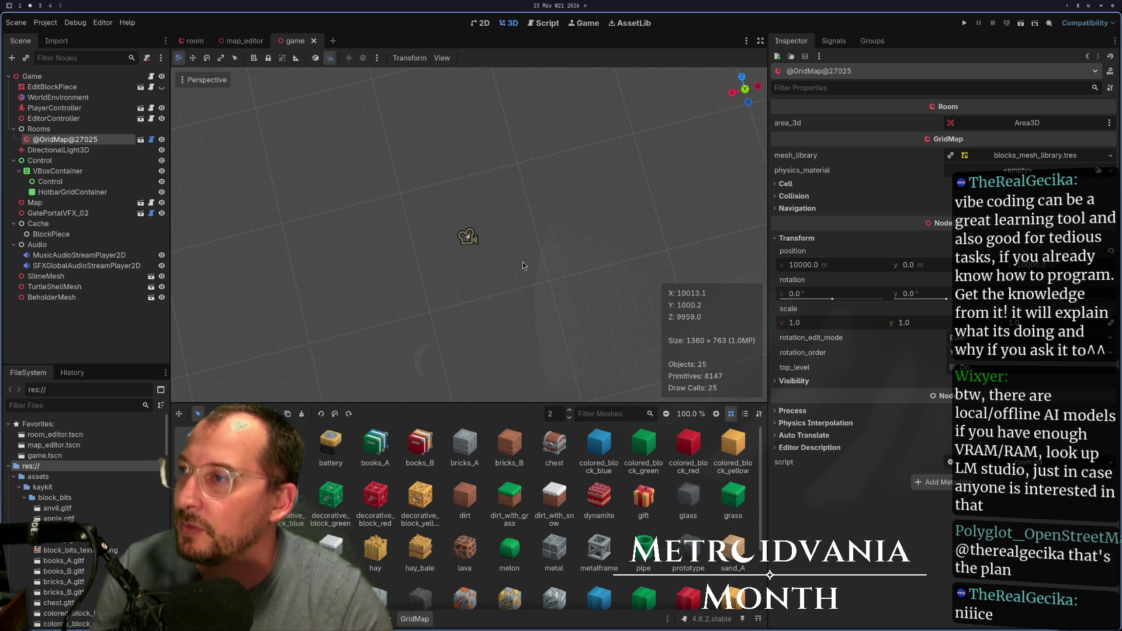
scroll(485, 254, "up", 15)
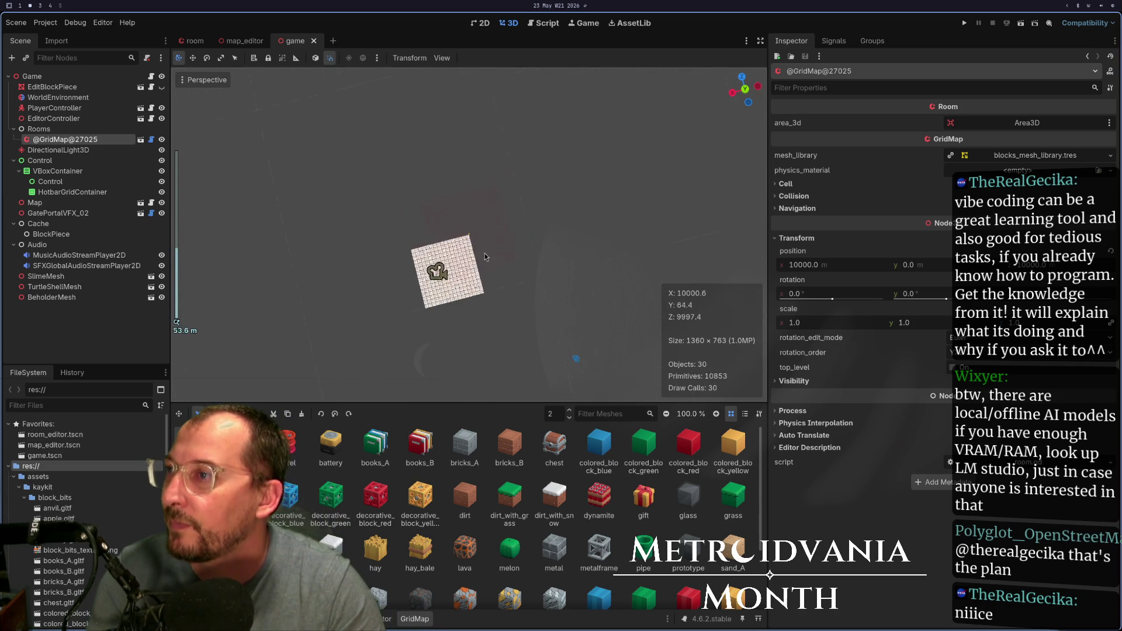
mouse_move(487, 260)
left_mouse_down()
mouse_move(531, 136)
mouse_move(676, 120)
mouse_move(568, 191)
left_mouse_up()
scroll(530, 136, "up", 5)
key("F5")
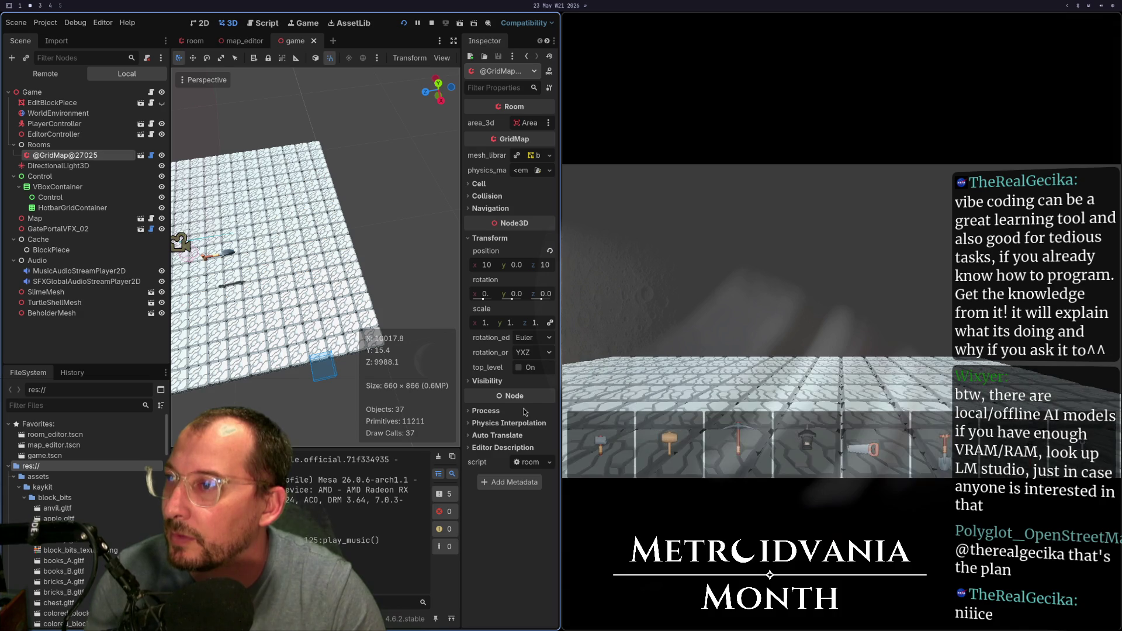
- Check game.gd in Neovim, then press E in the running game to show the anvil edit block
key("super+1")
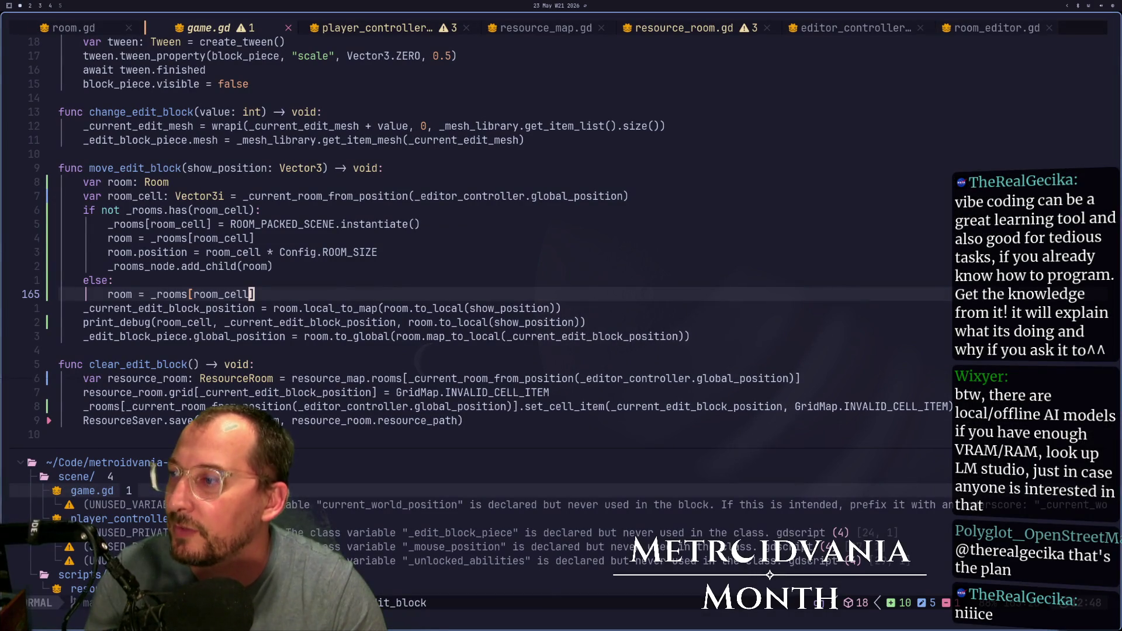
scroll(439, 370, "down", 6)
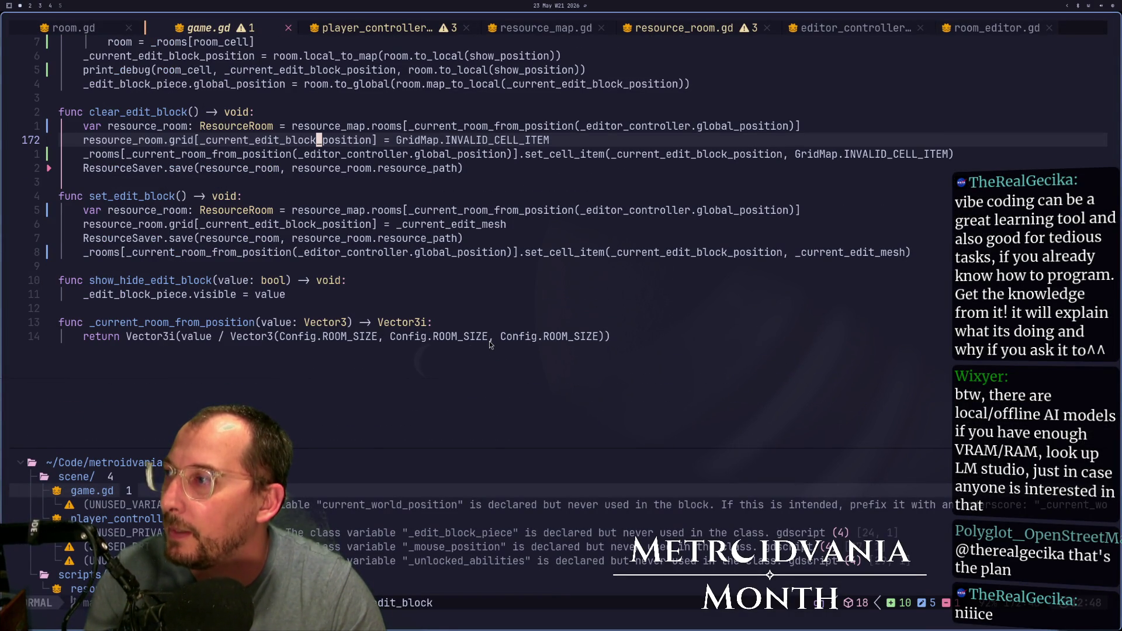
key("super+2")
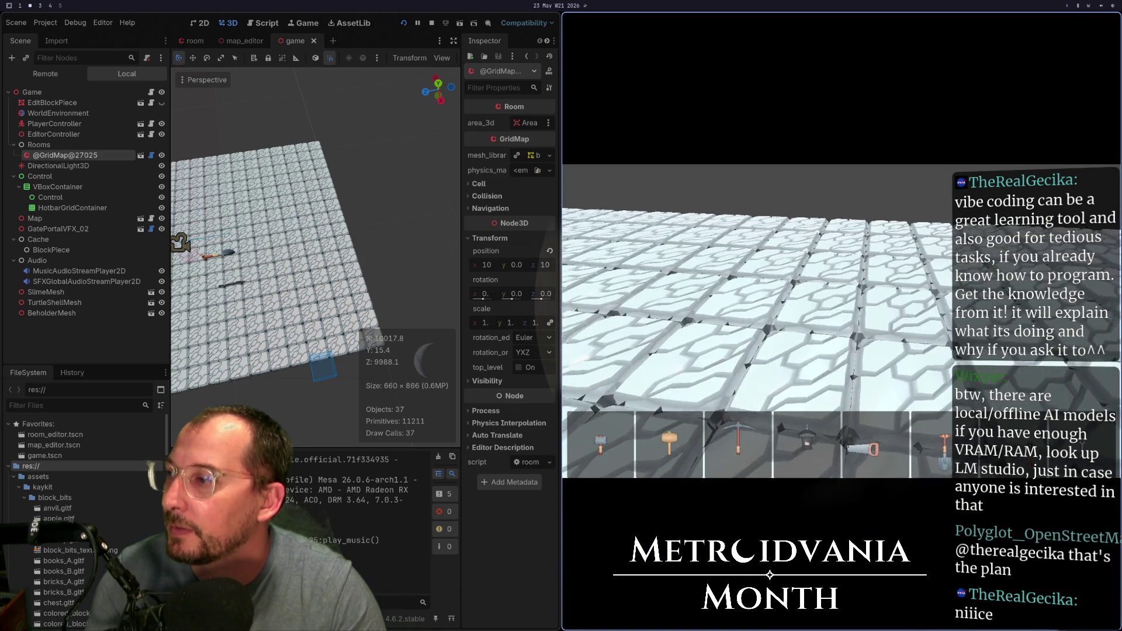
key("e")
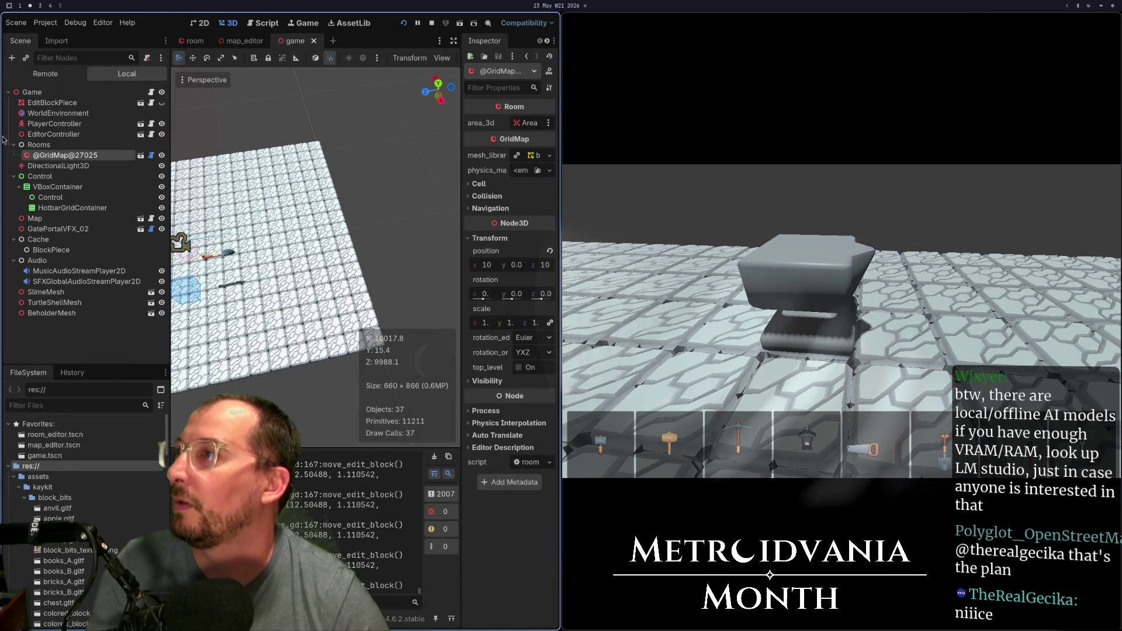
left_click(243, 41)
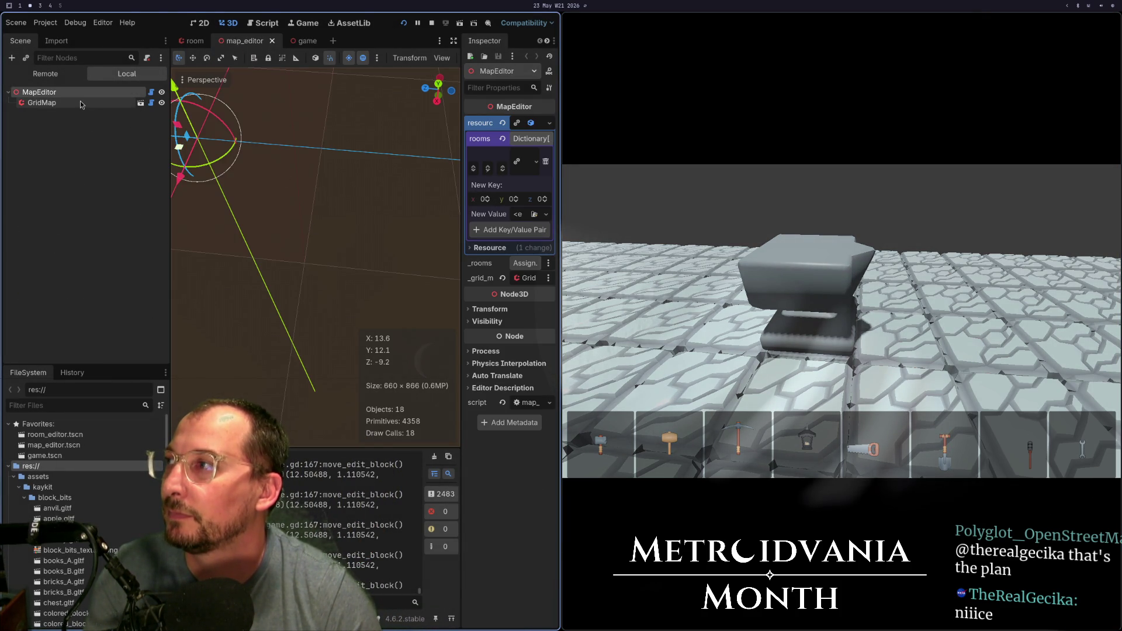
- Inspect the map_editor rooms, stop the game with Escape, and select the GridMap's x position 10000
key("super+f")
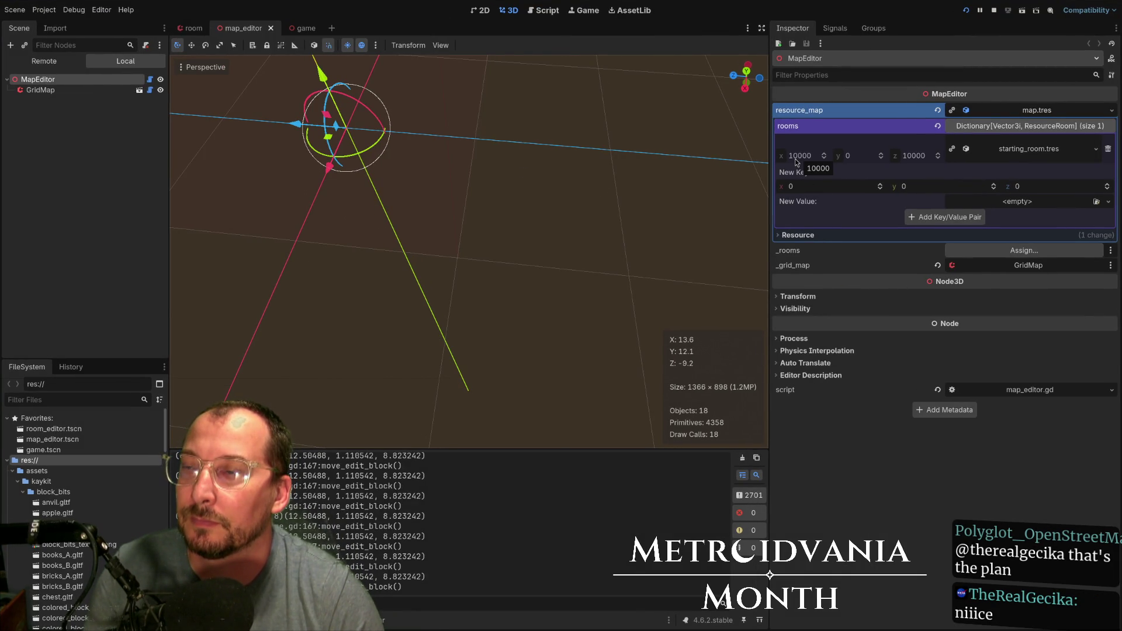
key("super+f")
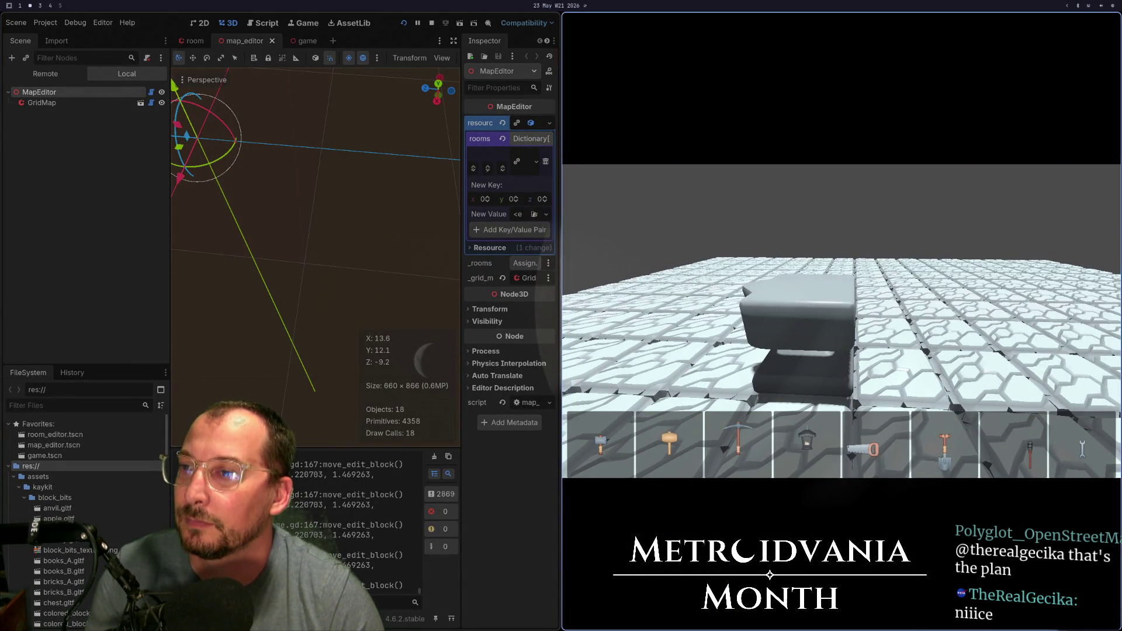
scroll(841, 327, "up", 2)
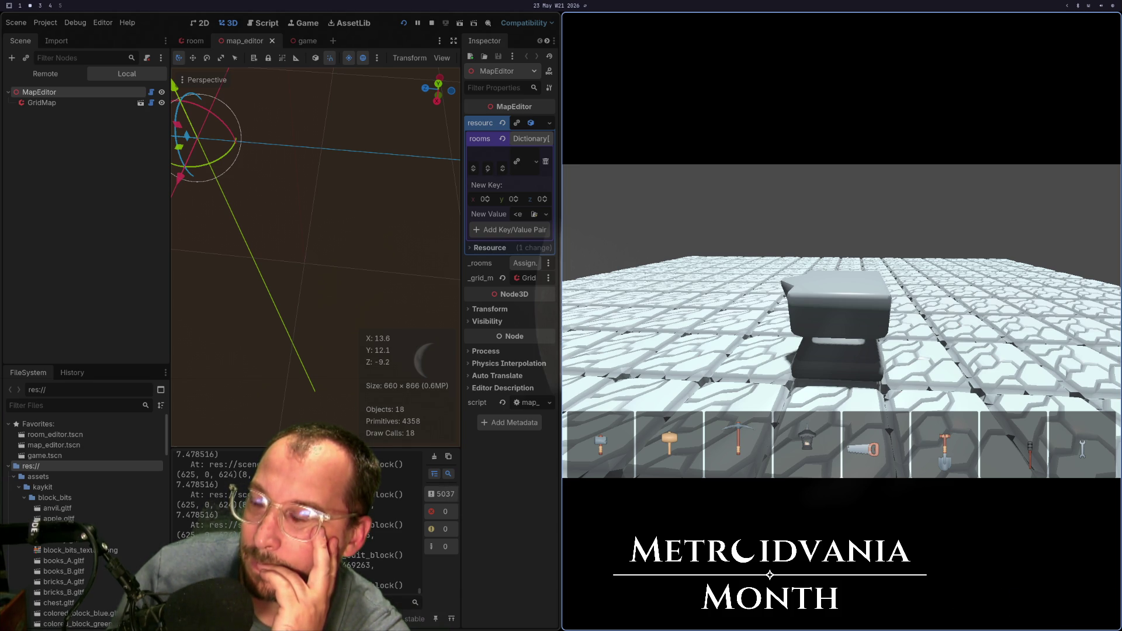
key("Escape")
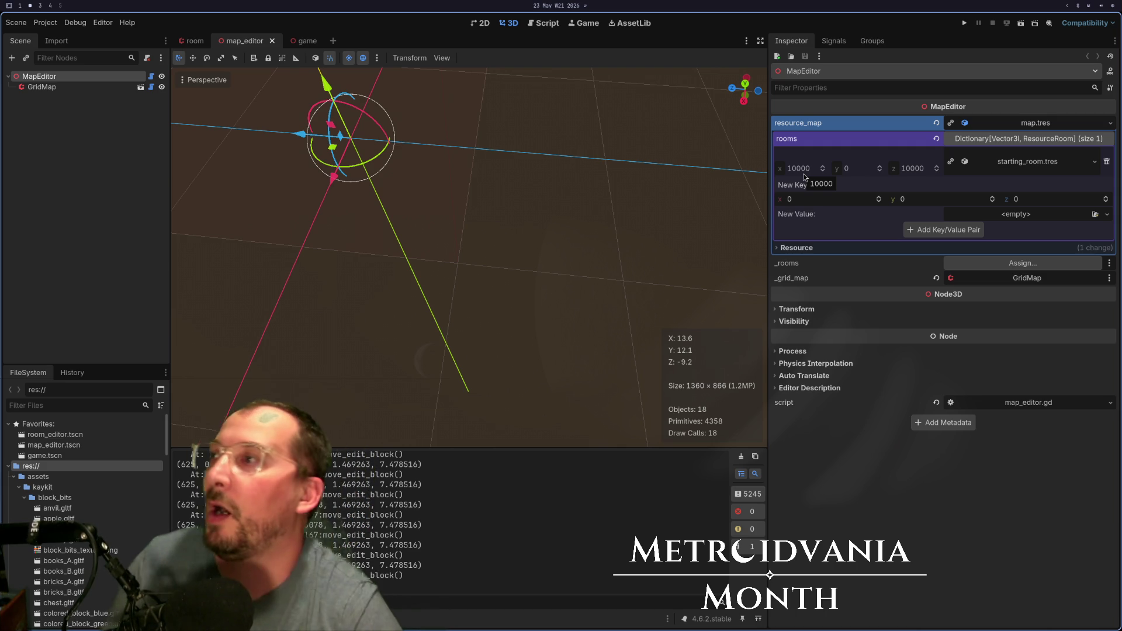
left_click(300, 43)
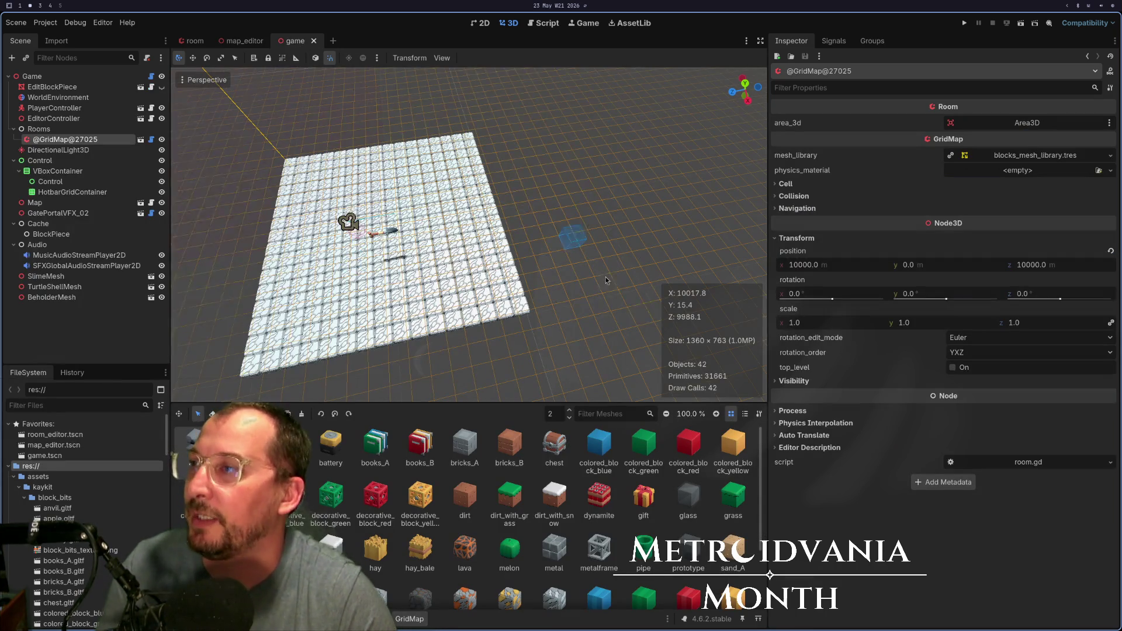
left_click(811, 269)
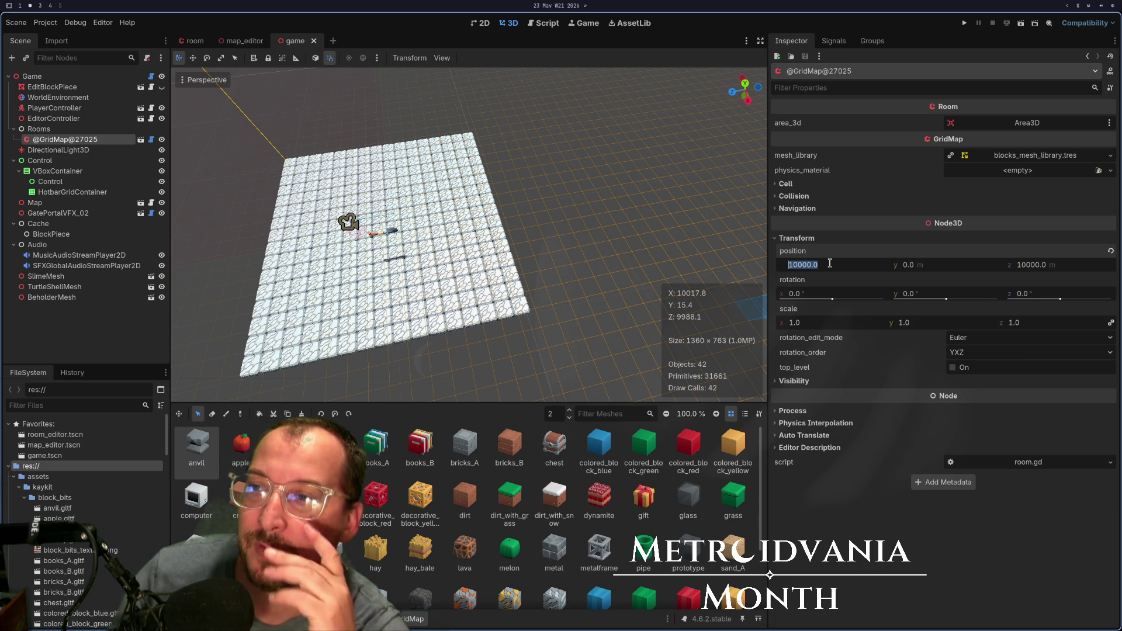
key("super+space")
- Compute 10000 ÷ 16 = 625 in Calculator, close it, and go to the map_editor scene
type("calc")
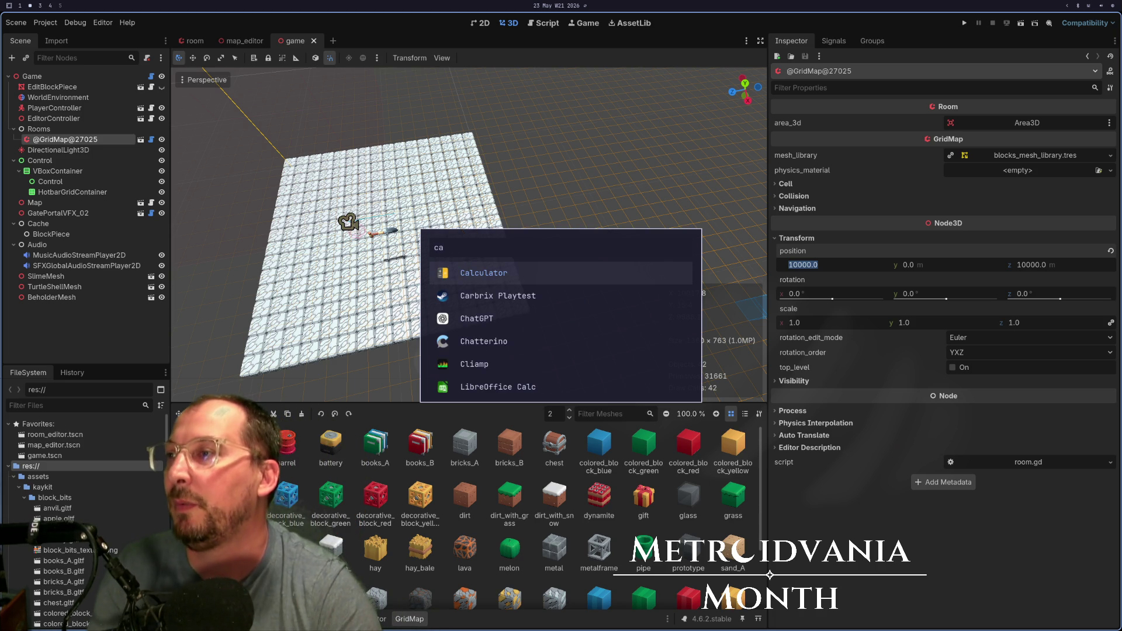
key("Return")
type("10000÷16")
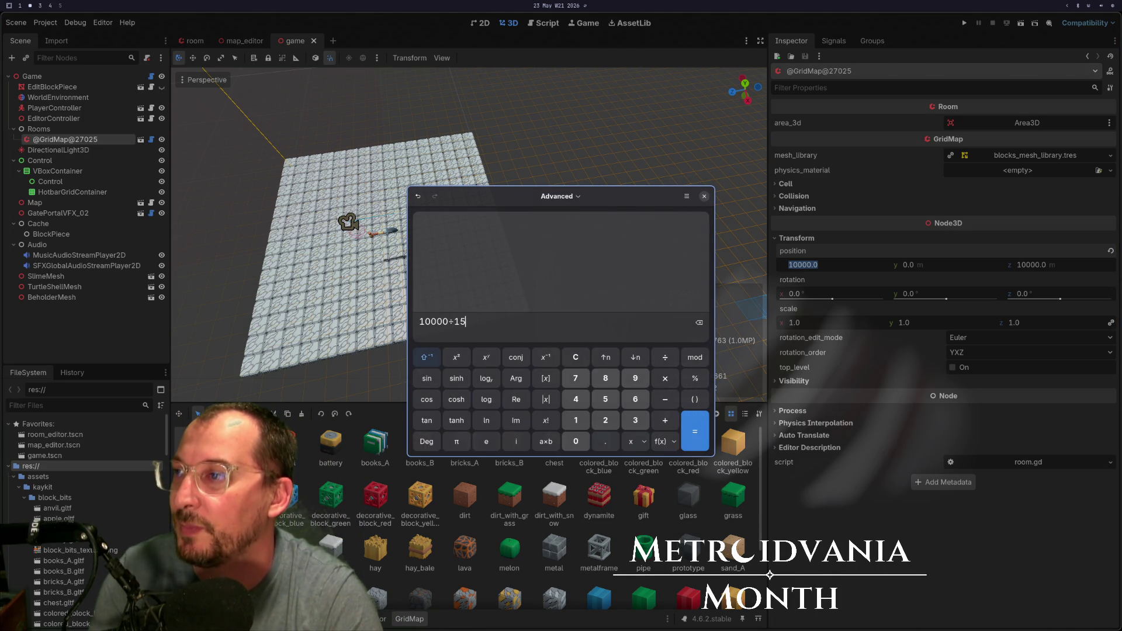
key("Return")
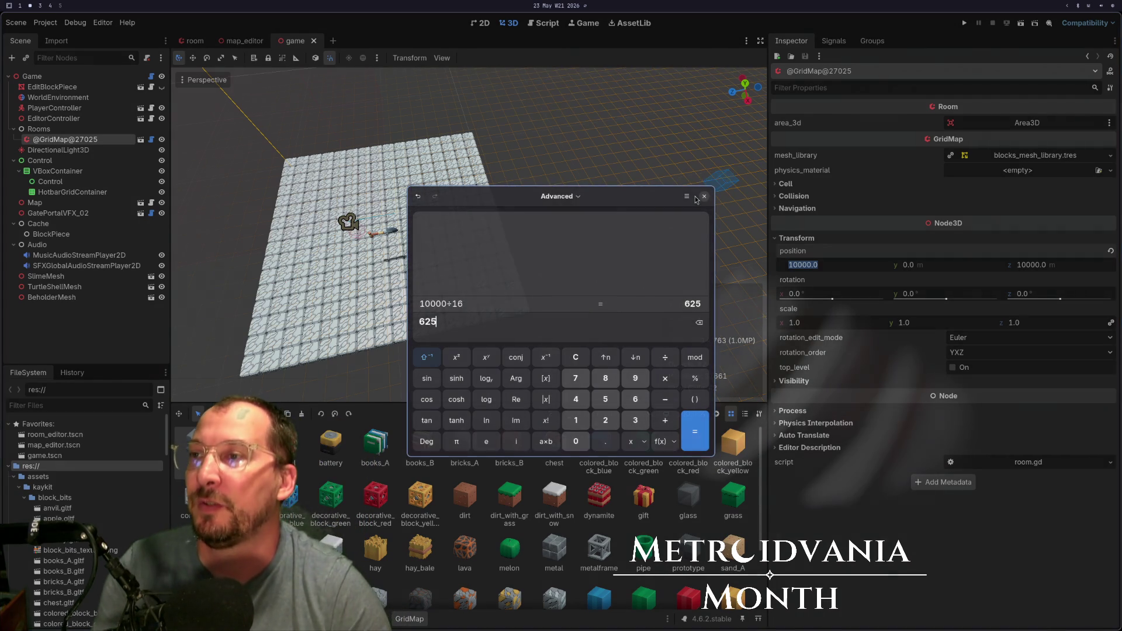
left_click(704, 196)
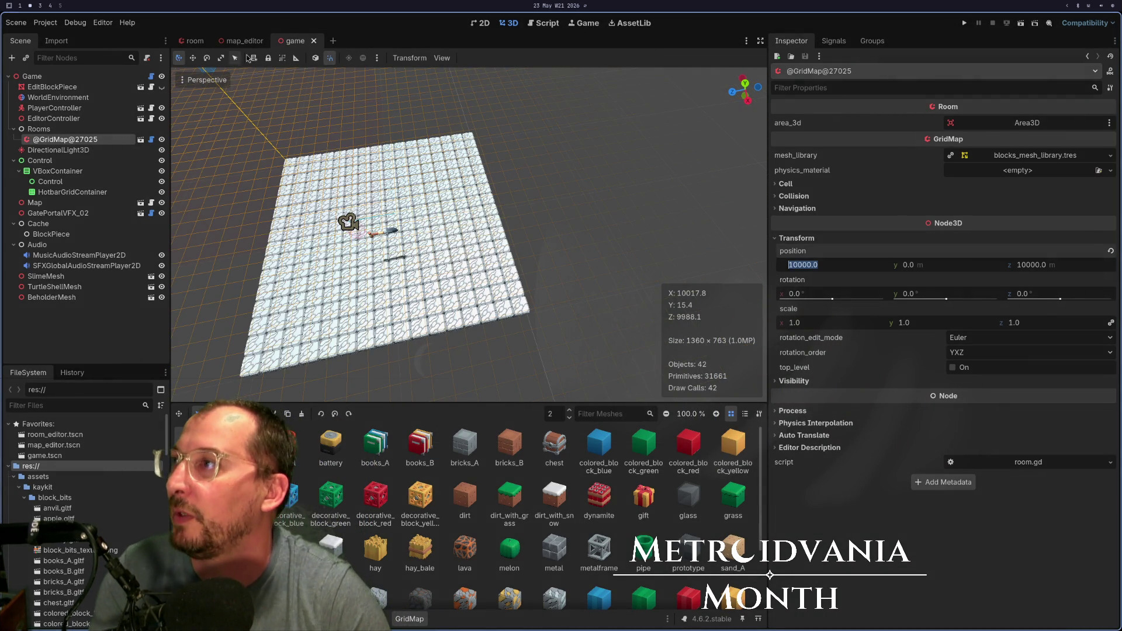
left_click(241, 41)
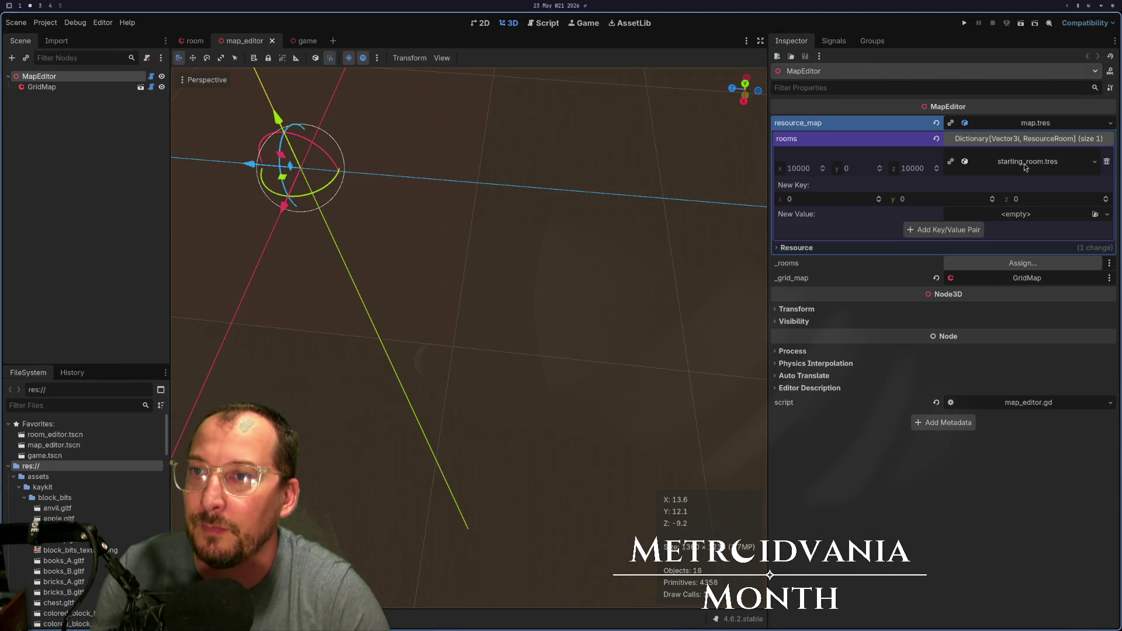
- Enter 625, 0, 625 as the new room key coordinates
type("52")
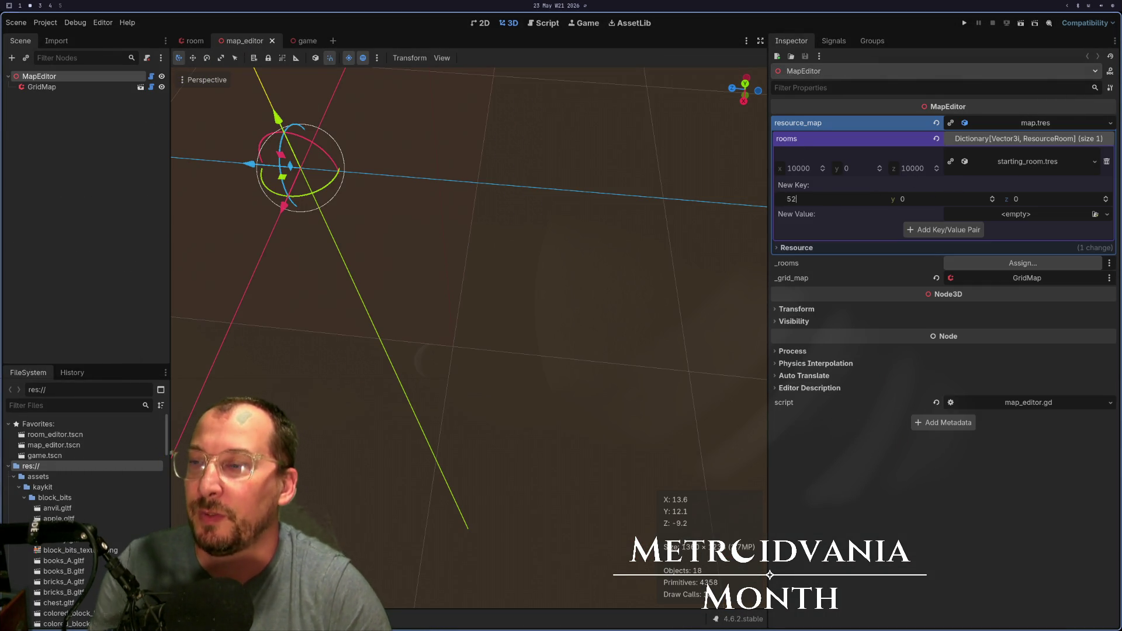
key("BackSpace")
type("624")
key("Tab")
left_click(830, 195)
type("625")
key("Tab")
key("Tab")
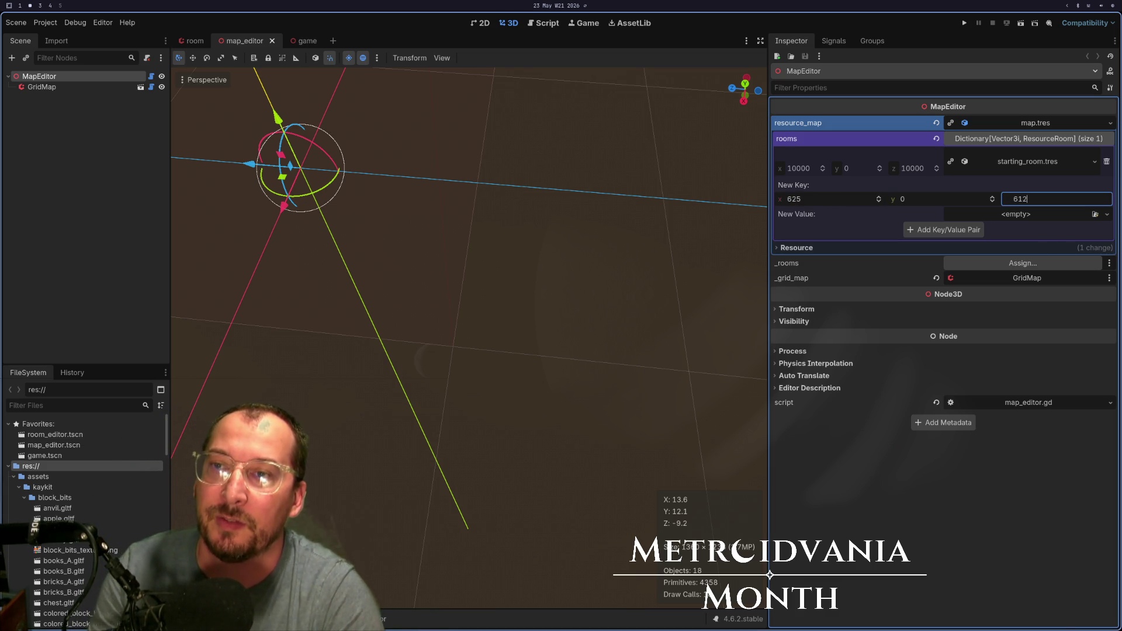
key("Tab")
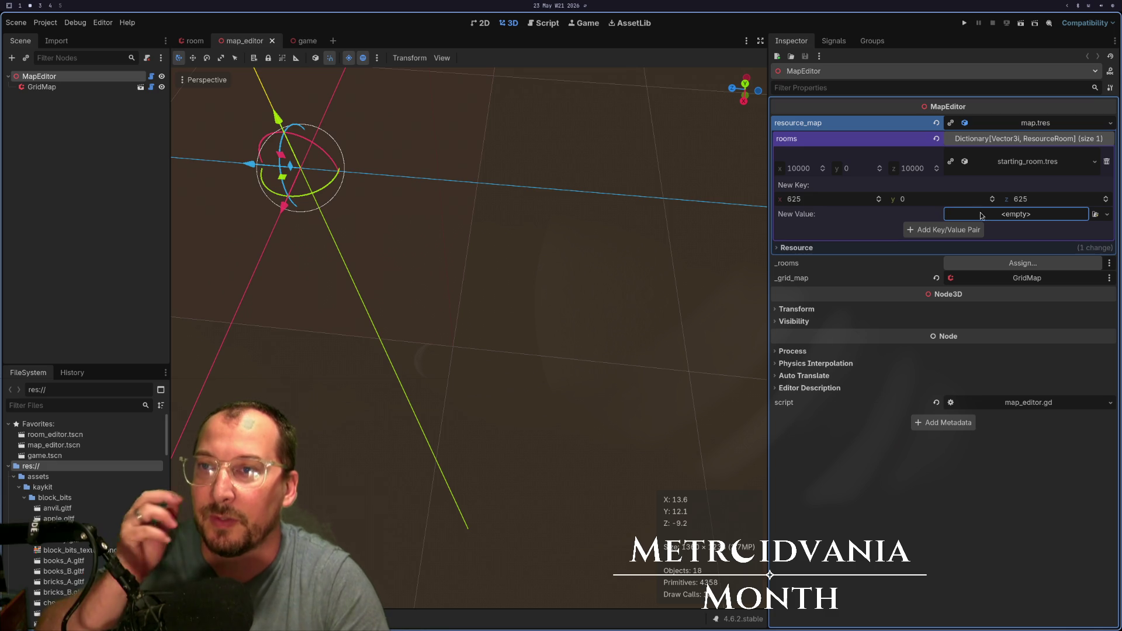
- Map the key to starting_room.tres, remove the 10000, 0, 10000 entry, and save
left_click(1107, 214)
left_click(1067, 257)
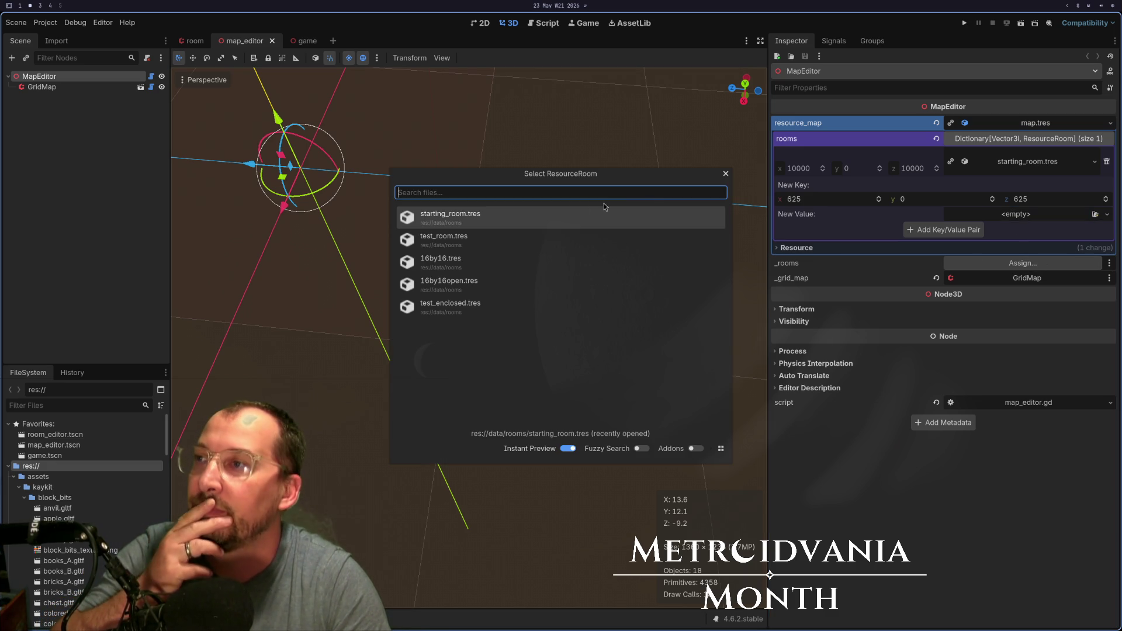
left_click(545, 216)
left_click(947, 231)
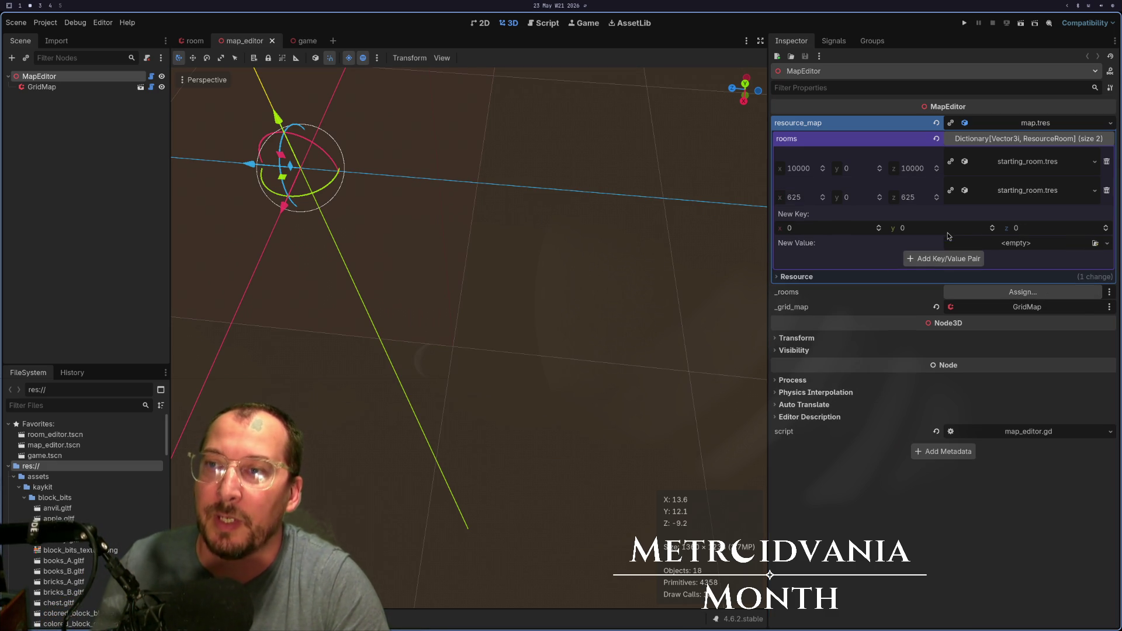
left_click(1106, 161)
key("ctrl+s")
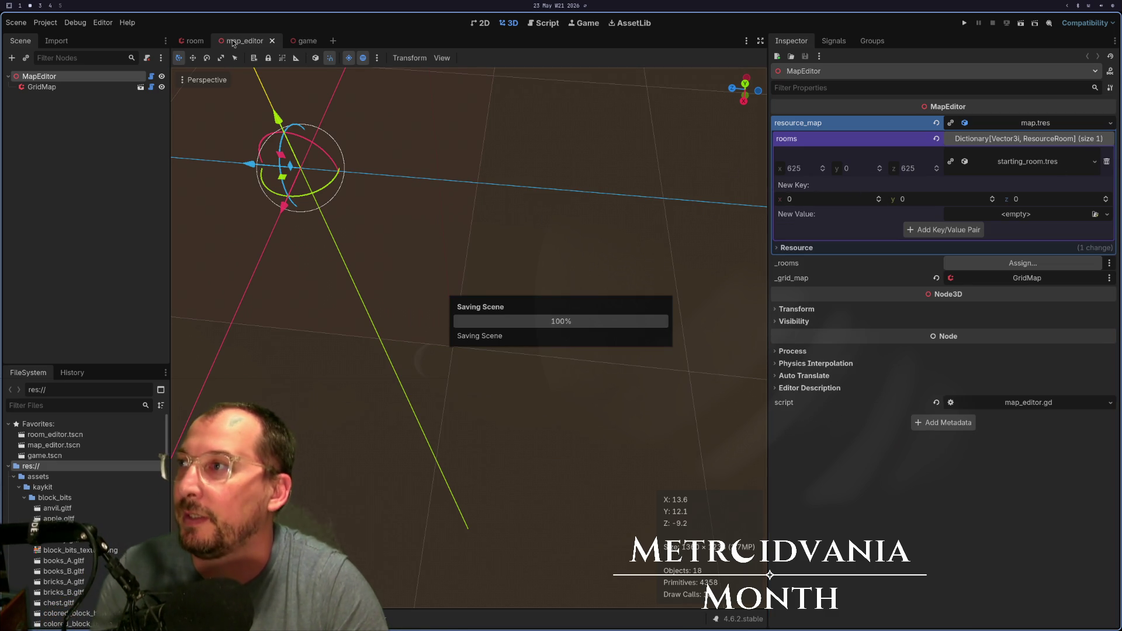
left_click(304, 41)
left_click(32, 76)
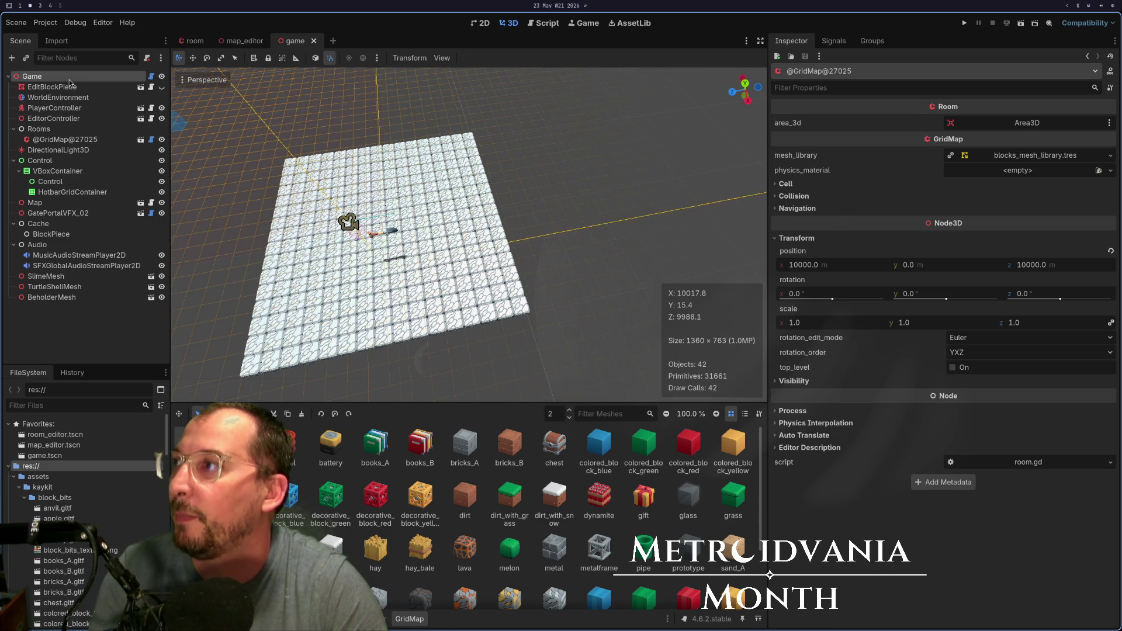
- Rebuild the rooms from the updated map and clear the output log
left_click(929, 130)
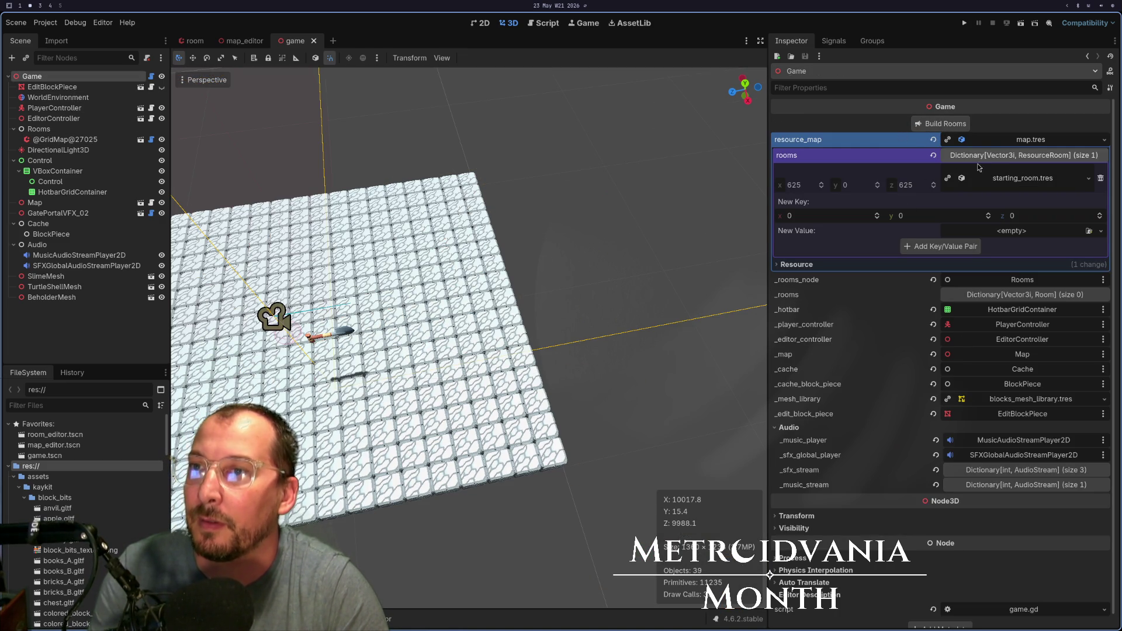
key("f")
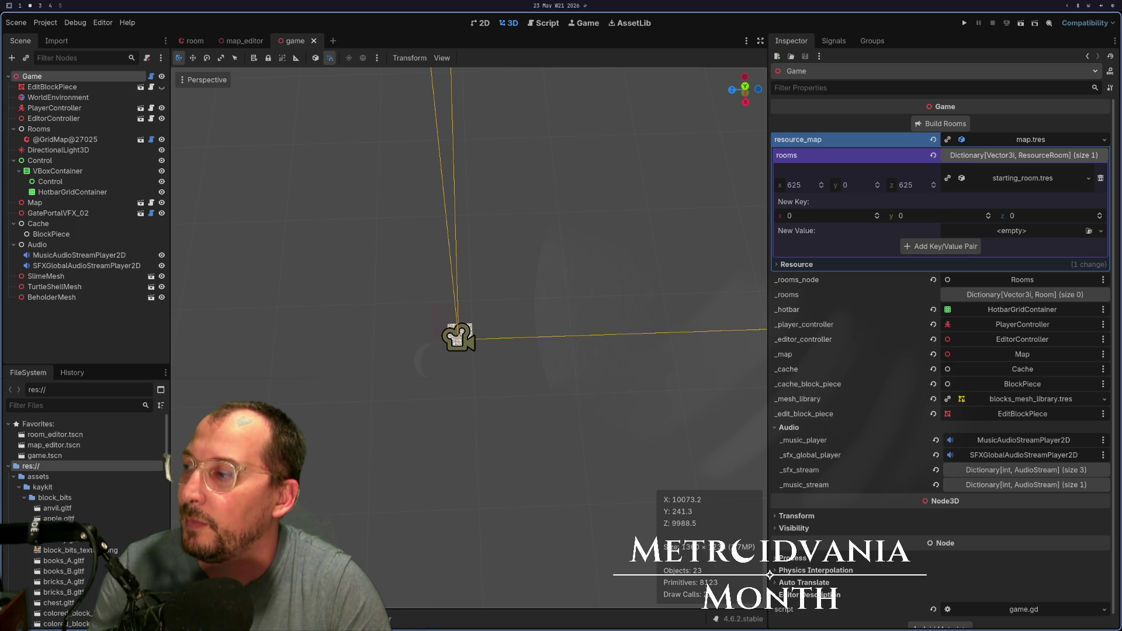
key("alt+o")
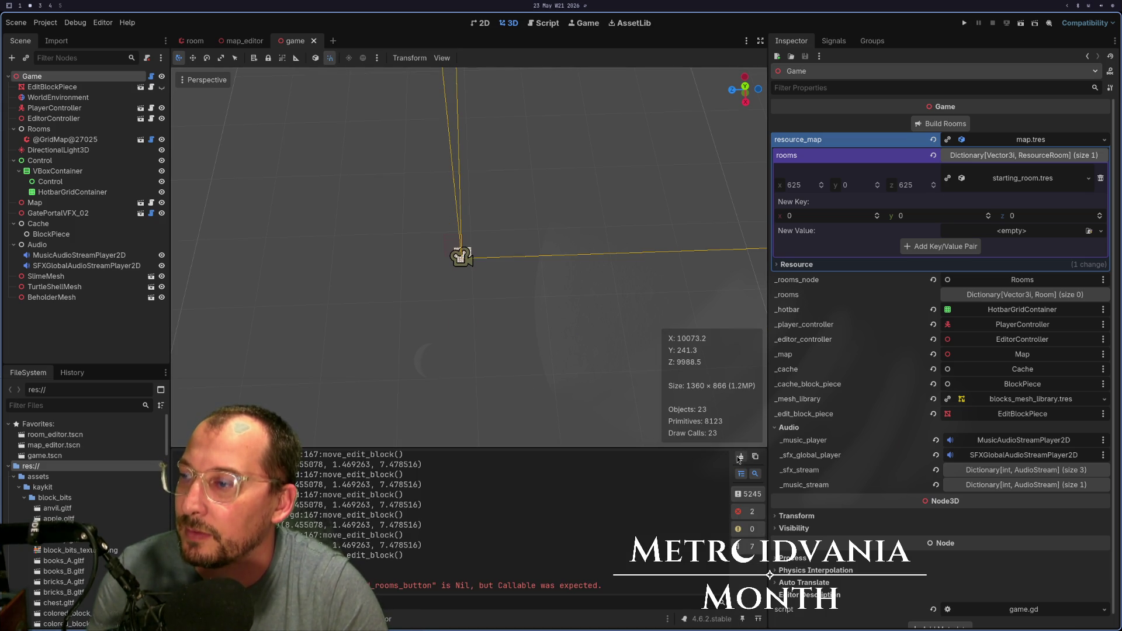
left_click(740, 456)
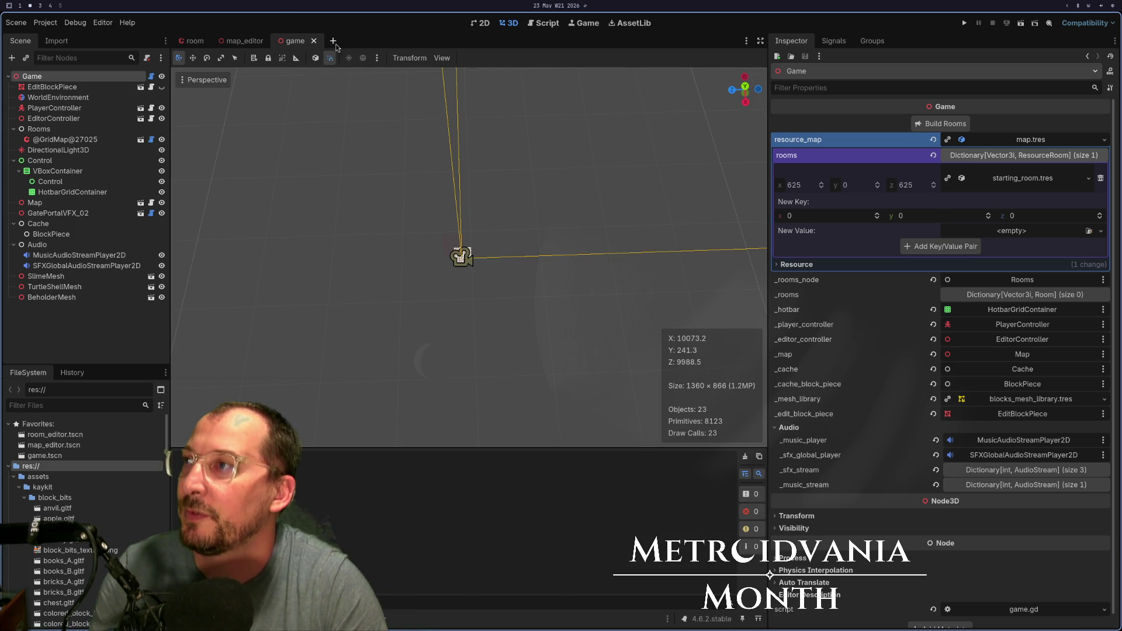
- Reopen game.tscn and check RoomGridMap's transform position of 10000, 0, 10000
left_click(314, 40)
left_click(42, 455)
double_click(42, 455)
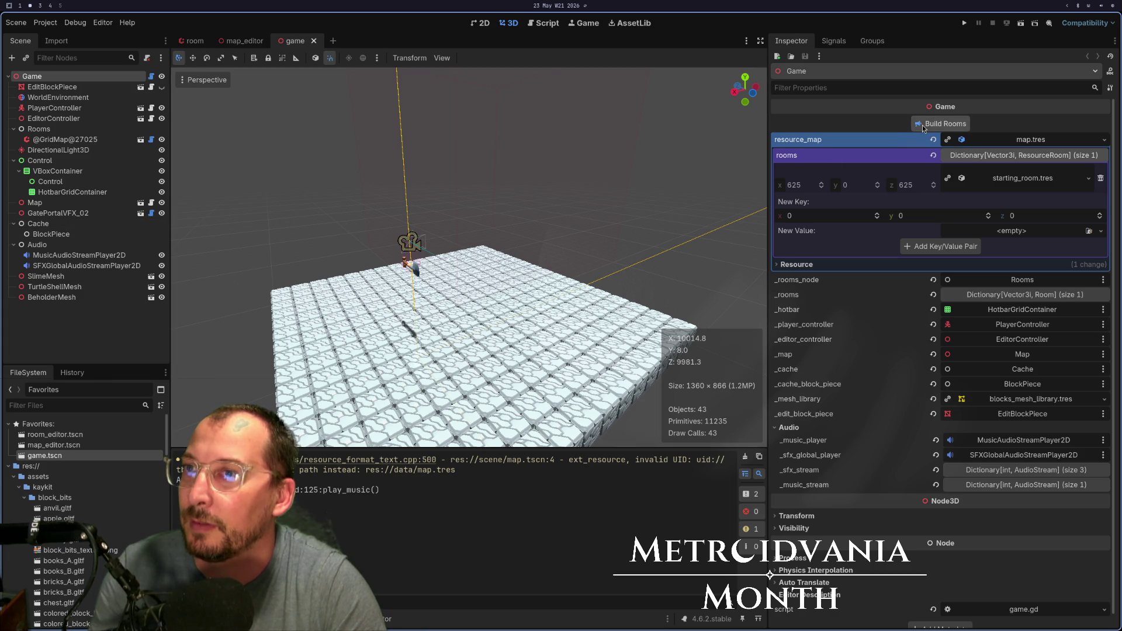
scroll(459, 252, "down", 10)
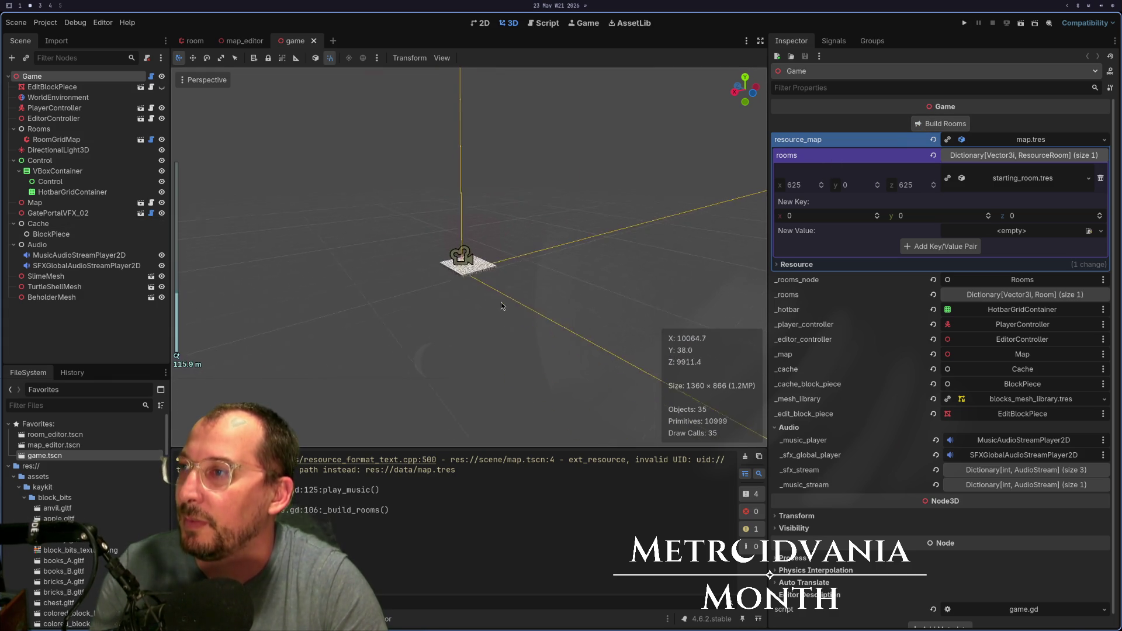
scroll(571, 244, "down", 5)
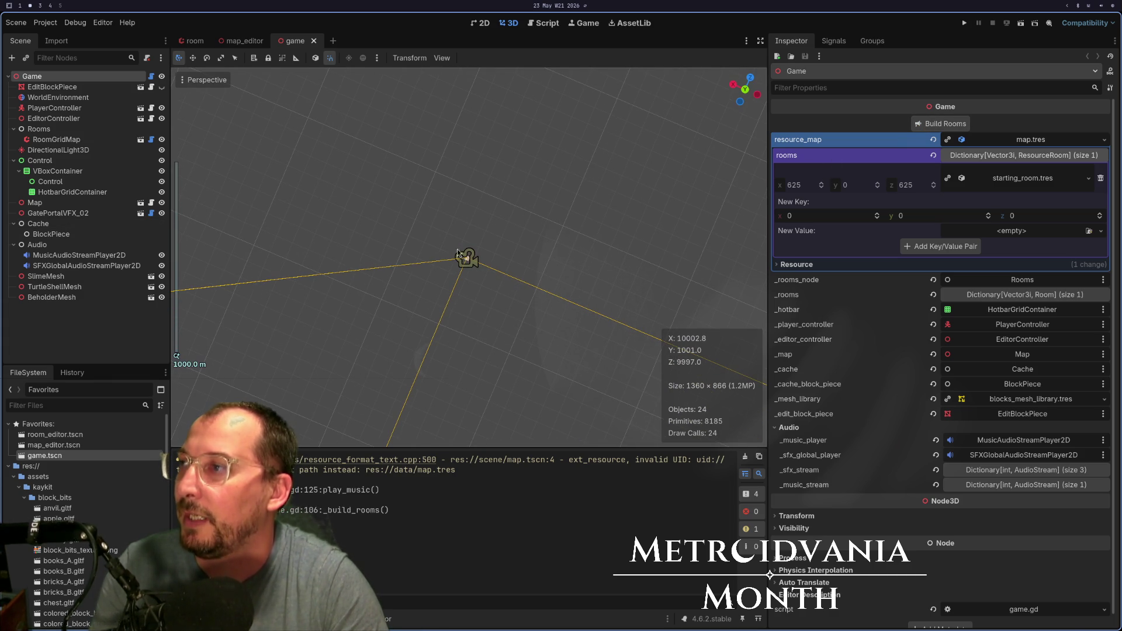
left_click(56, 139)
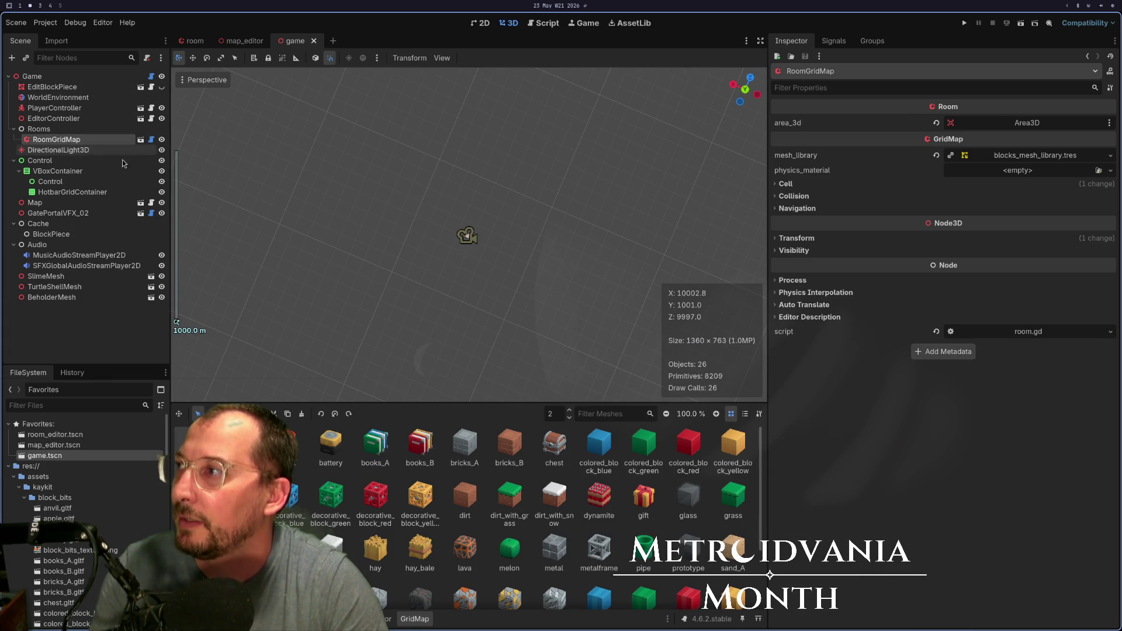
left_click(793, 239)
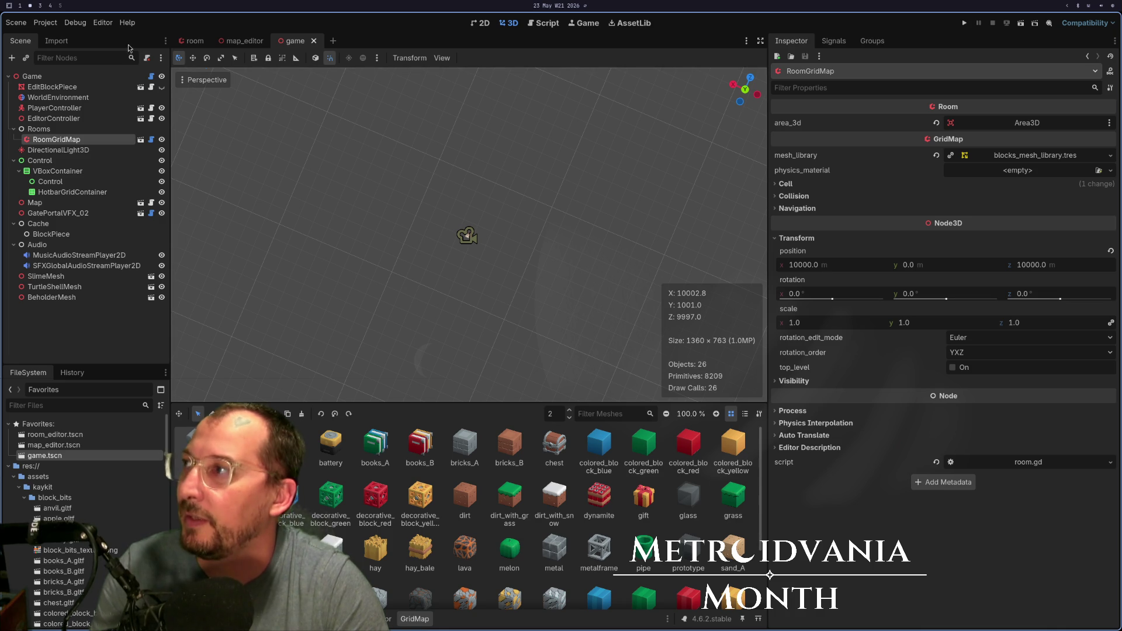
left_click(32, 76)
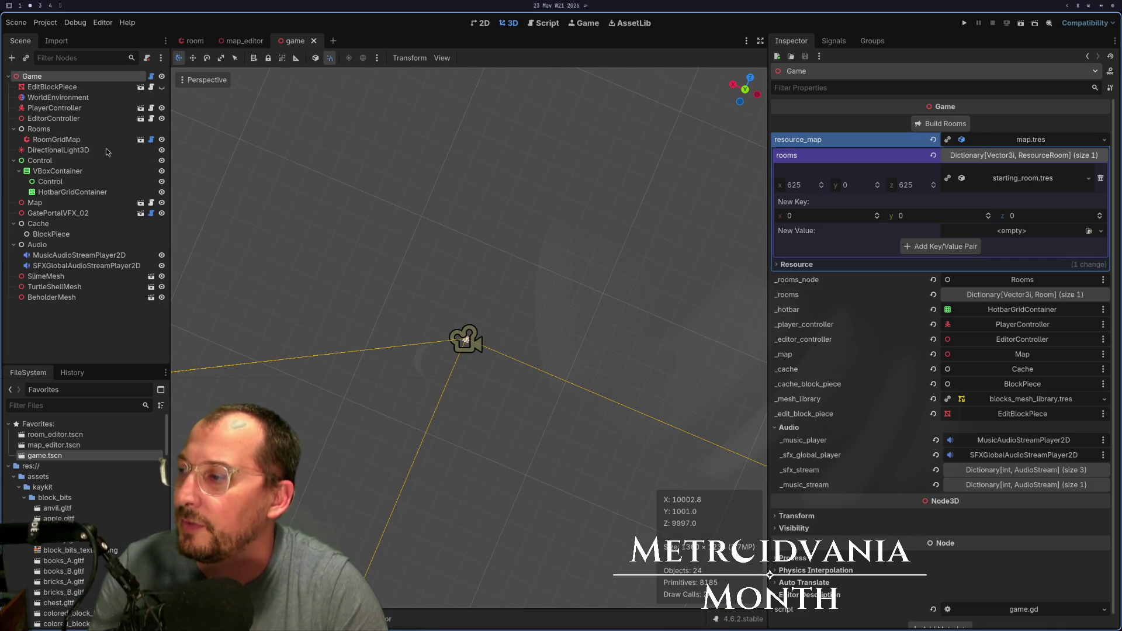
- Delete the existing RoomGridMap node
right_click(56, 139)
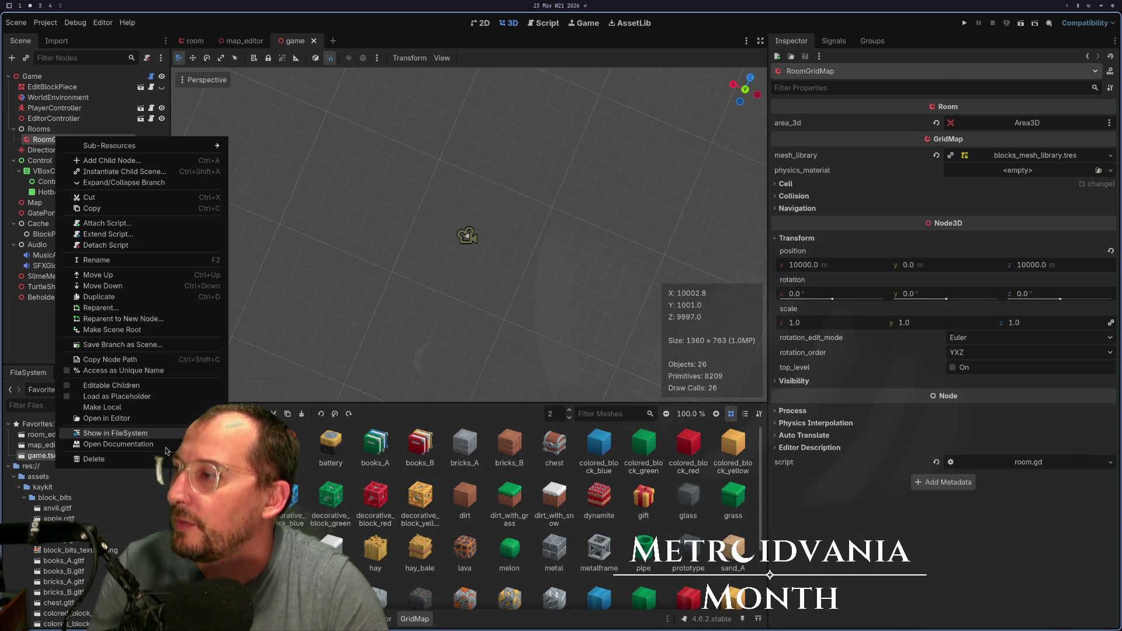
left_click(93, 459)
left_click(583, 334)
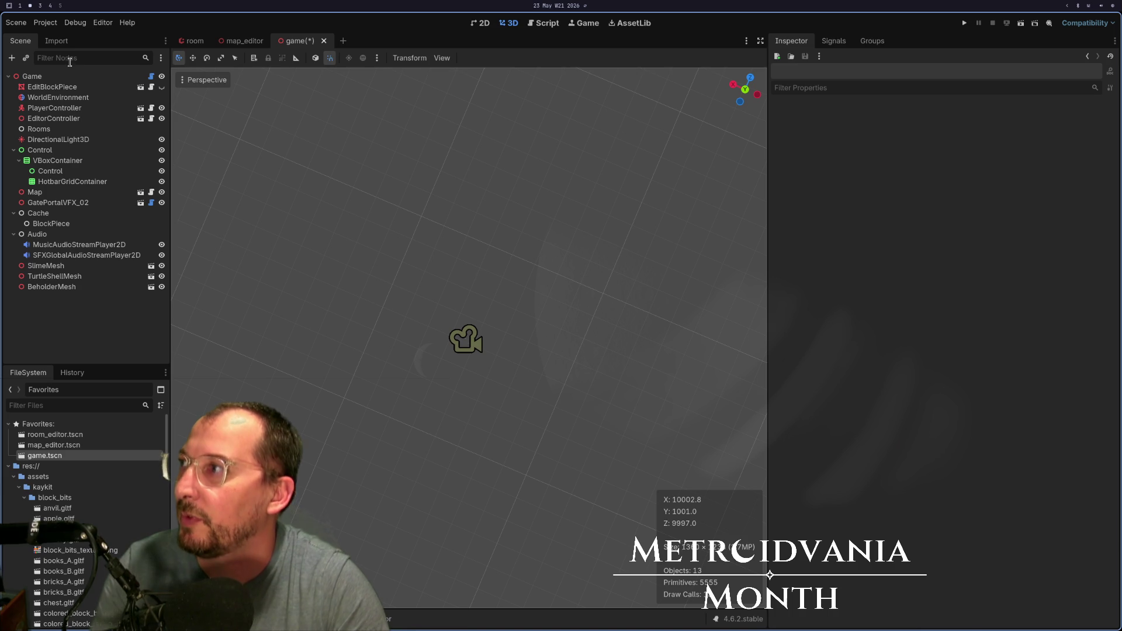
- Rebuild the rooms, confirm the new RoomGridMap sits at 10000, 0, 10000, and run the game
left_click(934, 124)
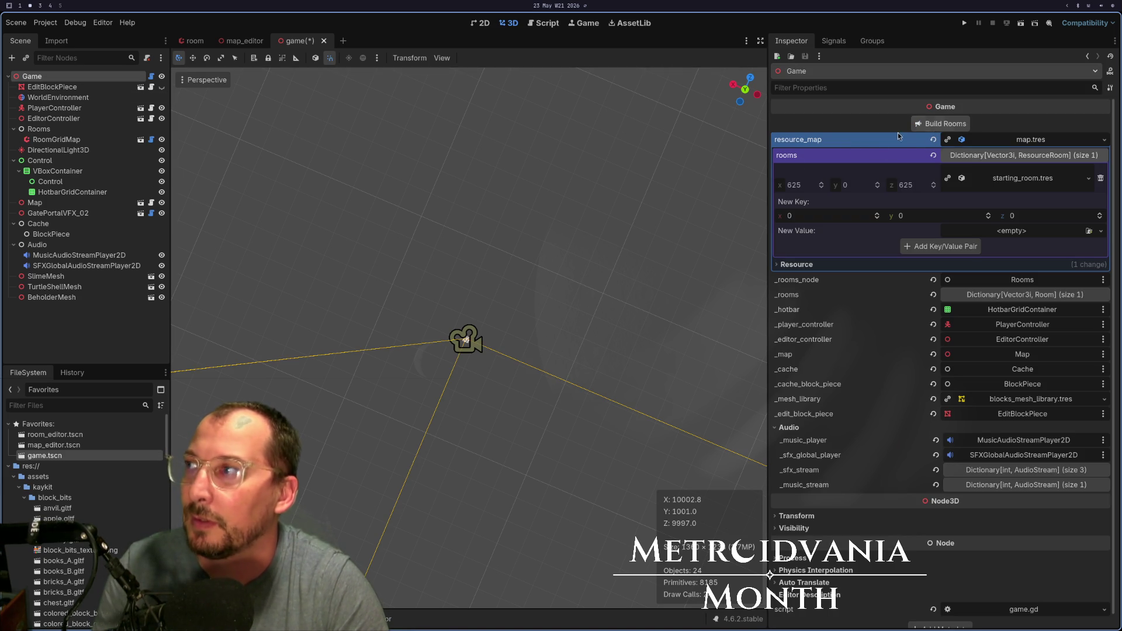
left_click(65, 129)
left_click(78, 140)
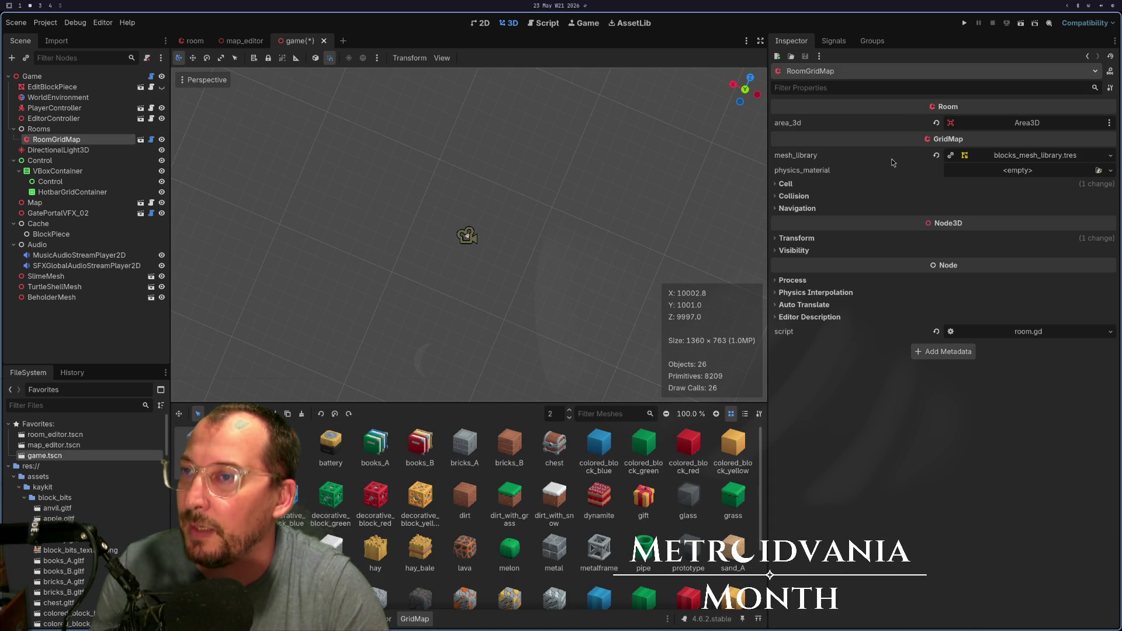
left_click(798, 237)
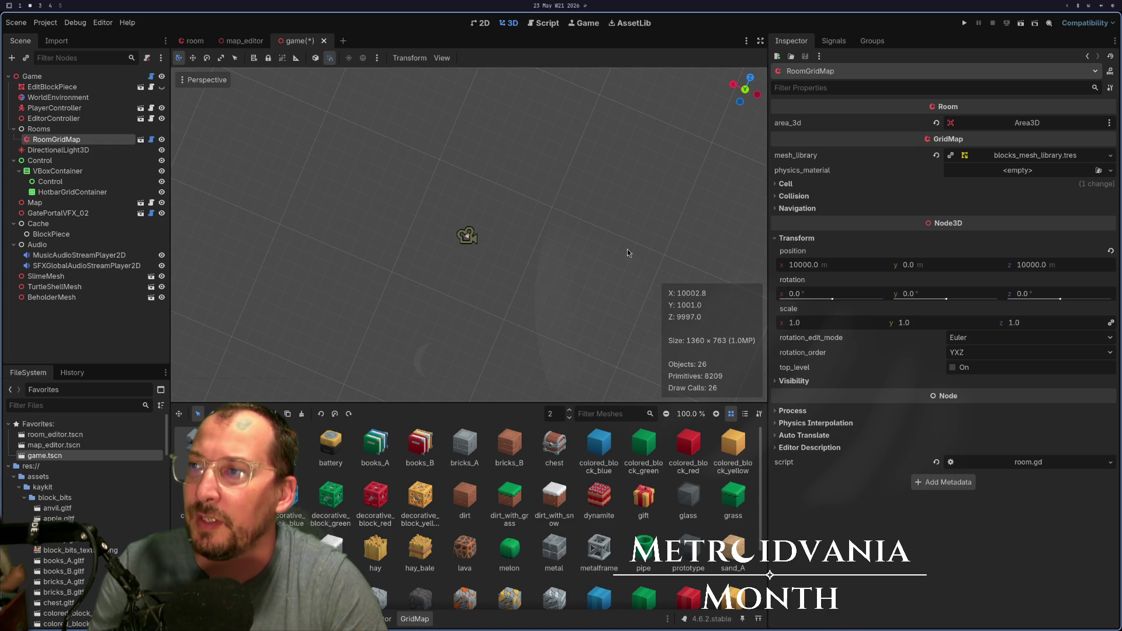
key("F5")
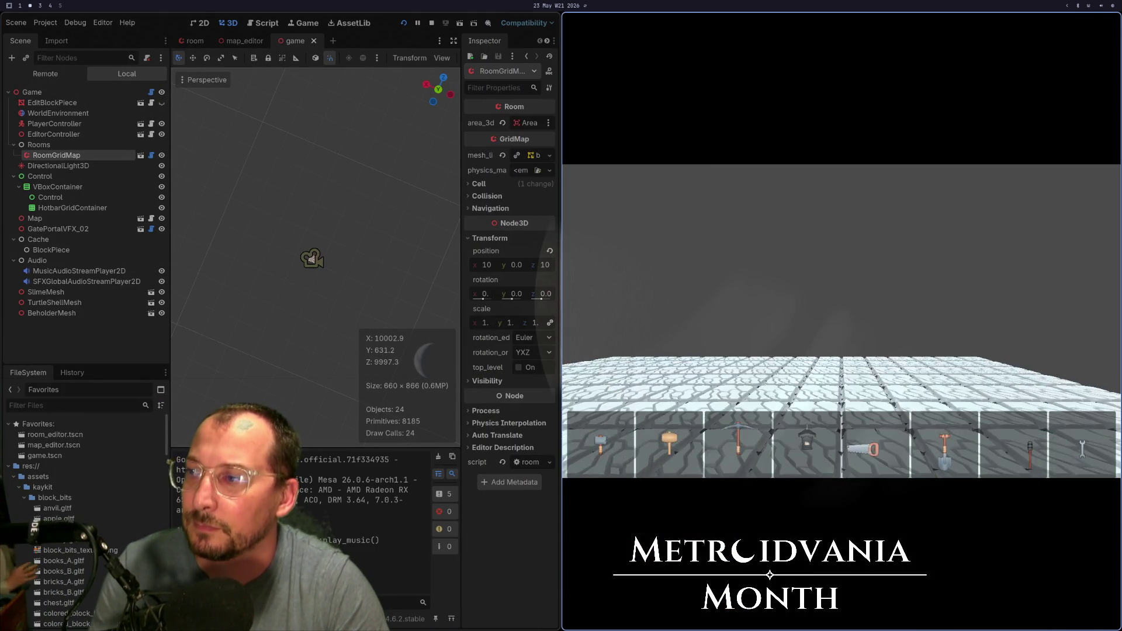
- Compute 625 × 16 = 10000 in Calculator, close it, and move the edit block in the game
key("super+space")
type("cal")
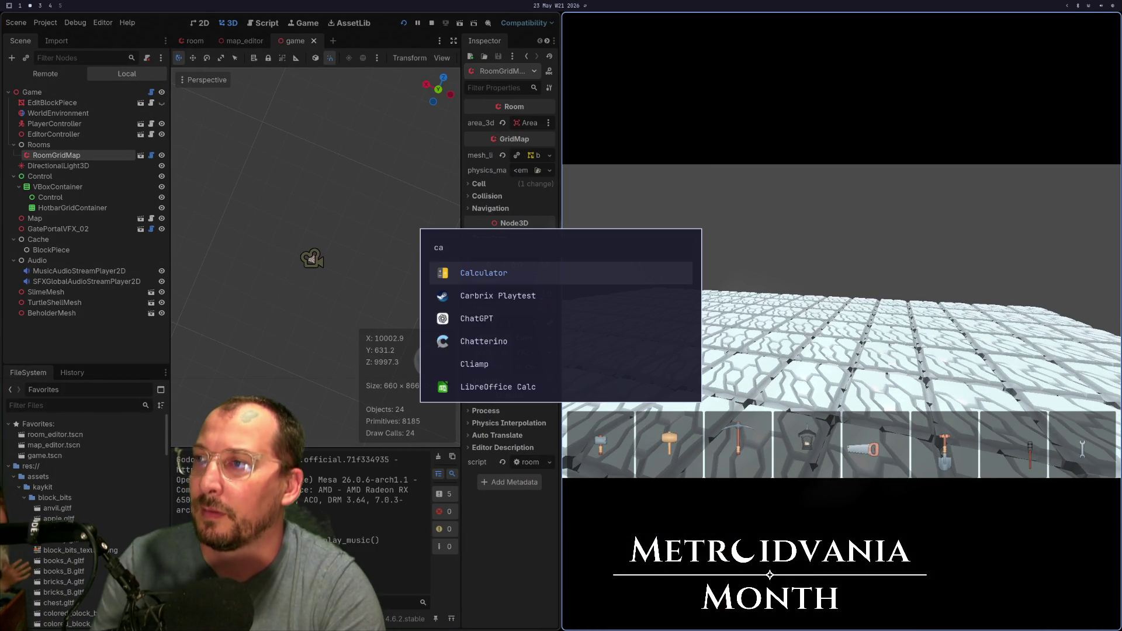
key("Return")
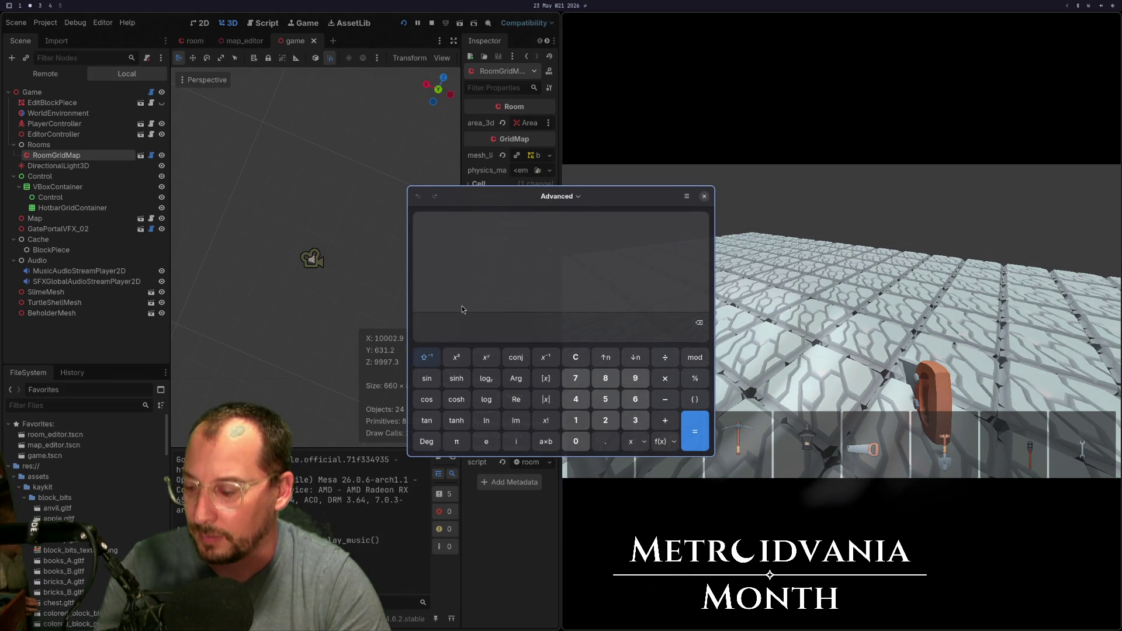
type("625*")
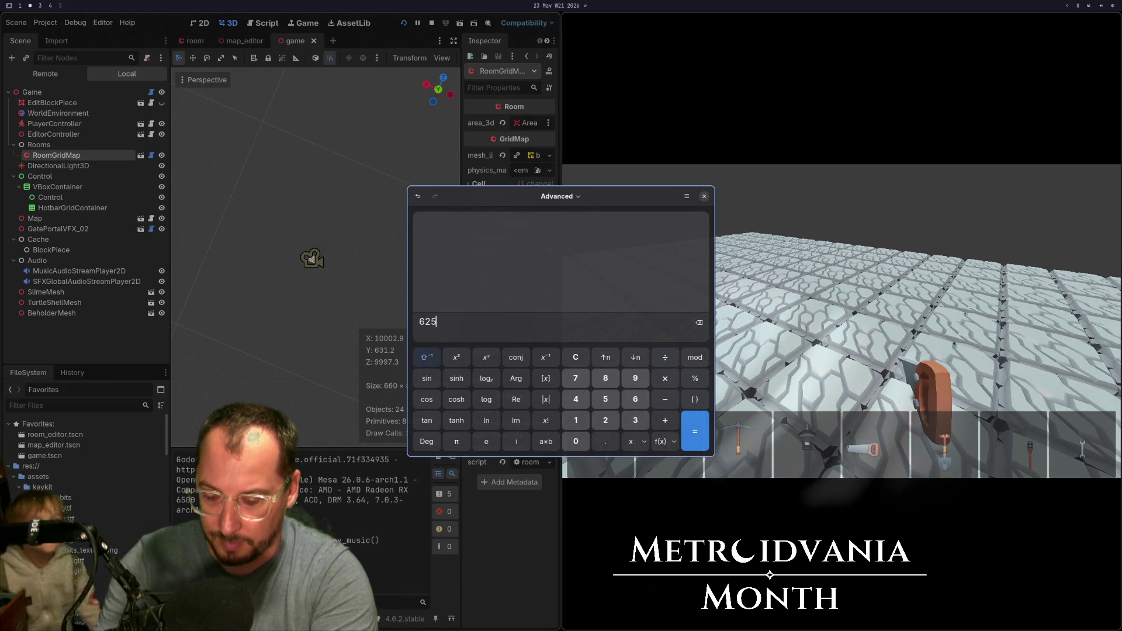
key("Return")
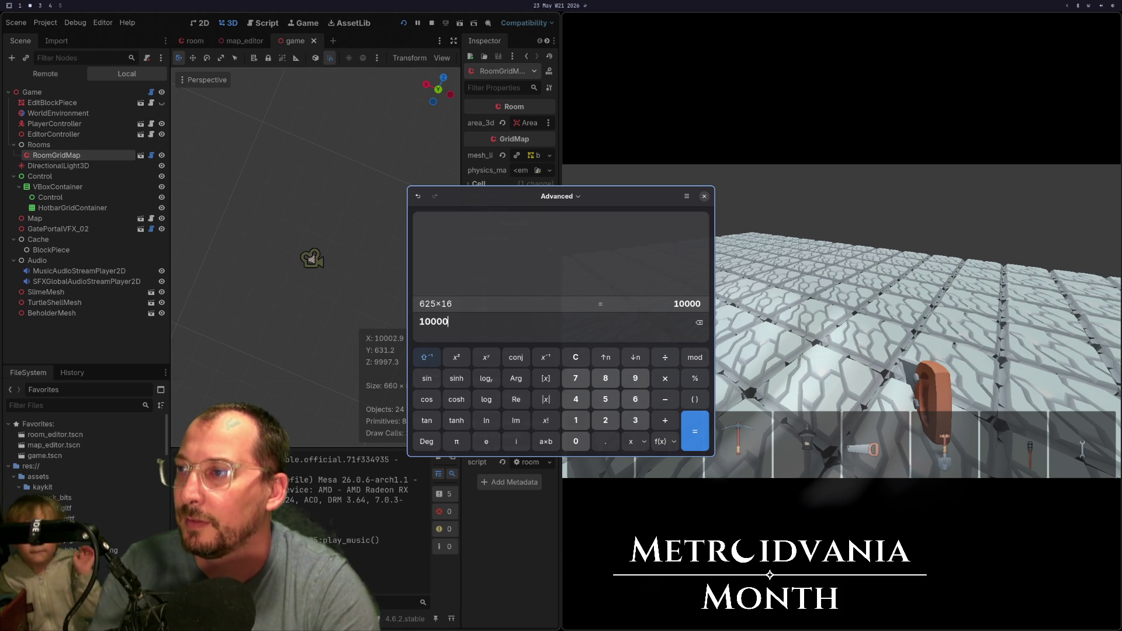
left_click(704, 196)
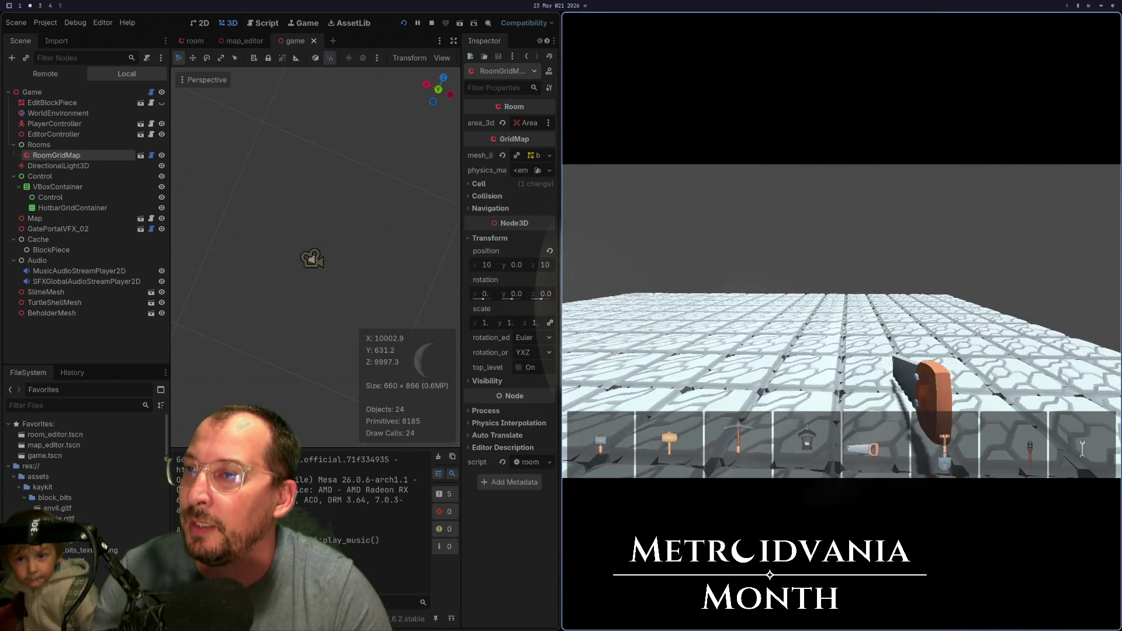
key("e")
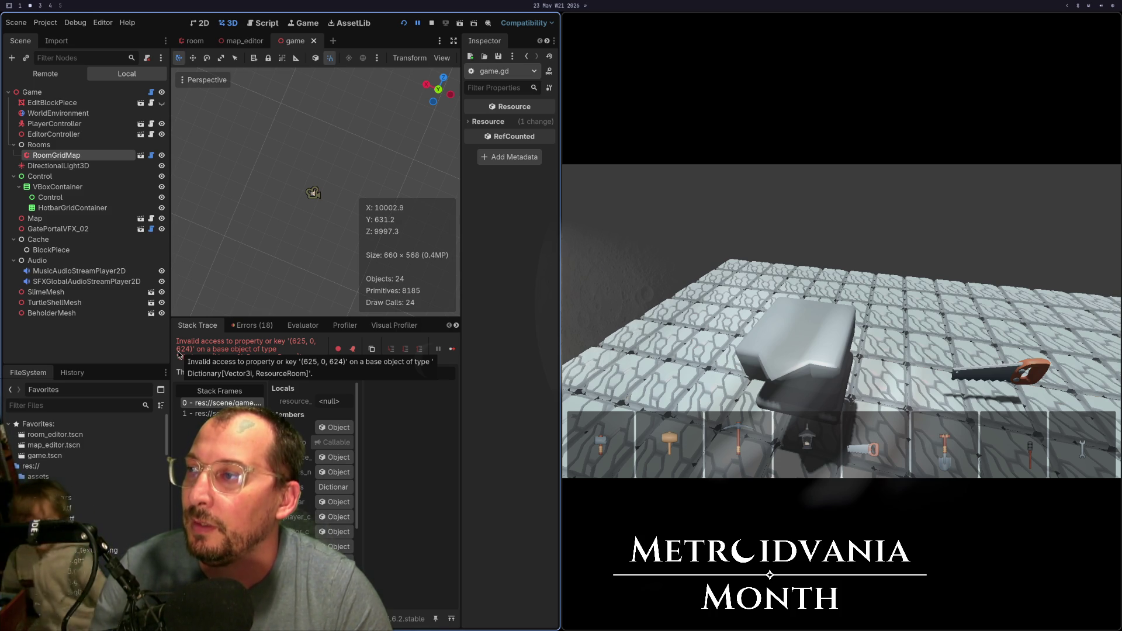
- Stop the running game after the room key error
left_click(432, 24)
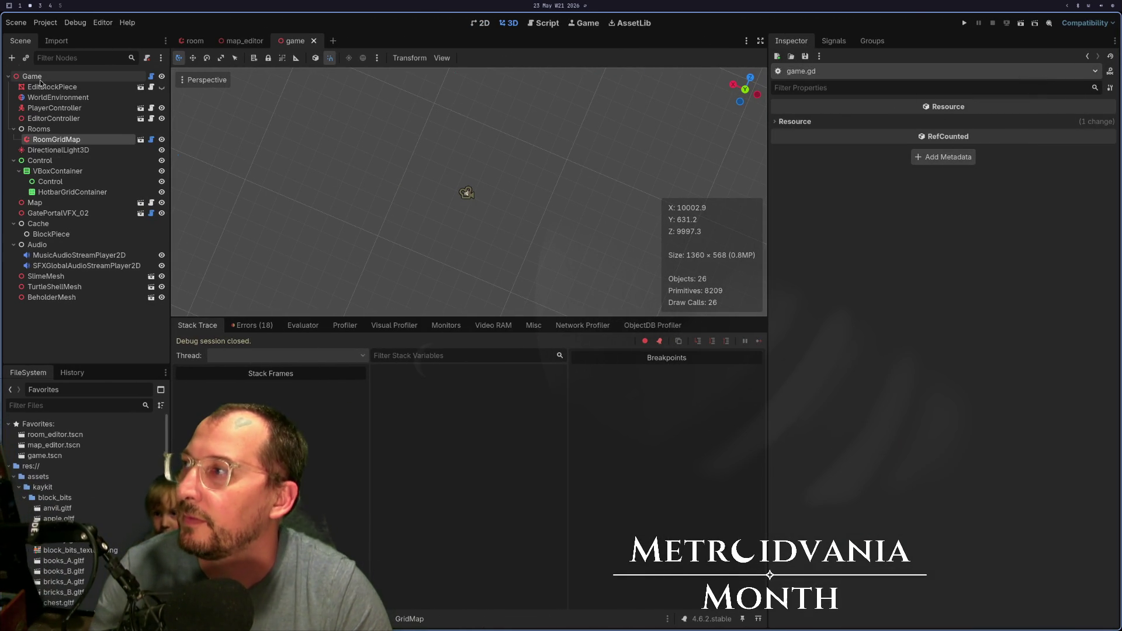
- Run the project again and reload it to restart the playtest
left_click(965, 24)
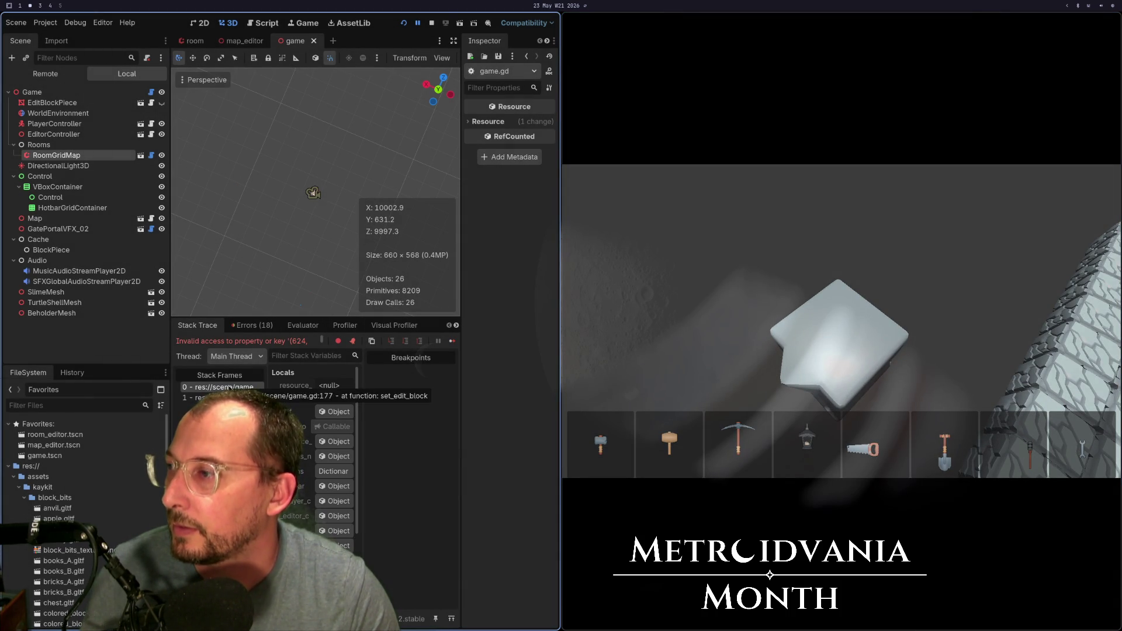
left_click(403, 23)
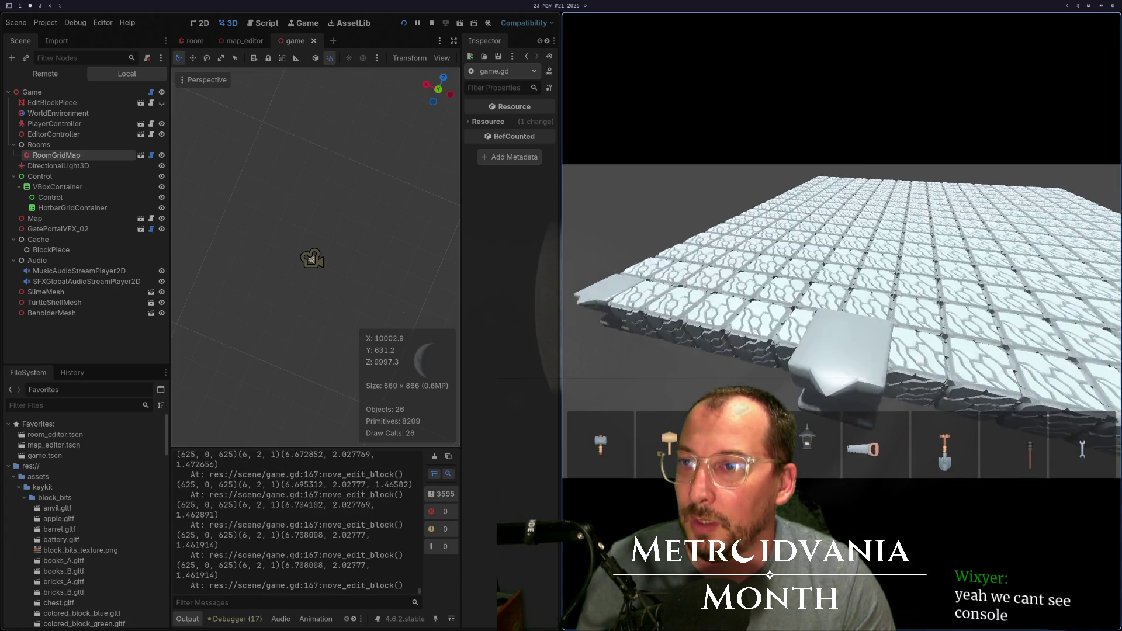
- Move the edit block forward and back, stop the game with F8, and switch workspace
key("w")
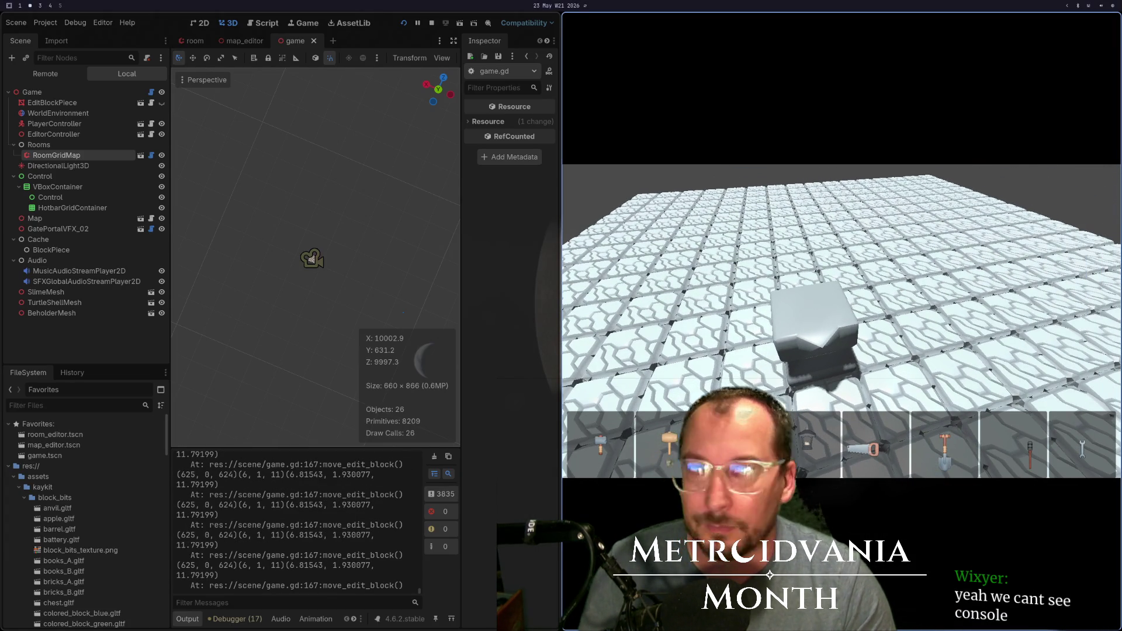
key("s")
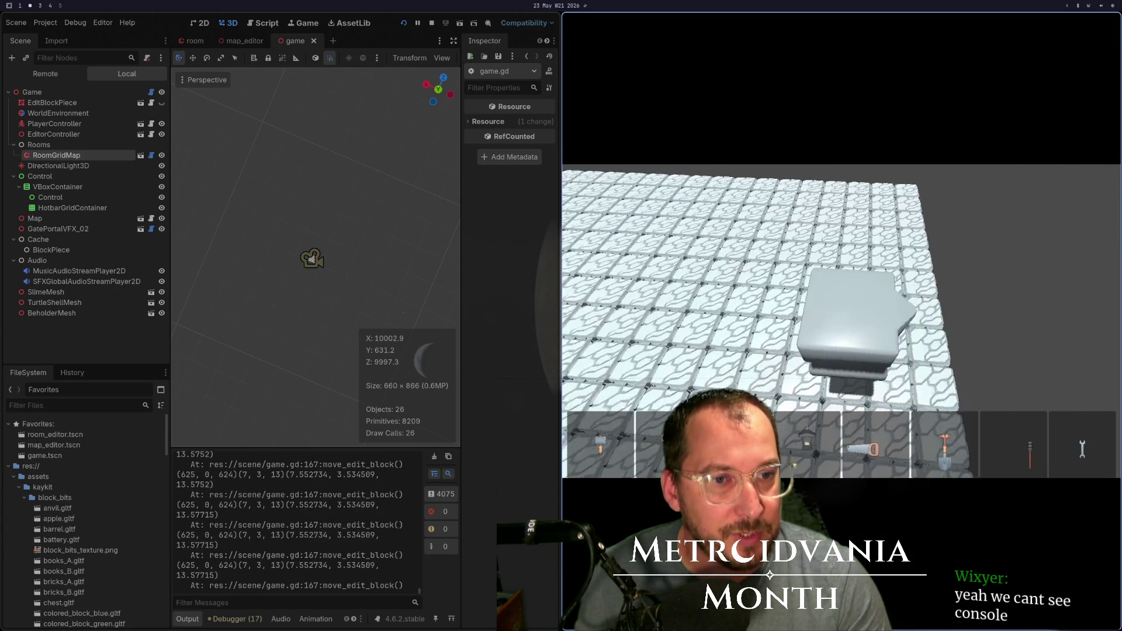
key("F8")
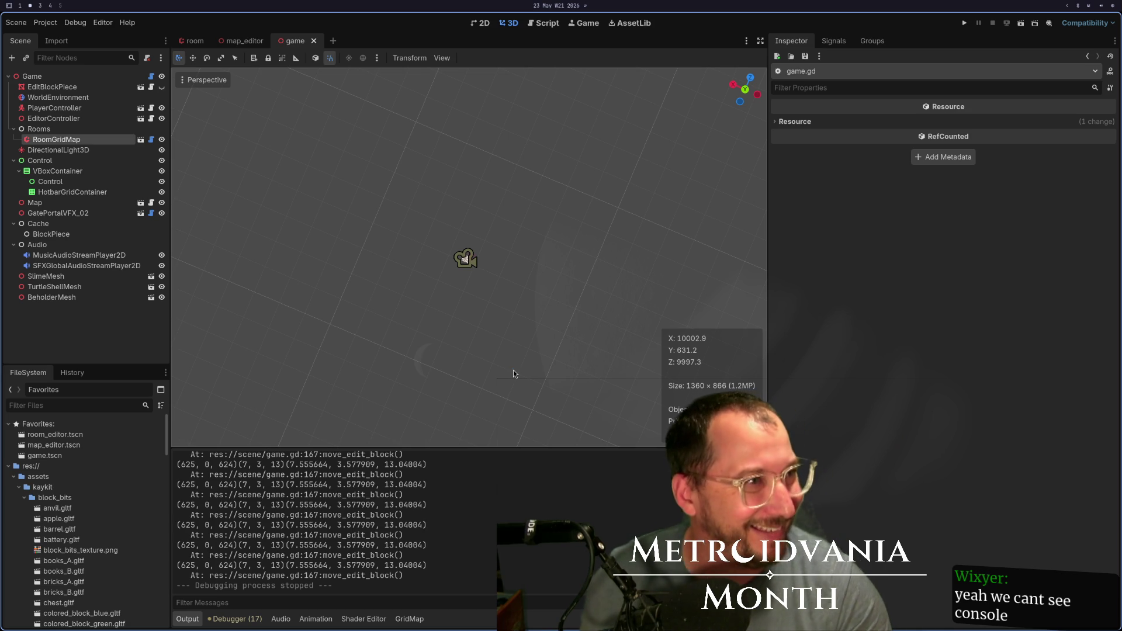
key("super+4")
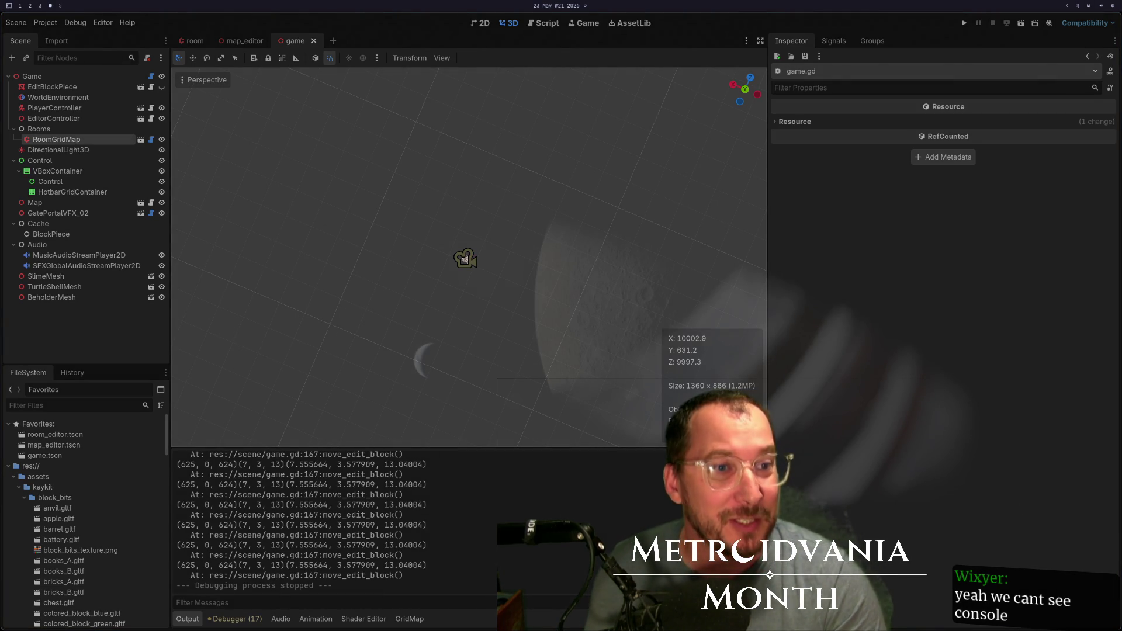